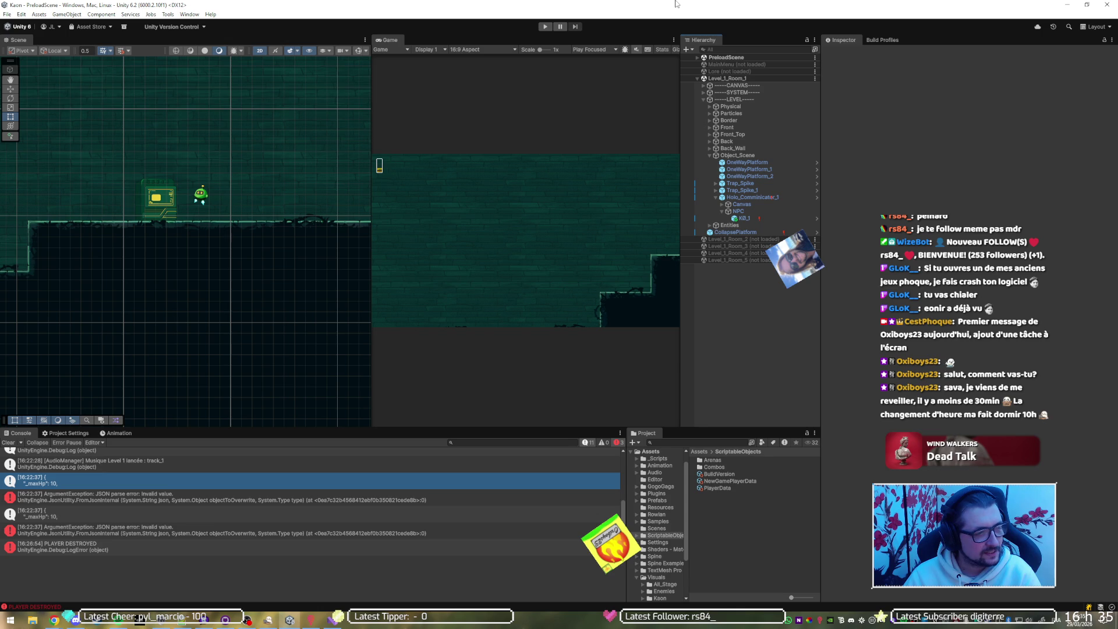
Unload Level_1_Room_1 and load MainMenu from the Hierarchy's scene context menus.
right_click(738, 80)
click(760, 134)
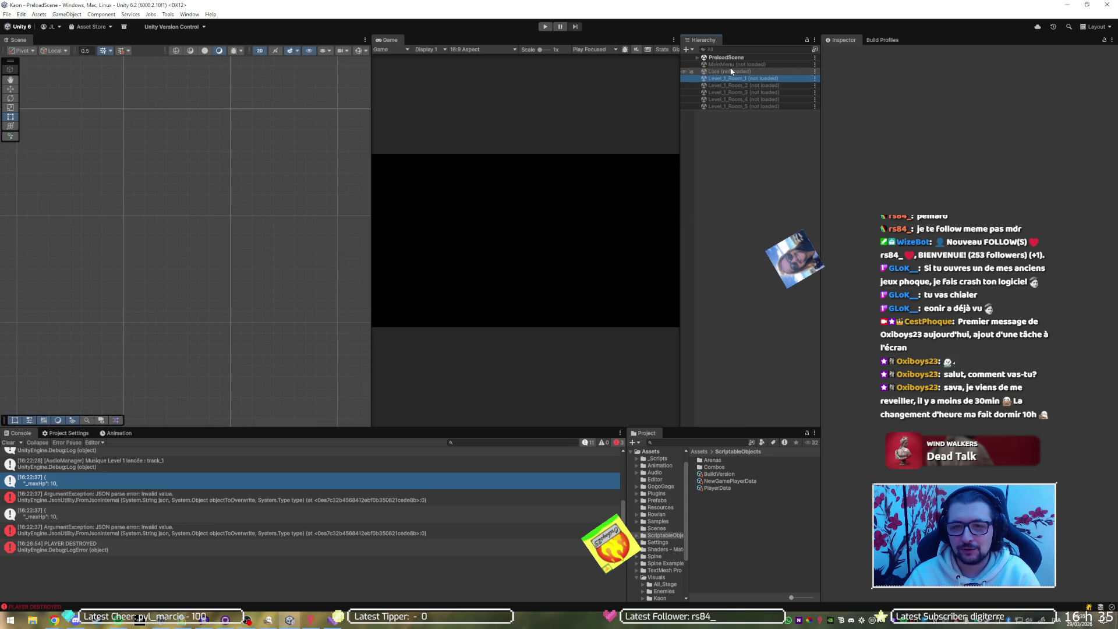
right_click(746, 64)
click(754, 71)
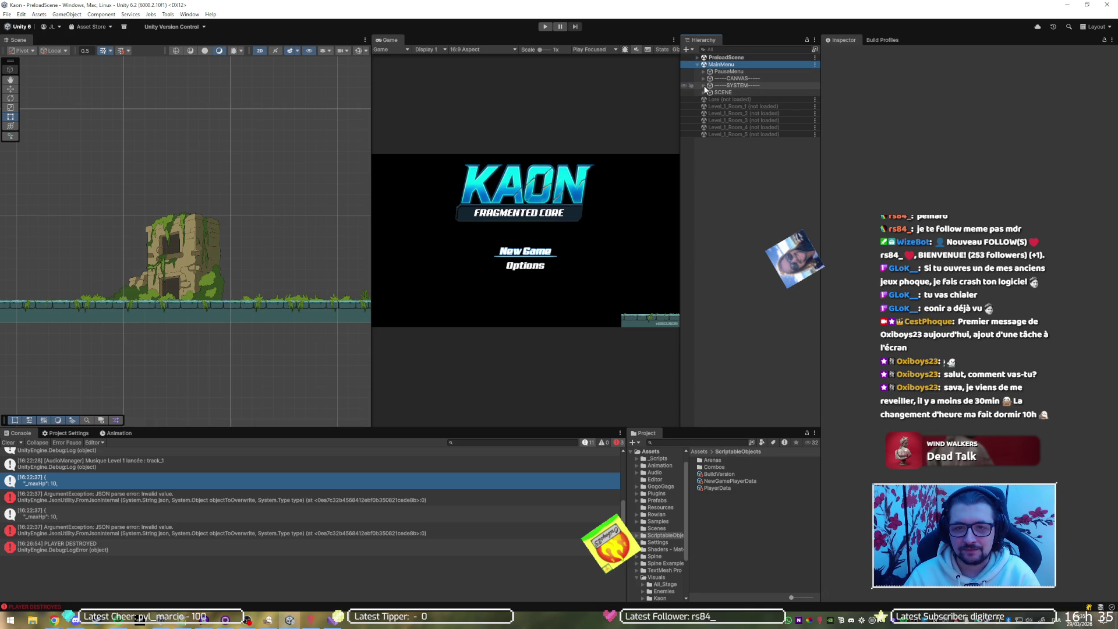
Select SYSTEM, expand CANVAS, and select Button StartGame to view it in the Inspector.
click(716, 86)
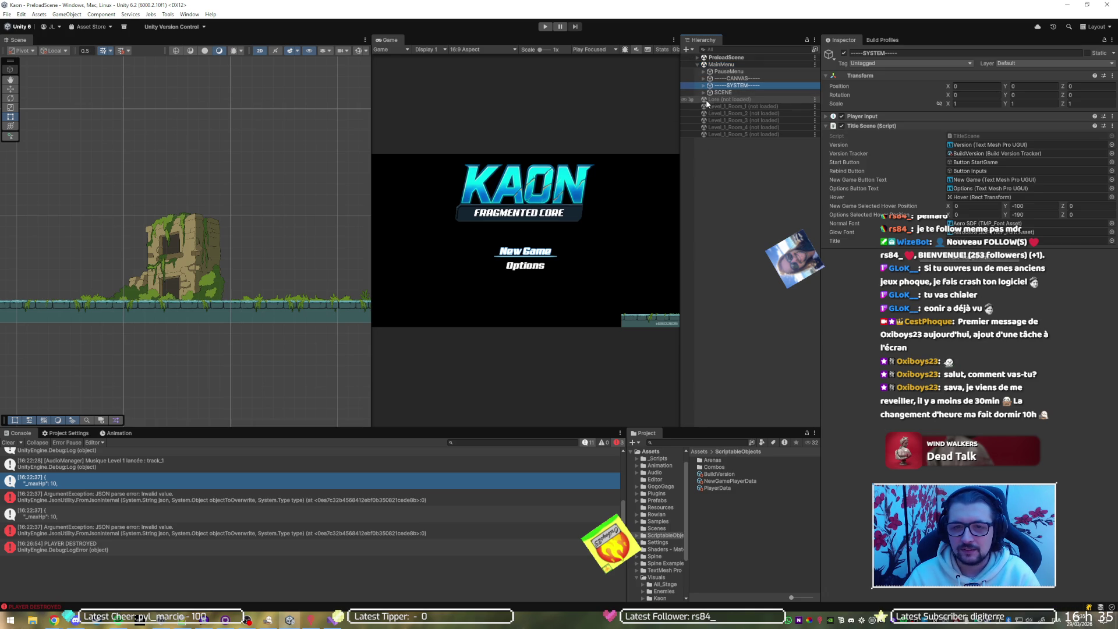
click(705, 79)
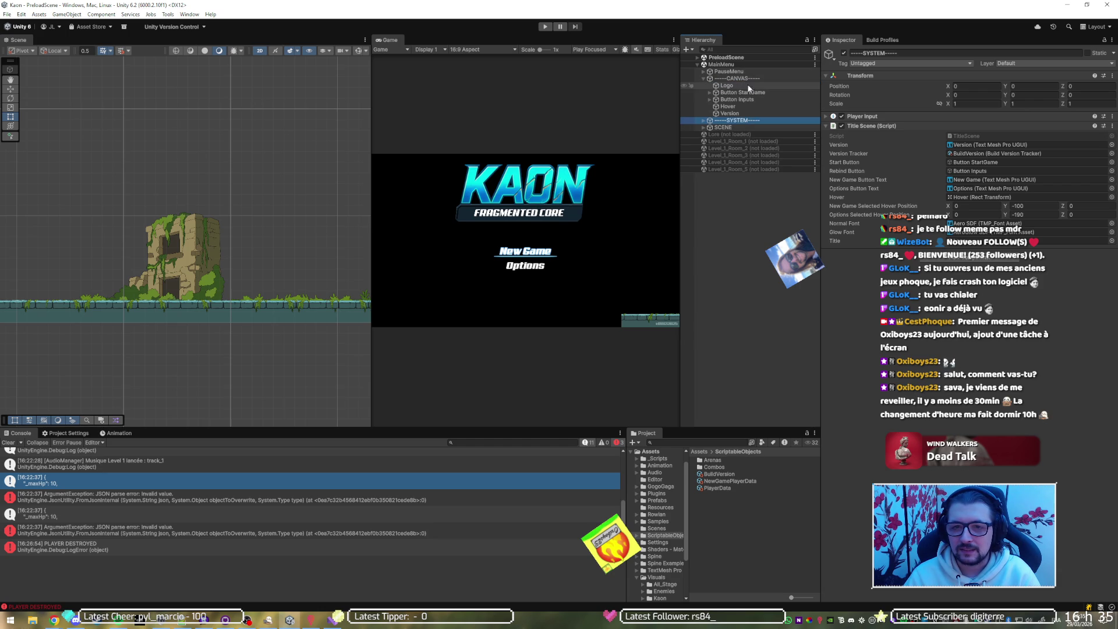
click(723, 94)
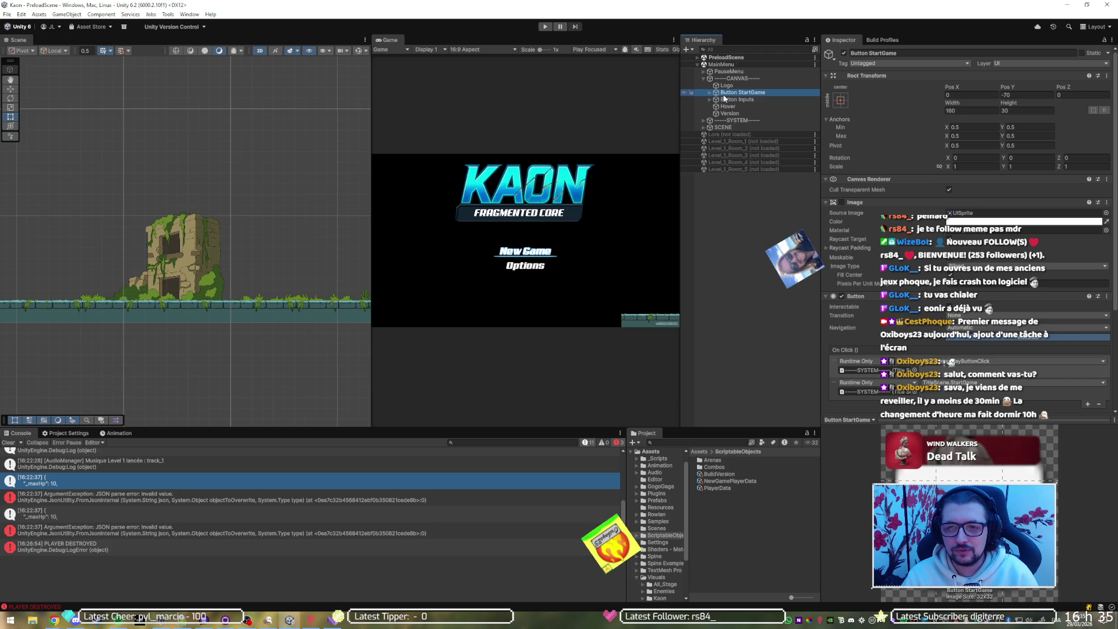
Duplicate Button StartGame and set the copy's Pos Y to -160.
key(ctrl+d)
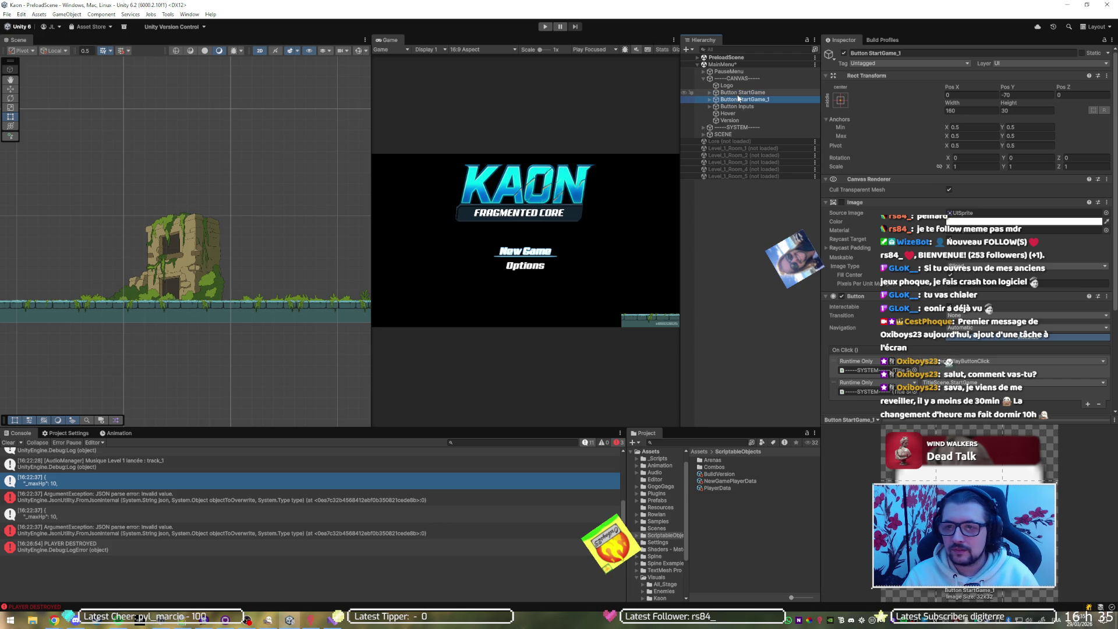
key(Down)
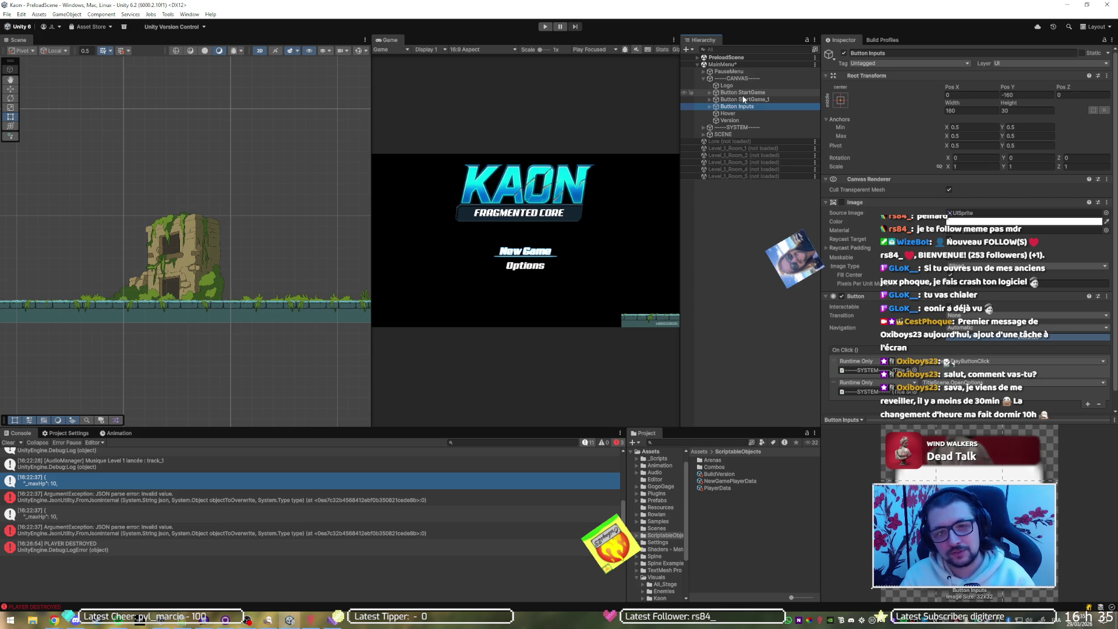
click(741, 100)
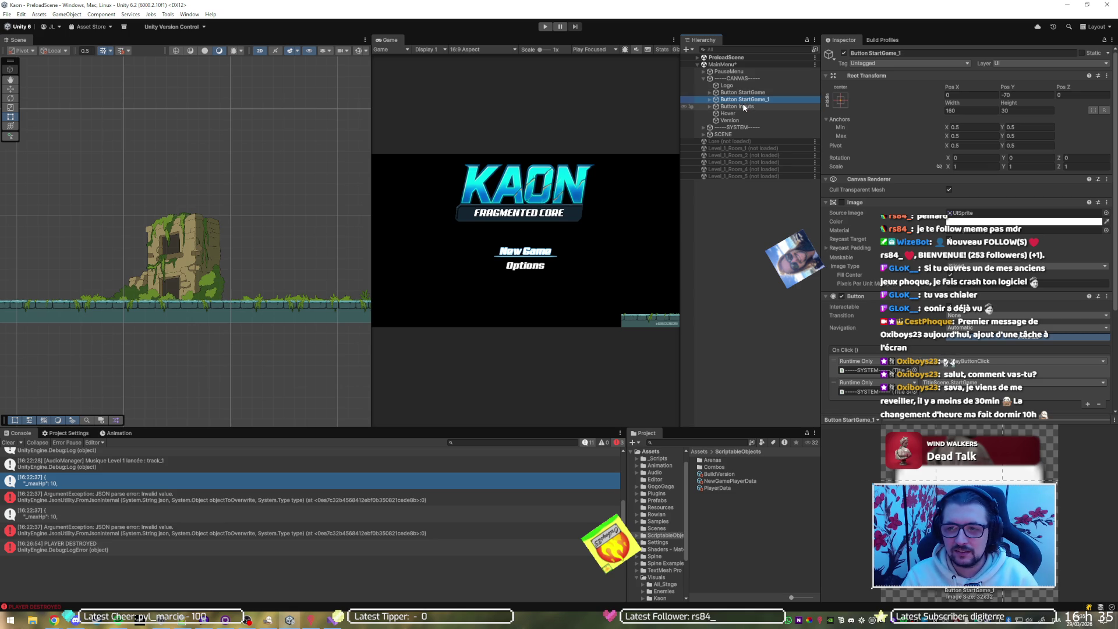
click(1033, 97)
text(-11610)
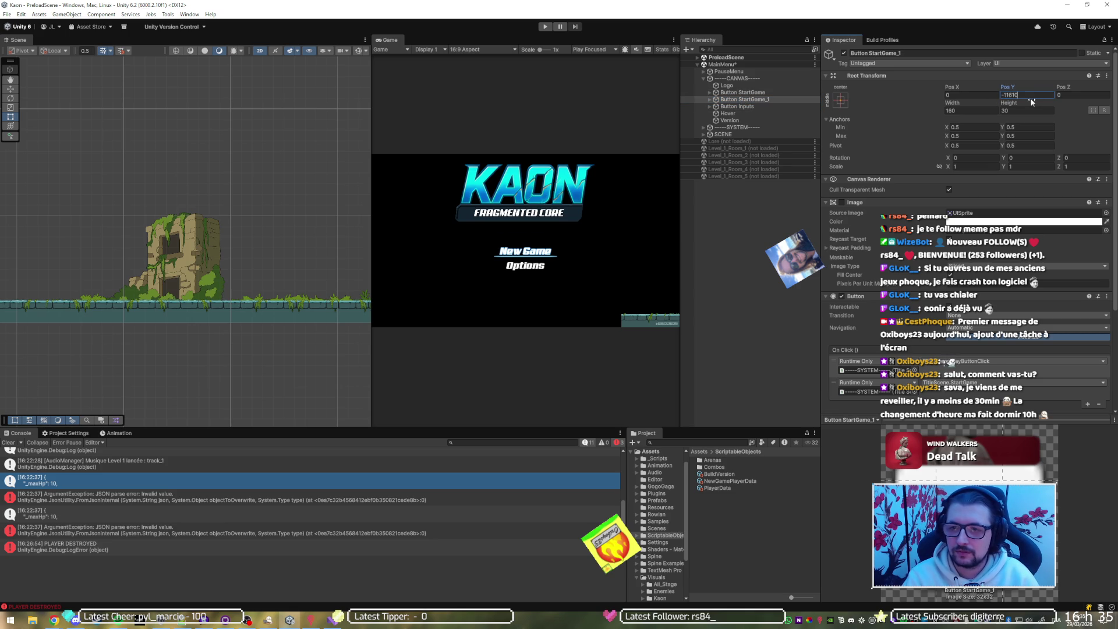
key(BackSpace)
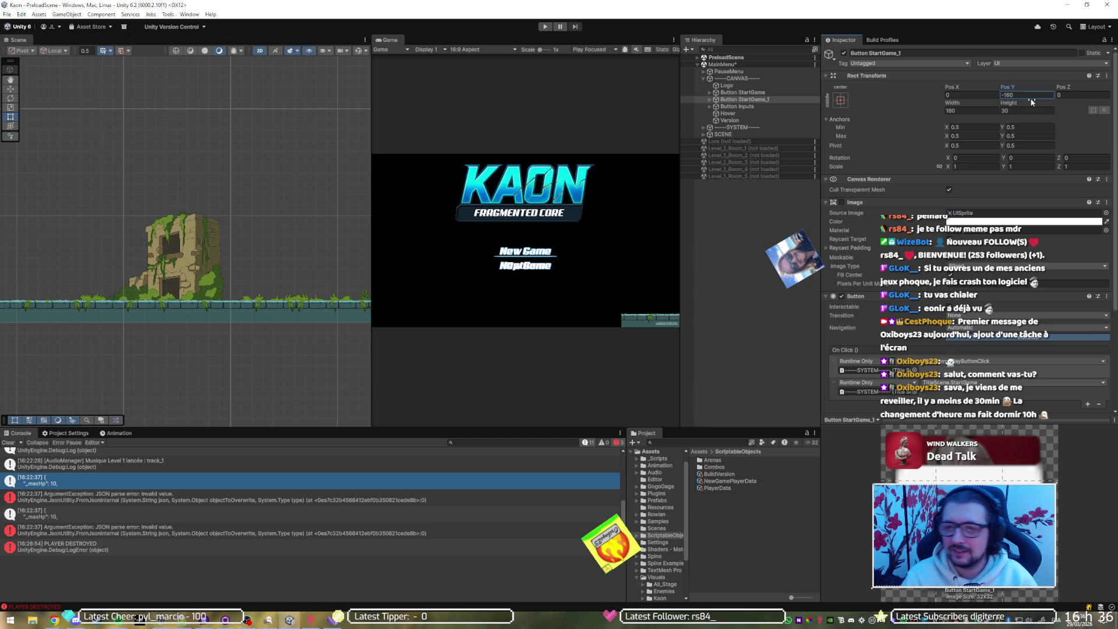
Move Button Inputs down to Pos Y -250.
click(755, 107)
click(1040, 95)
text(-)
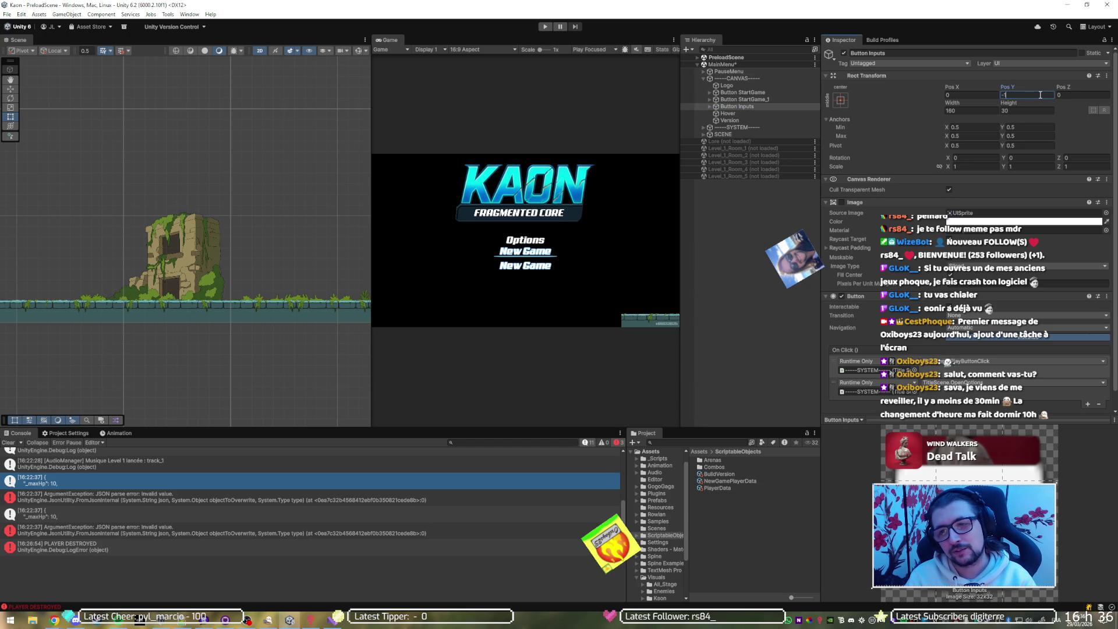
text(250)
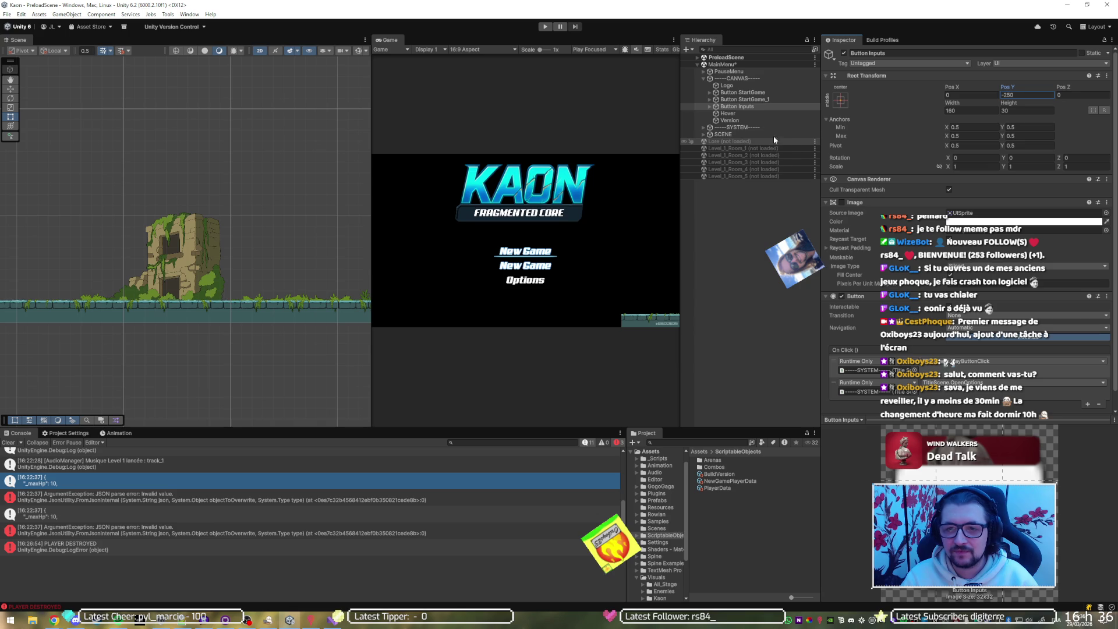
Rename the duplicated button to Button Continue.
click(732, 99)
click(732, 100)
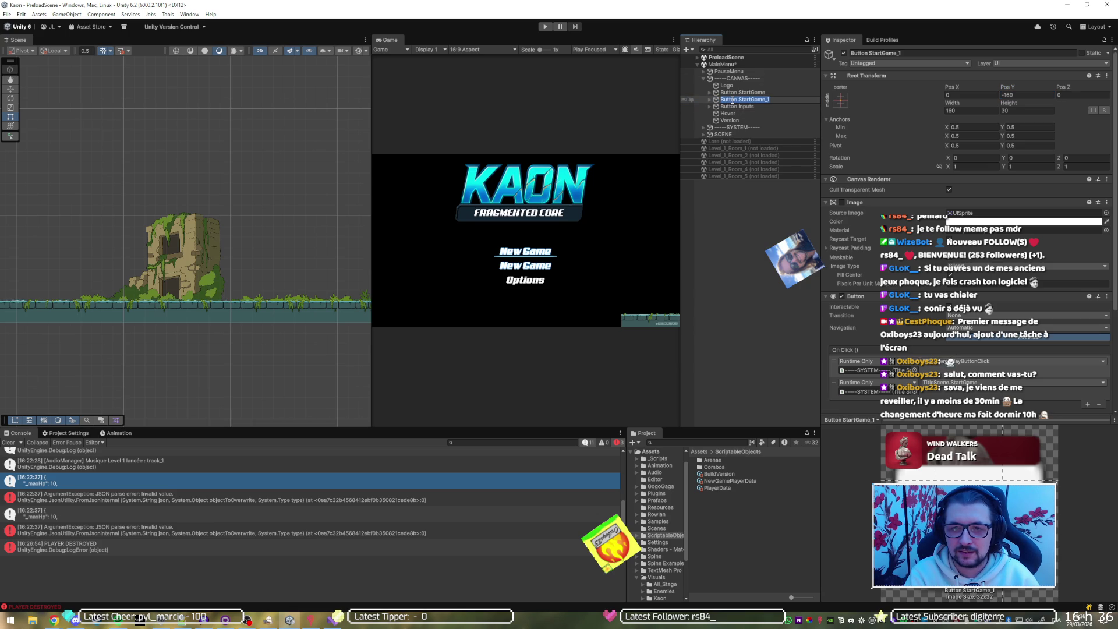
key(End)
key(BackSpace)
key(BackSpace)
key(BackSpace)
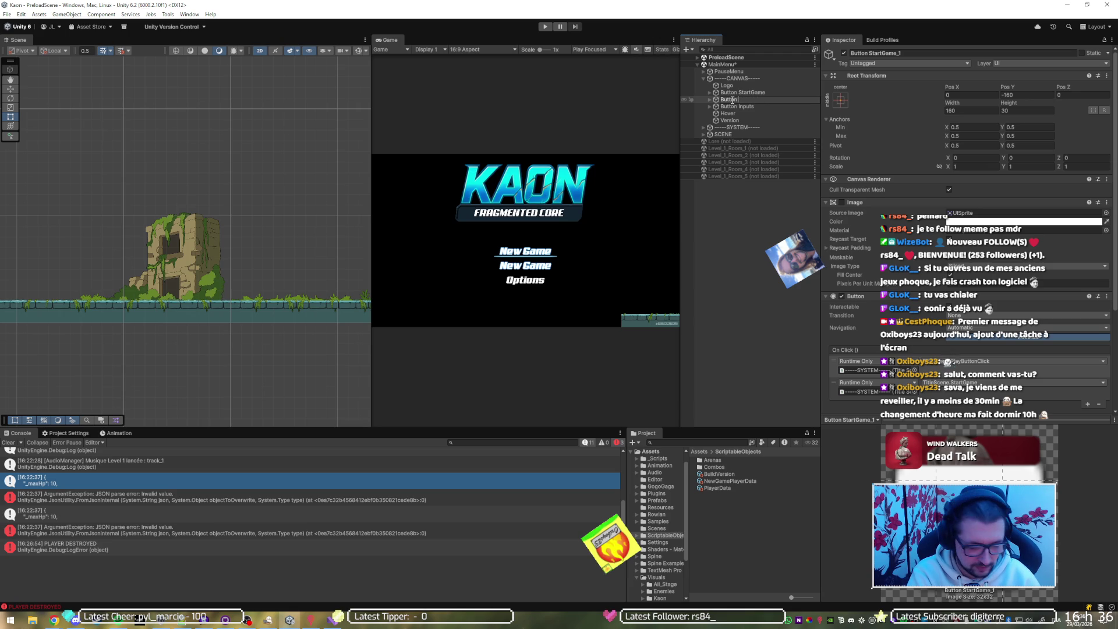
text(ontinue)
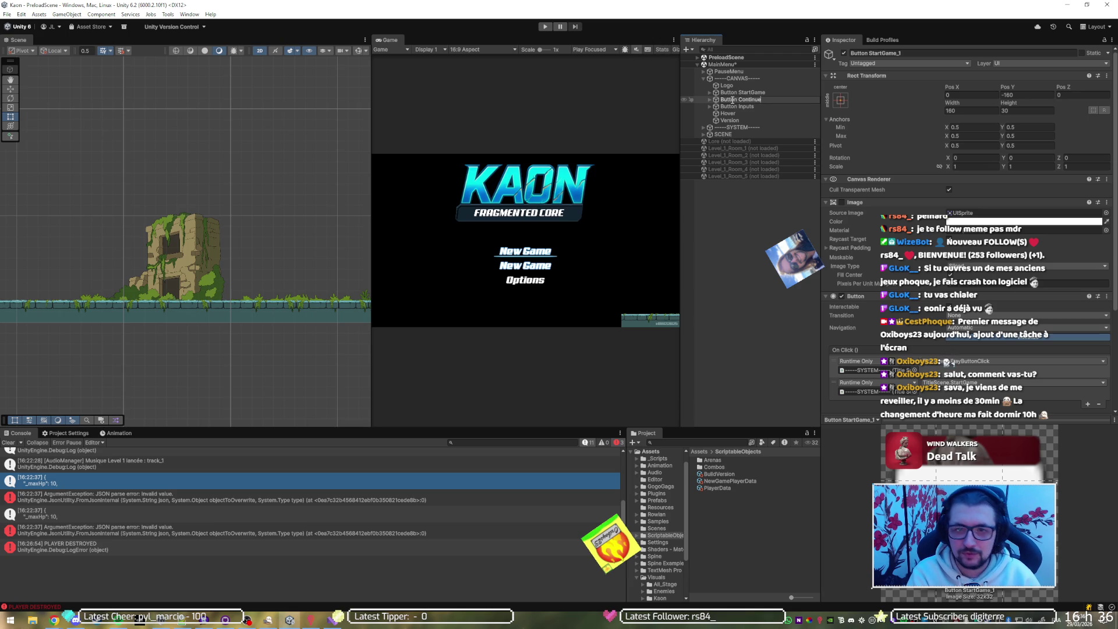
key(Return)
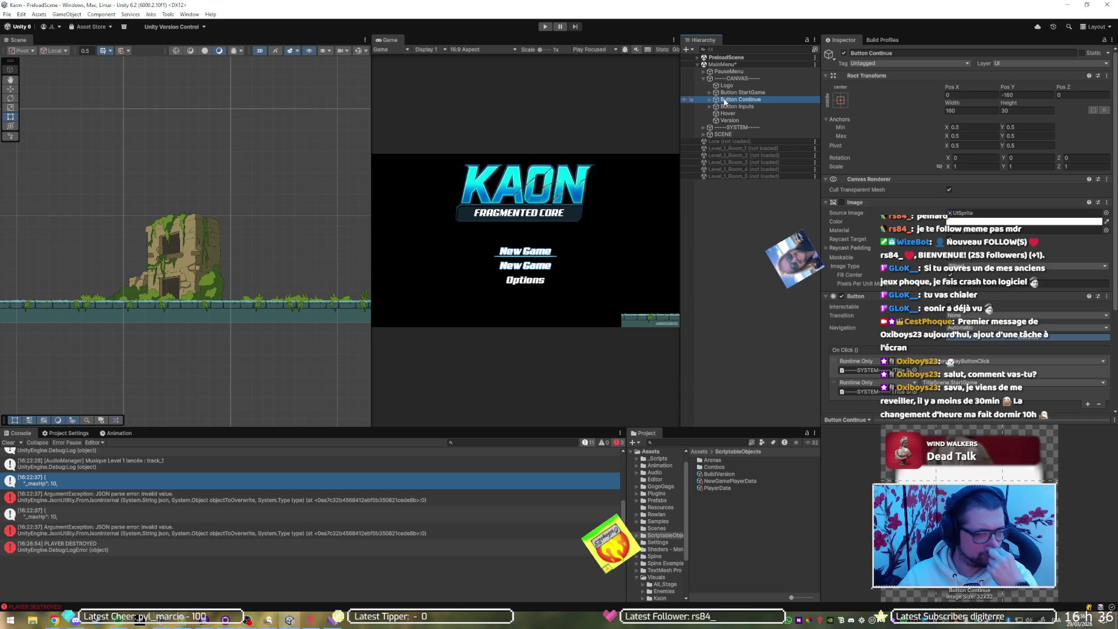
Rename the top button at Pos Y -70 to Button Continue.
click(743, 94)
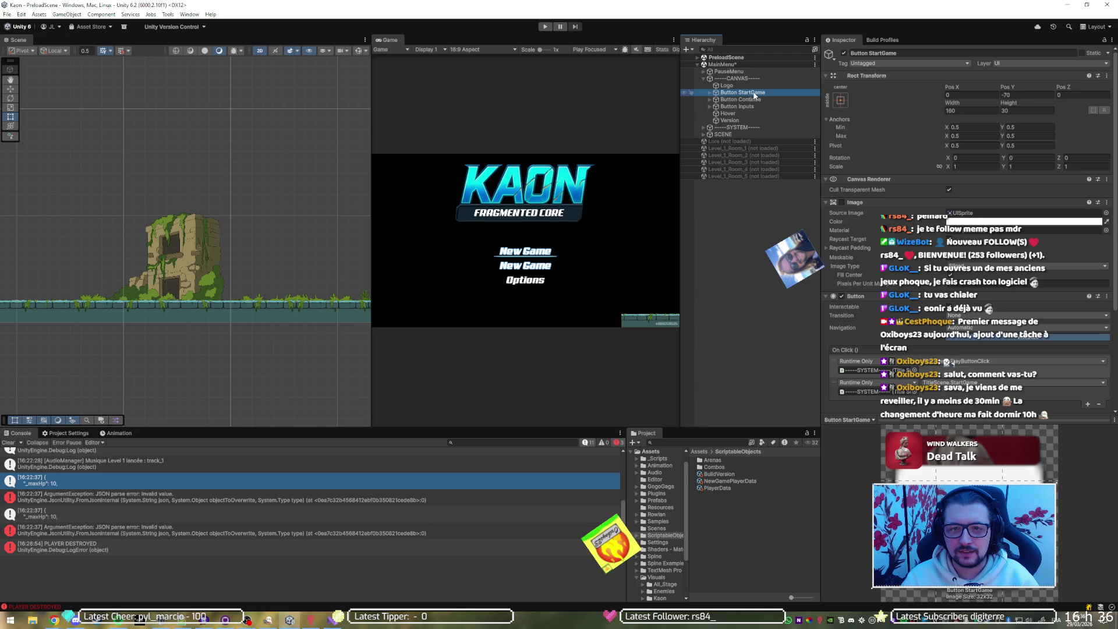
click(755, 94)
click(755, 97)
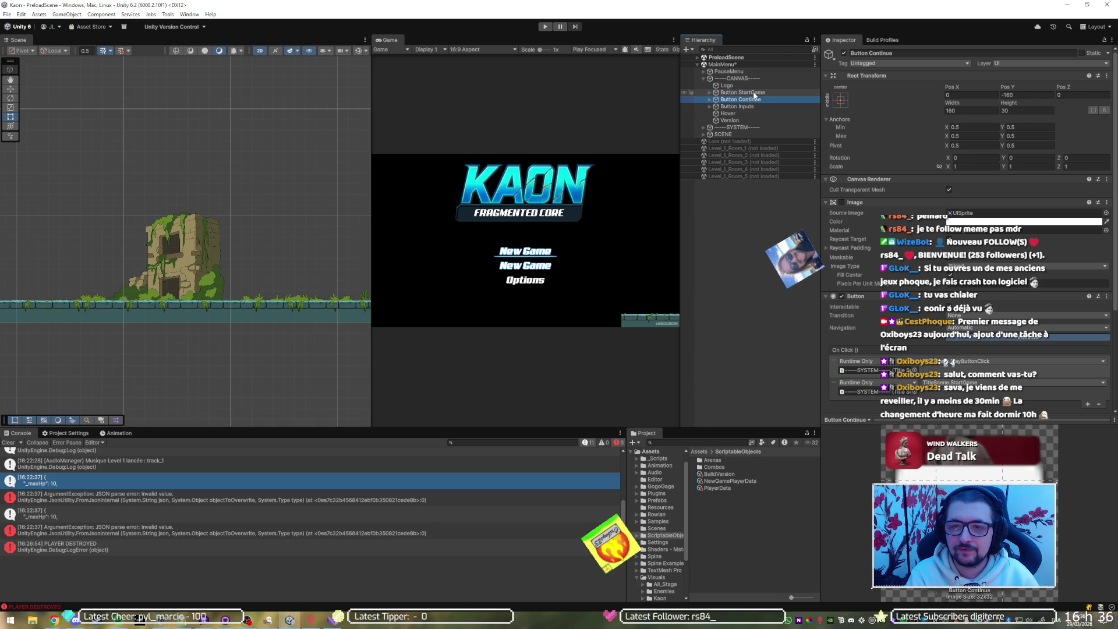
click(755, 93)
click(754, 93)
key(BackSpace)
key(BackSpace)
key(BackSpace)
text(Button C)
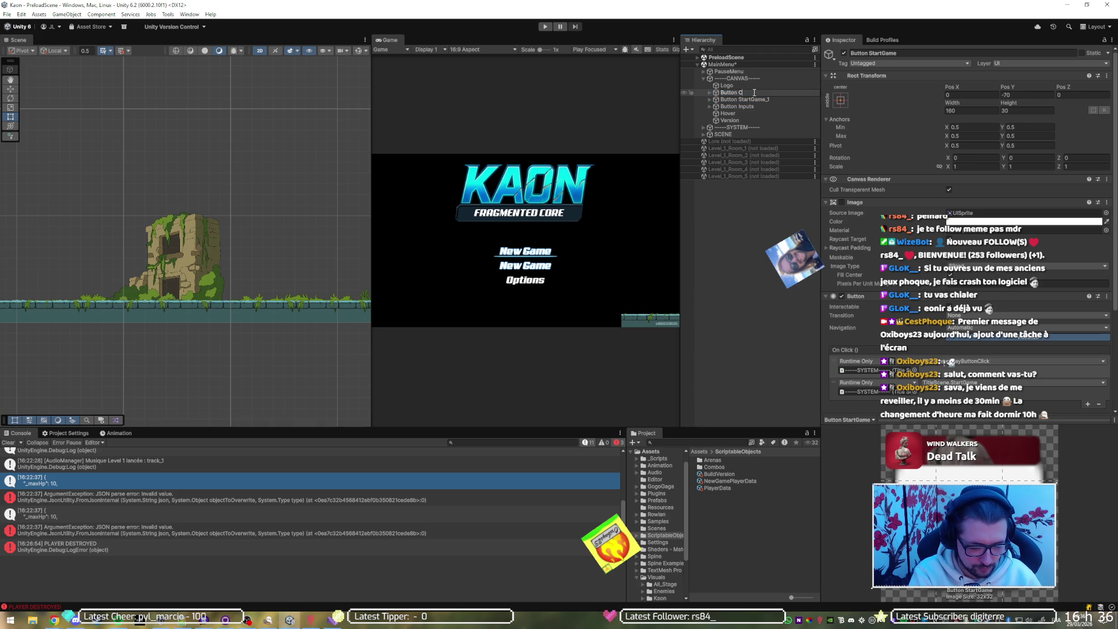
text(onti)
key(Return)
Rename Button StartGame_1 to Button StartGame, then expand Button Continue and select its label.
key(Down)
key(F2)
key(End)
key(BackSpace)
key(BackSpace)
key(Return)
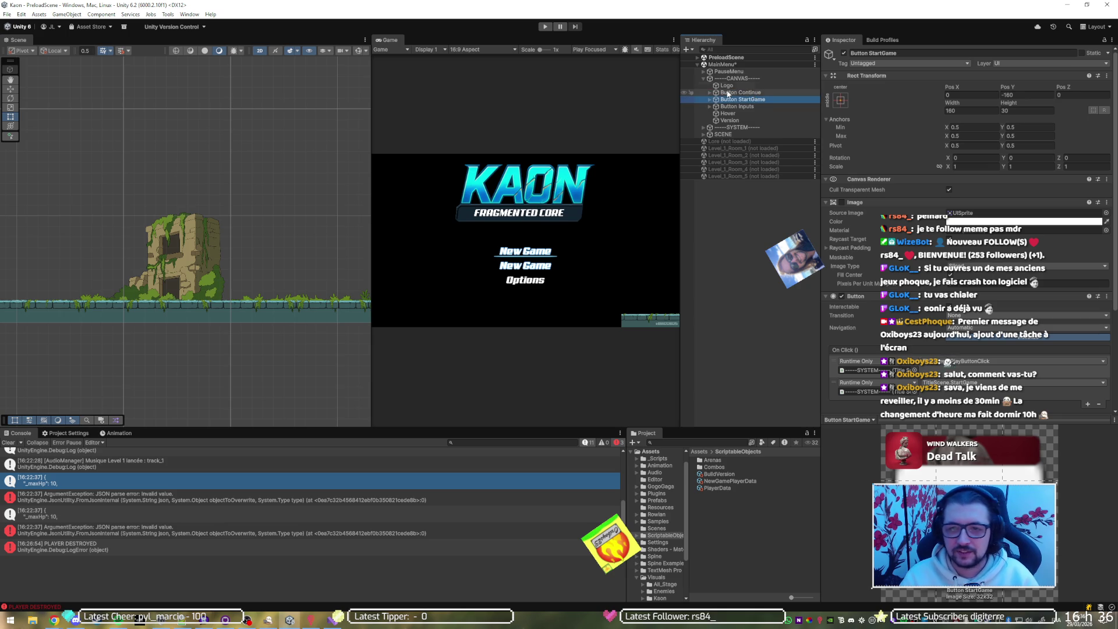
click(709, 92)
click(739, 99)
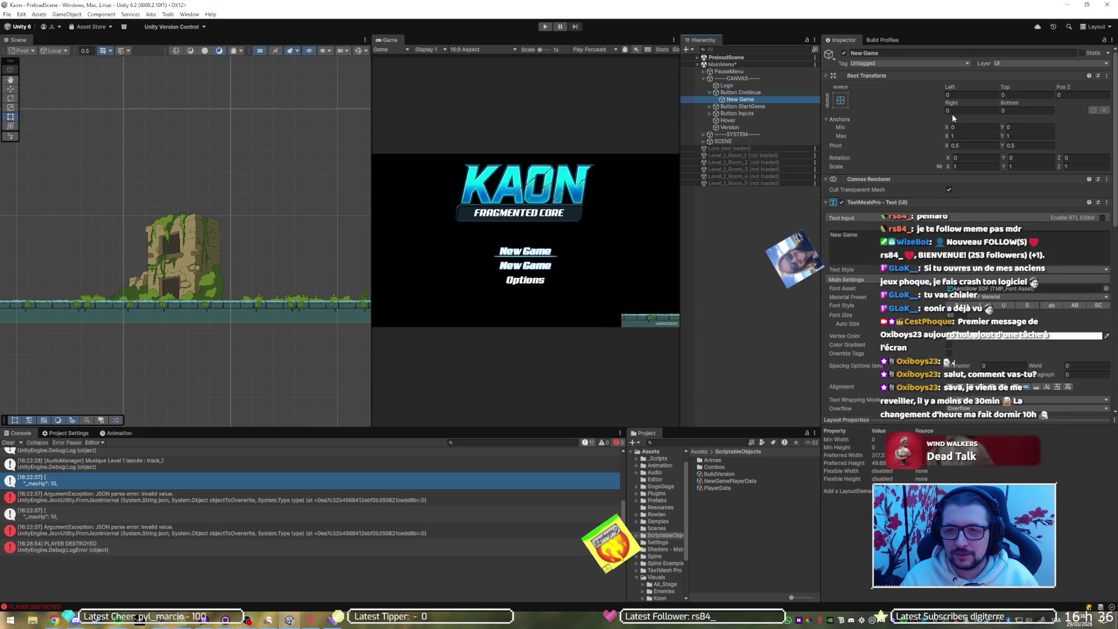
Change Button Continue's TextMeshPro label text from 'New Game' to 'Load Game'.
click(875, 244)
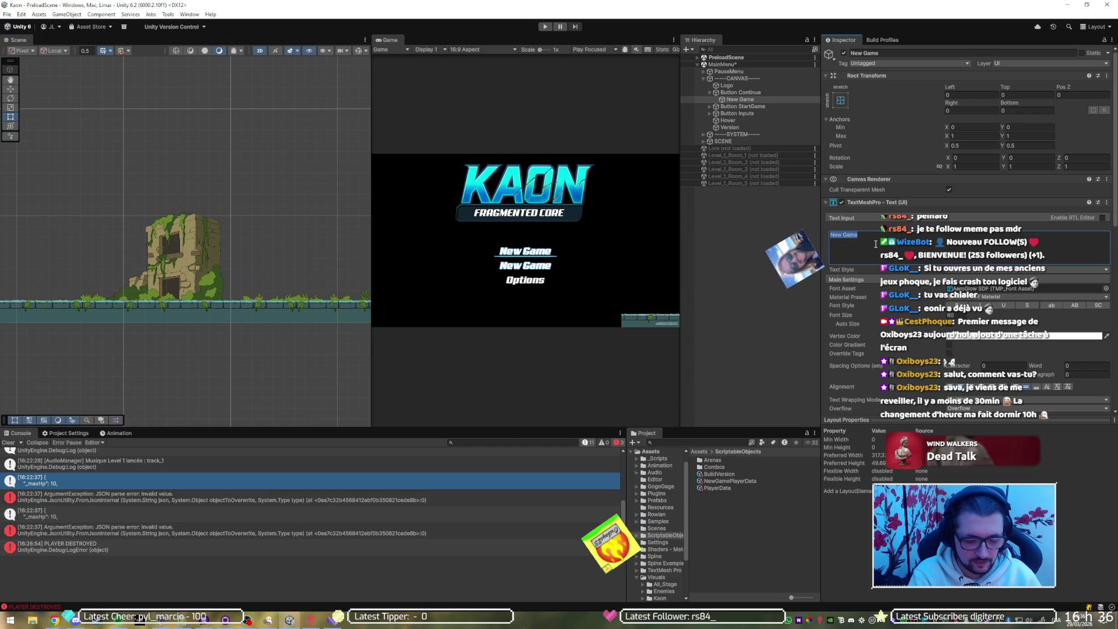
key(BackSpace)
text(Load)
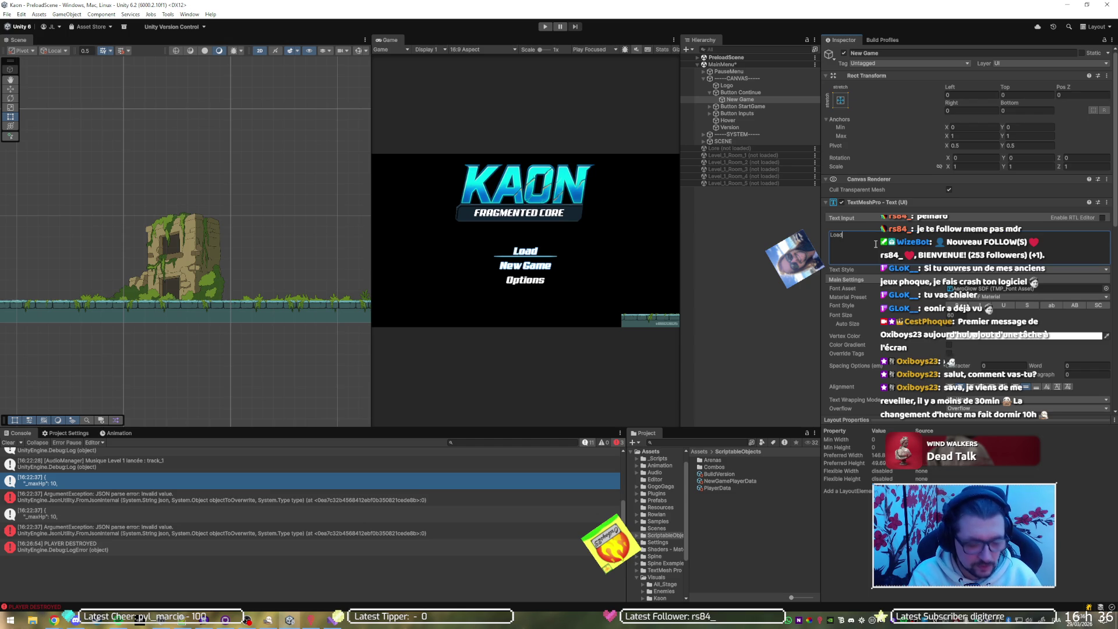
text( Game)
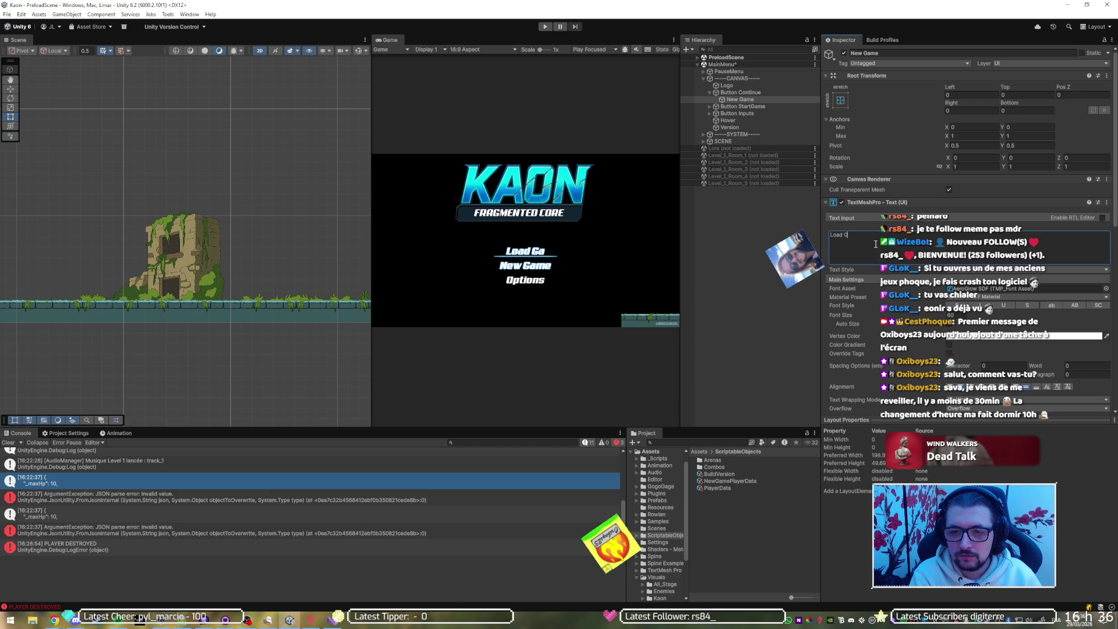
key(ctrl+a)
text(Continue)
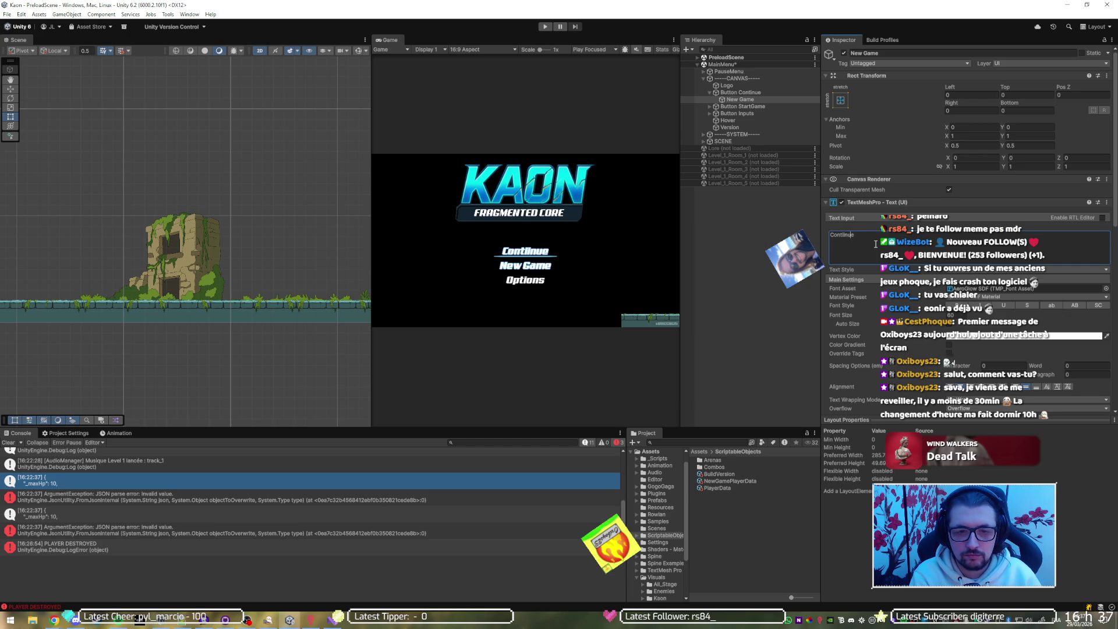
key(Return)
key(ctrl+z)
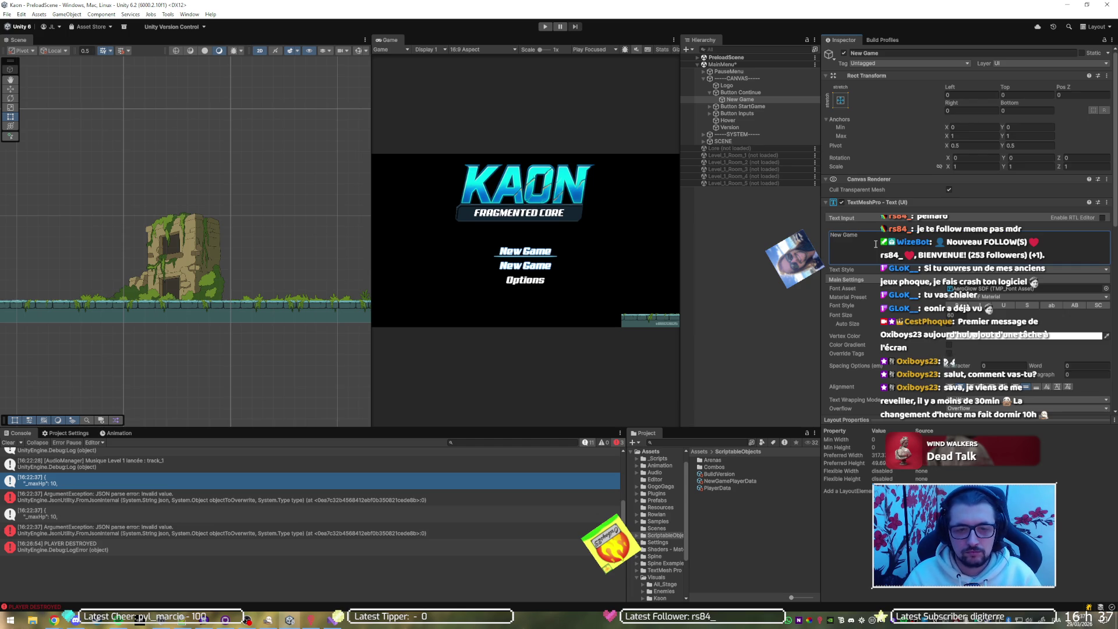
key(ctrl+a)
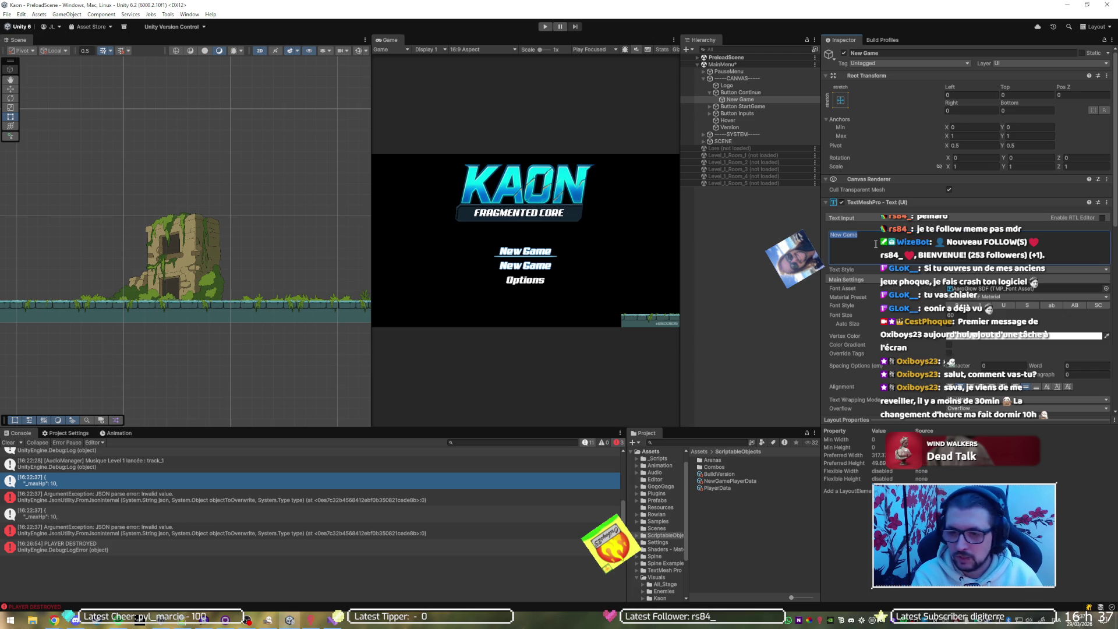
key(BackSpace)
text(Load)
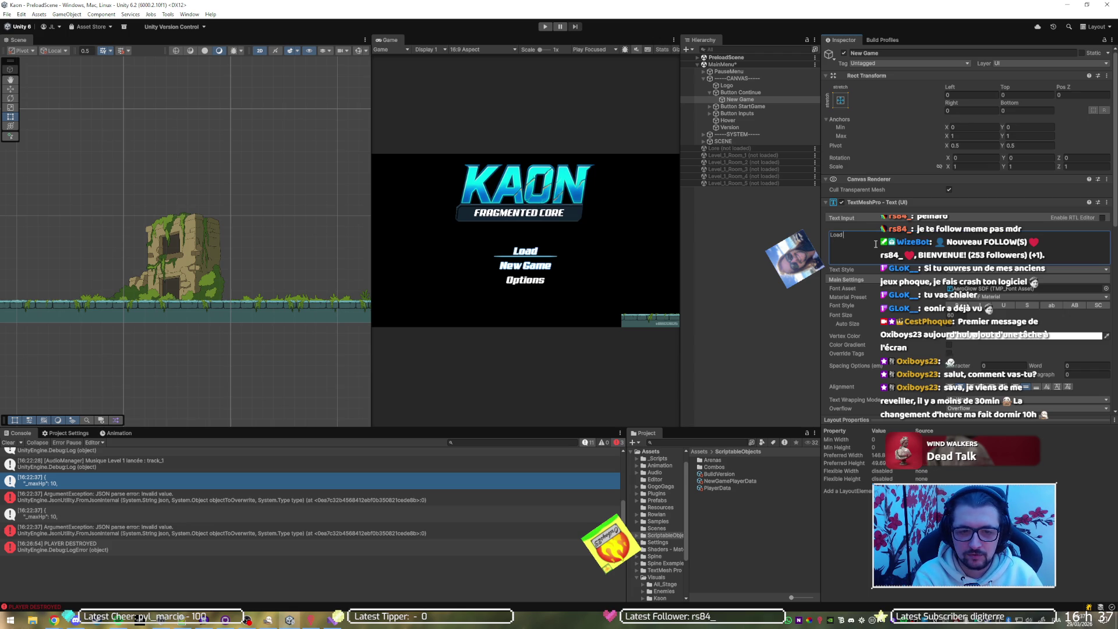
text( Game)
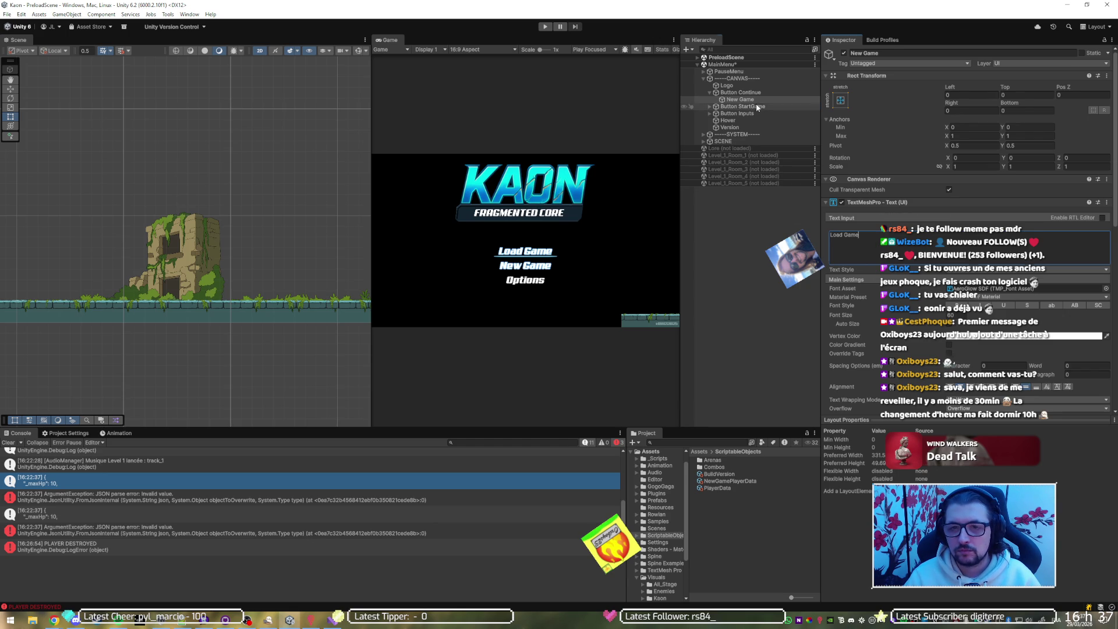
click(715, 106)
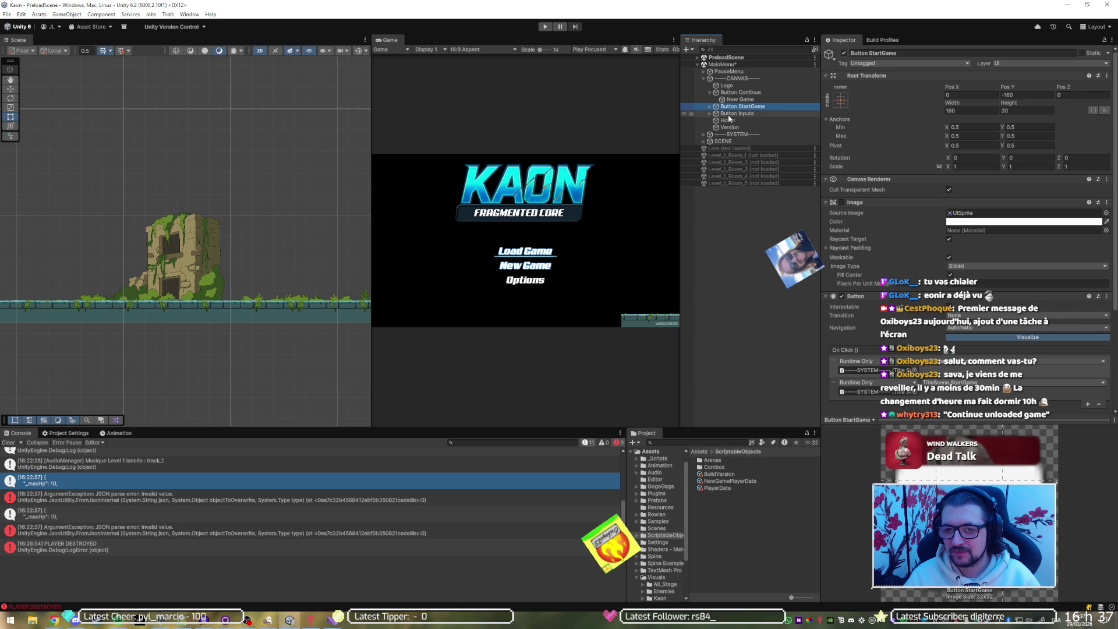
Review the click event setups of Button Inputs, Button StartGame and Button Continue.
scroll(911, 211, down, 5)
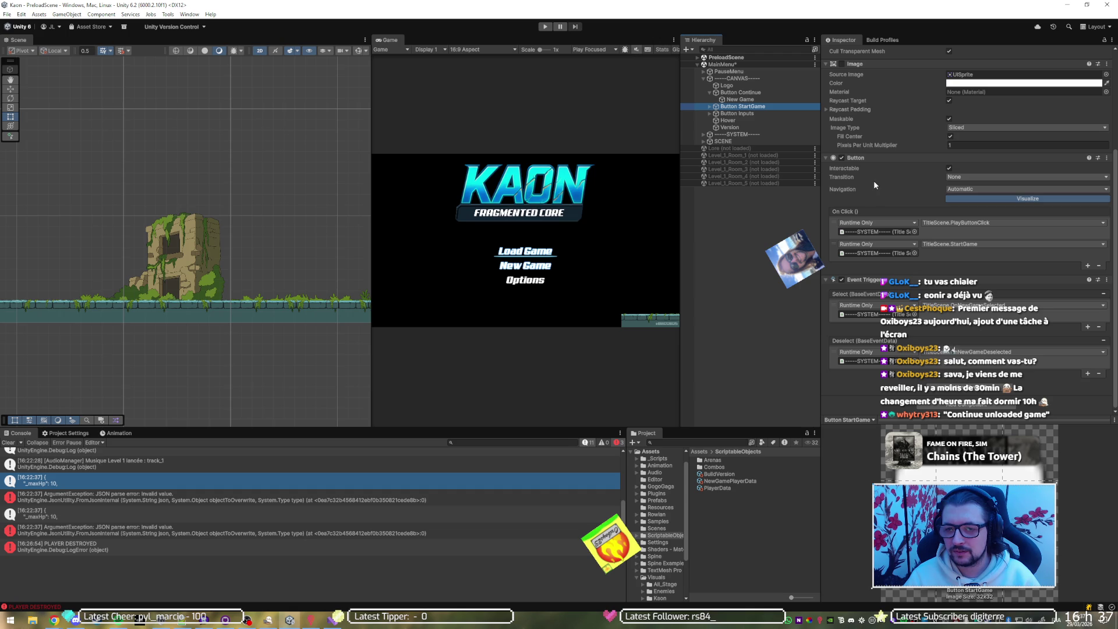
scroll(874, 183, up, 2)
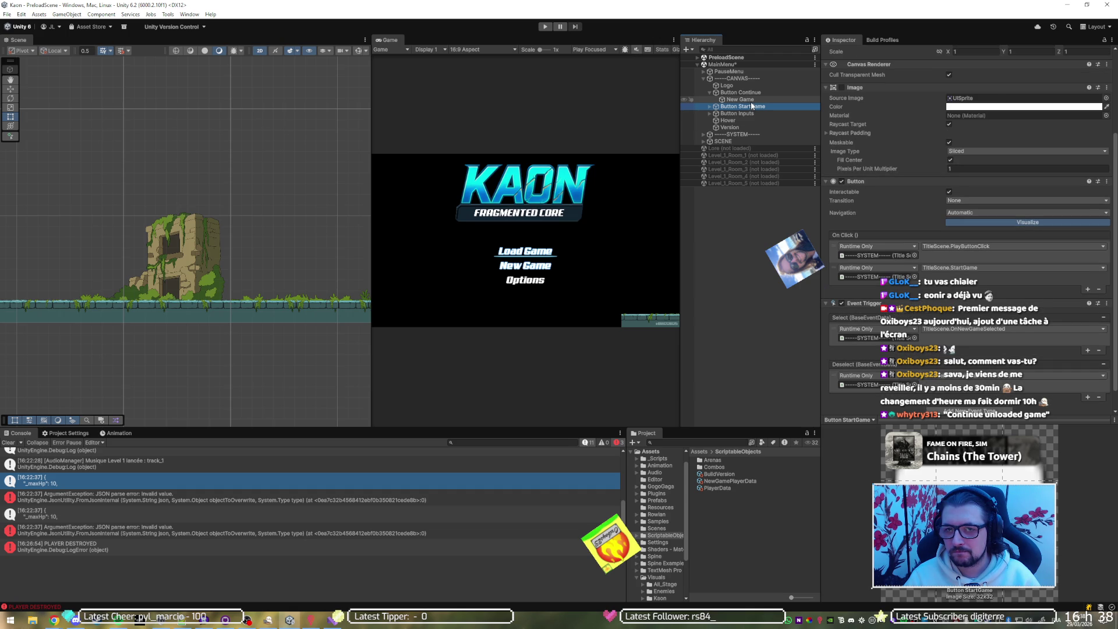
scroll(902, 122, up, 5)
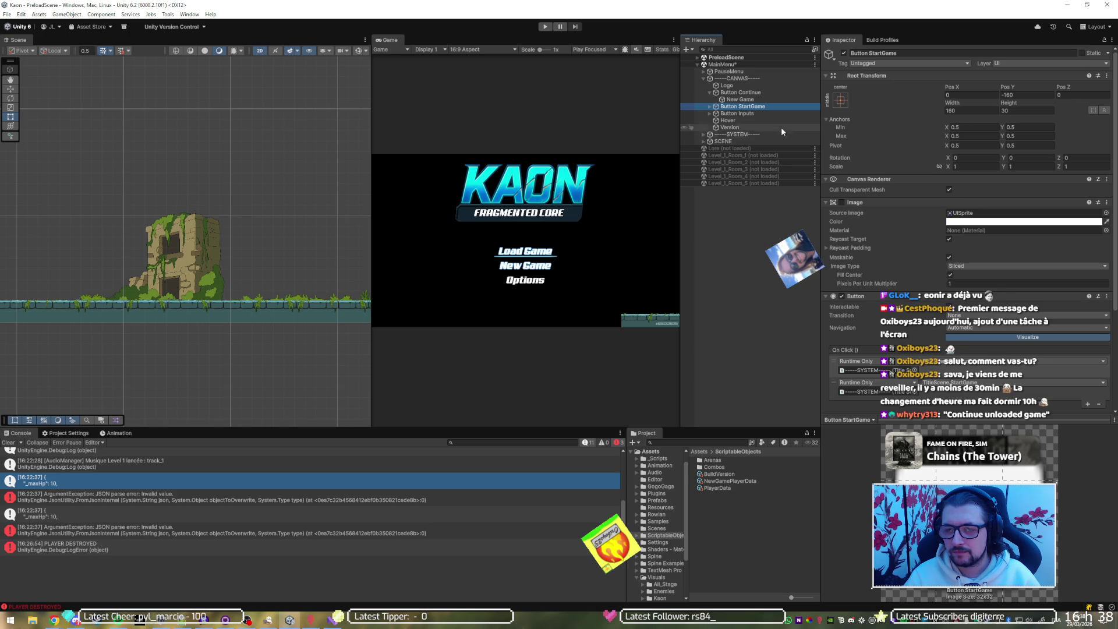
click(757, 115)
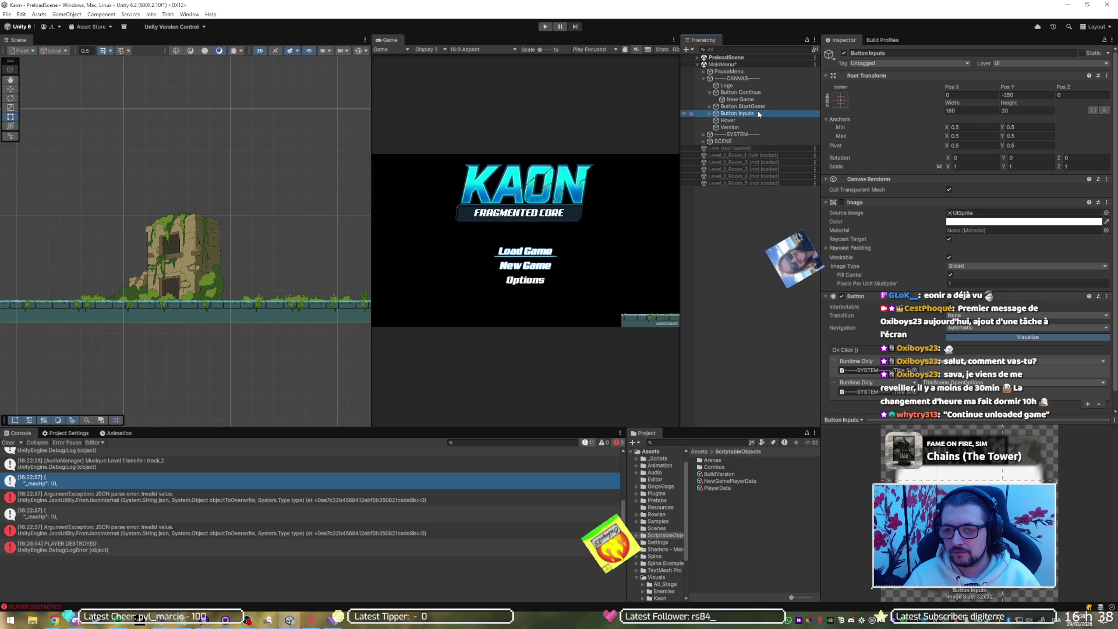
key(Up)
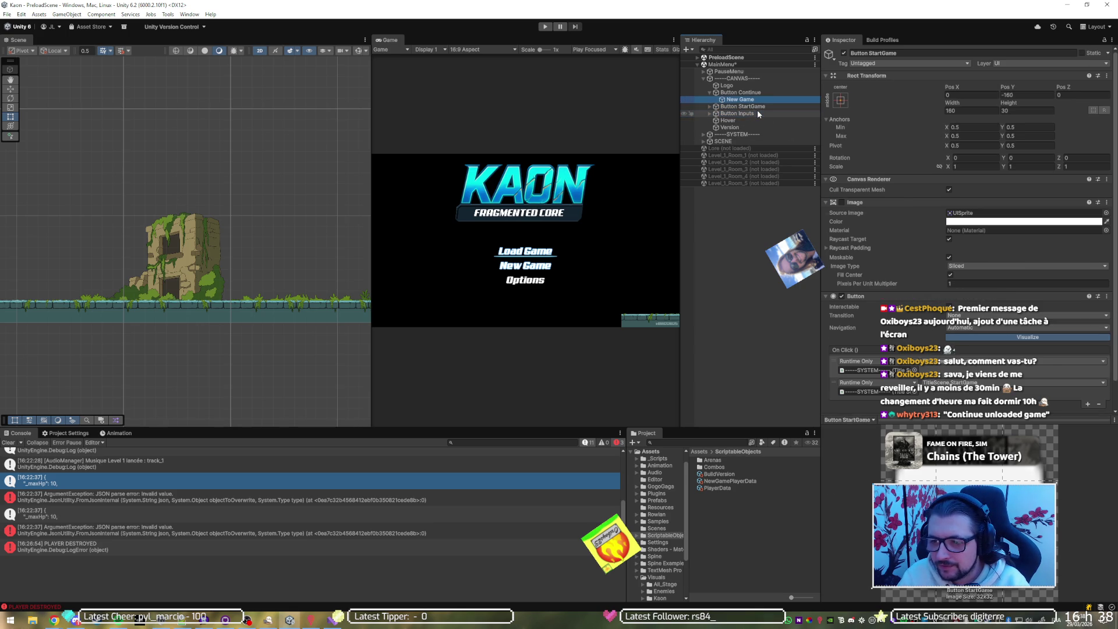
key(Up)
key(Up)
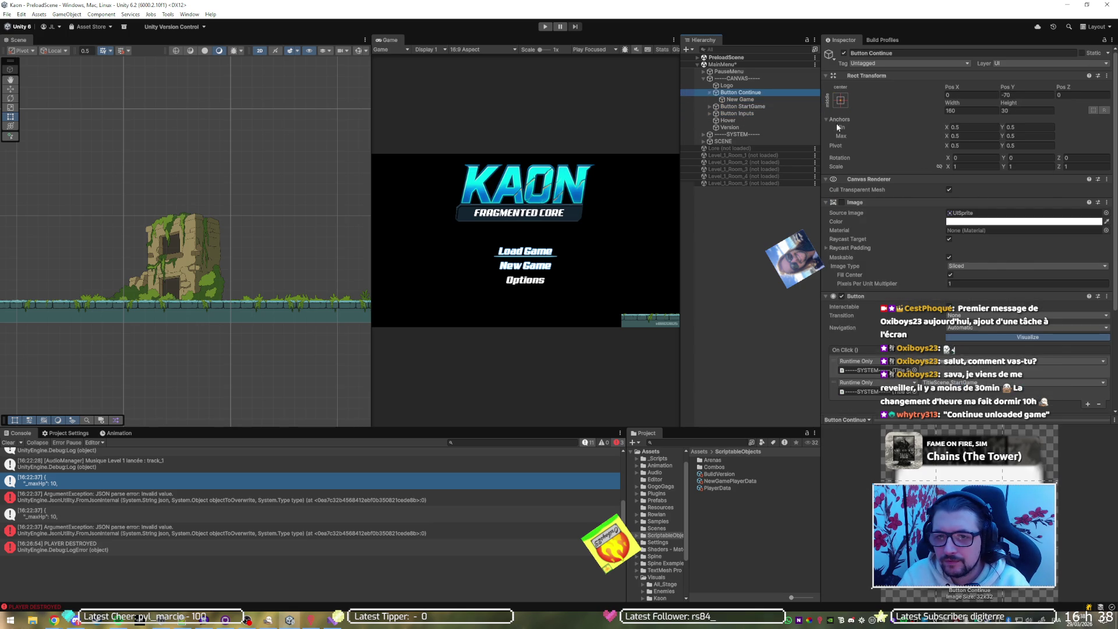
key(Left)
key(Down)
key(Down)
key(Up)
Recheck the buttons' event triggers, then expand Button StartGame and select its New Game label.
scroll(994, 244, down, 4)
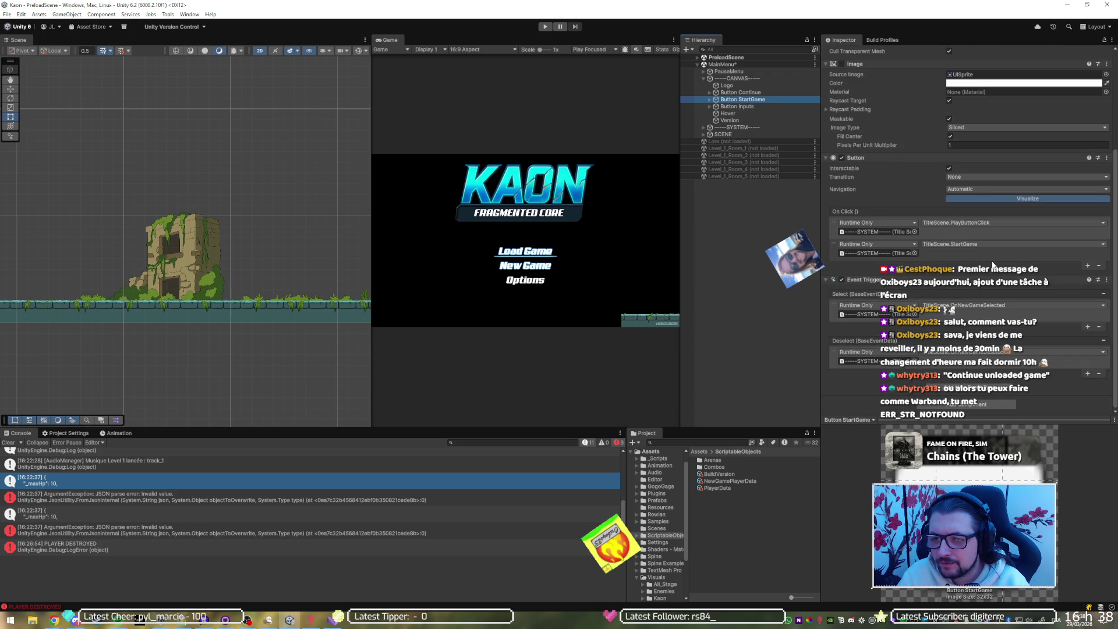
key(Up)
key(Up)
key(Down)
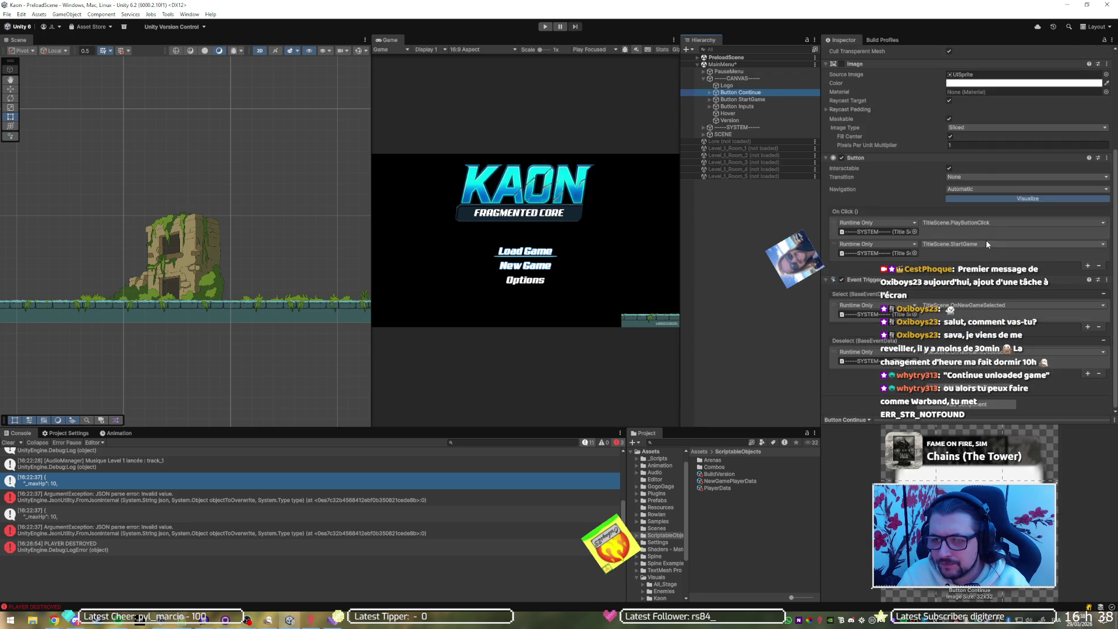
scroll(898, 203, up, 1)
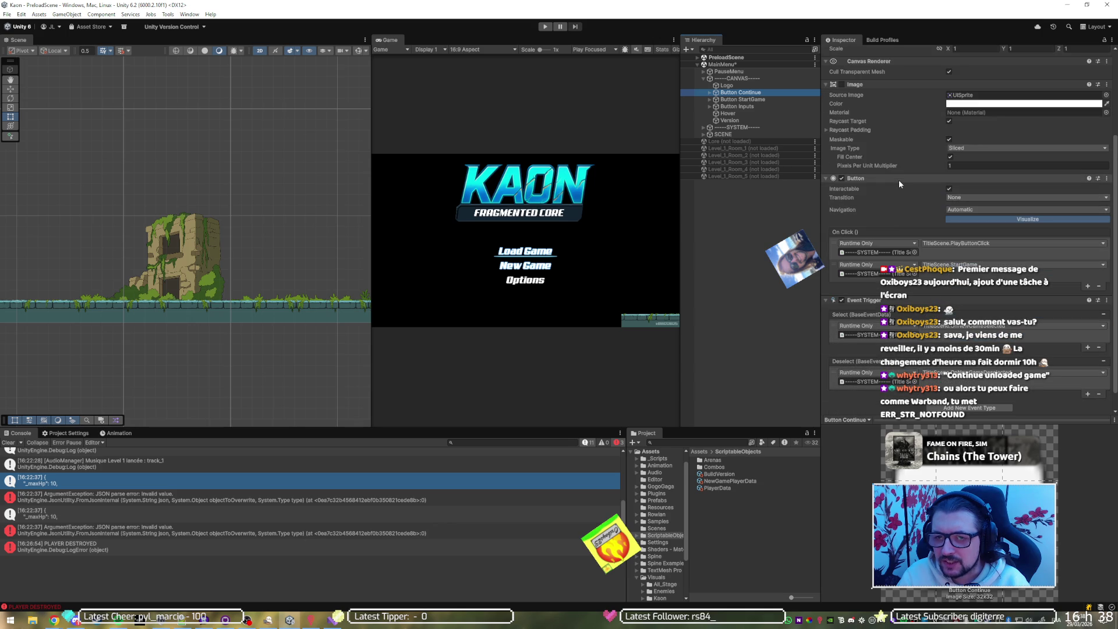
key(Down)
key(Down)
scroll(920, 113, up, 5)
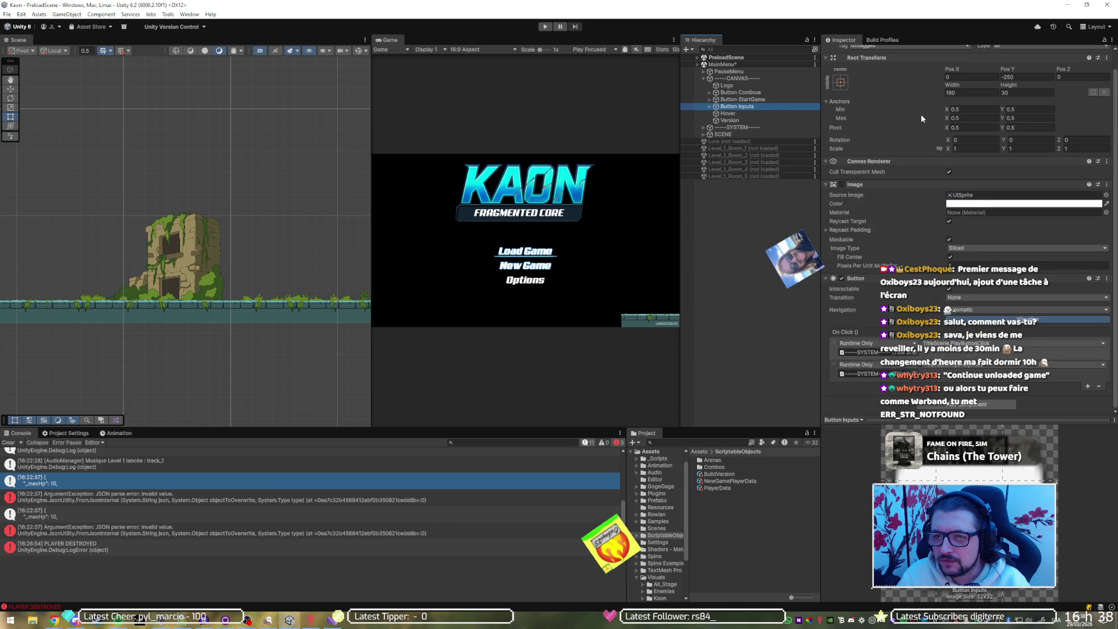
key(Up)
key(Down)
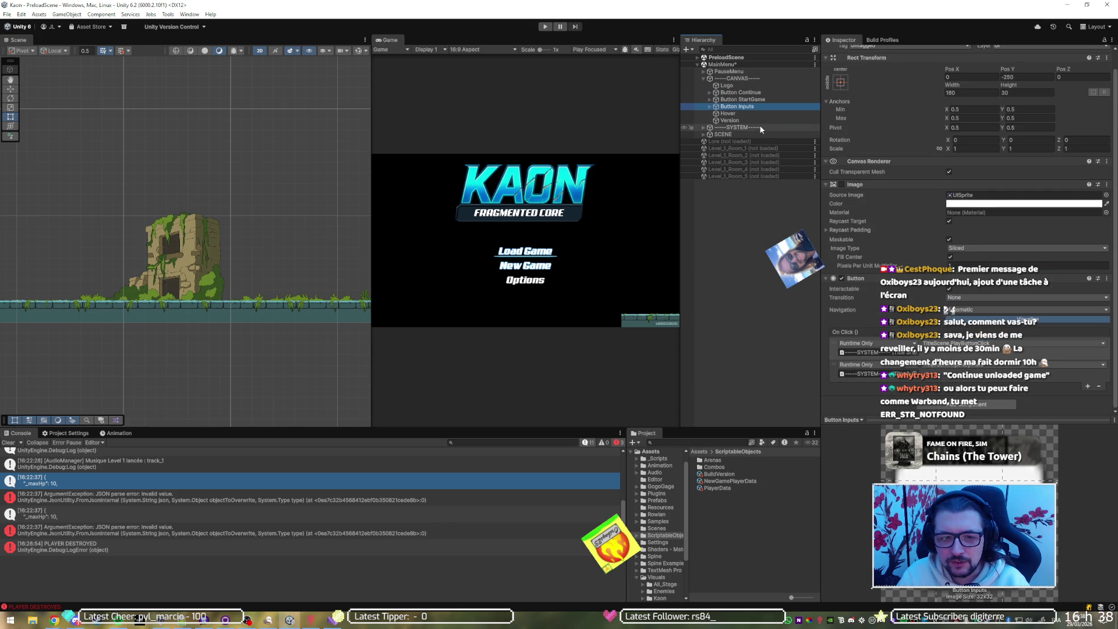
click(717, 100)
click(710, 99)
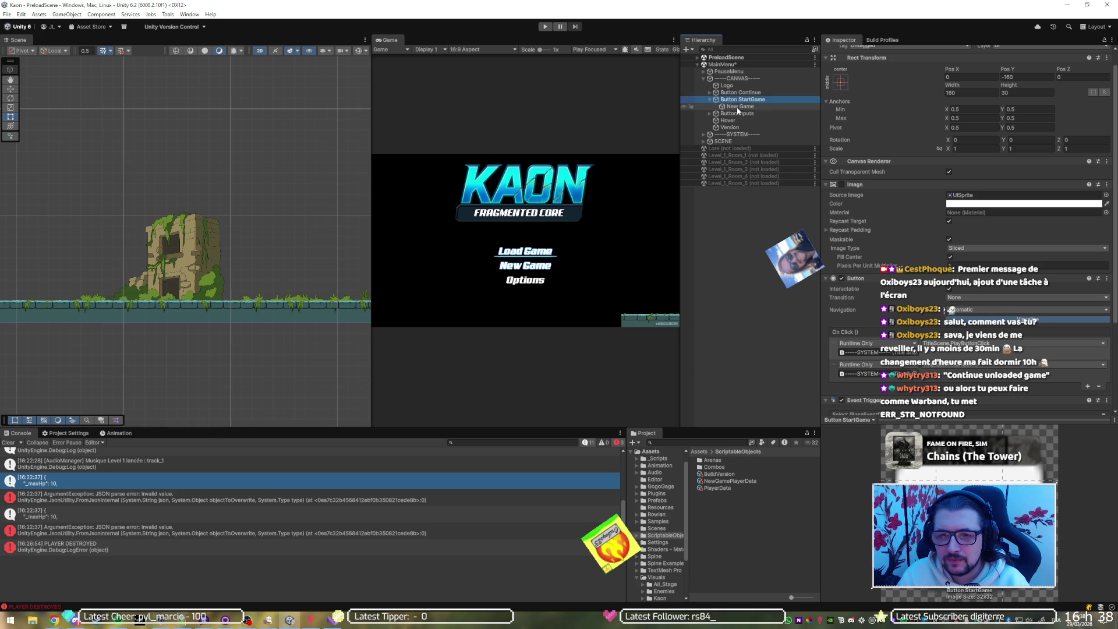
click(738, 107)
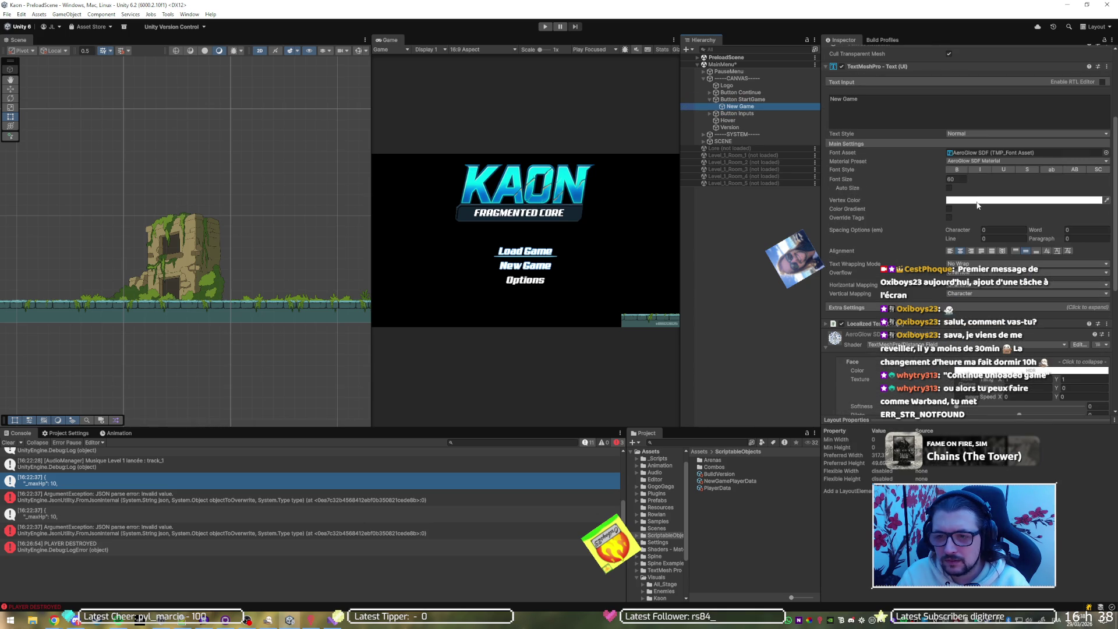
scroll(893, 205, down, 1)
scroll(893, 204, down, 8)
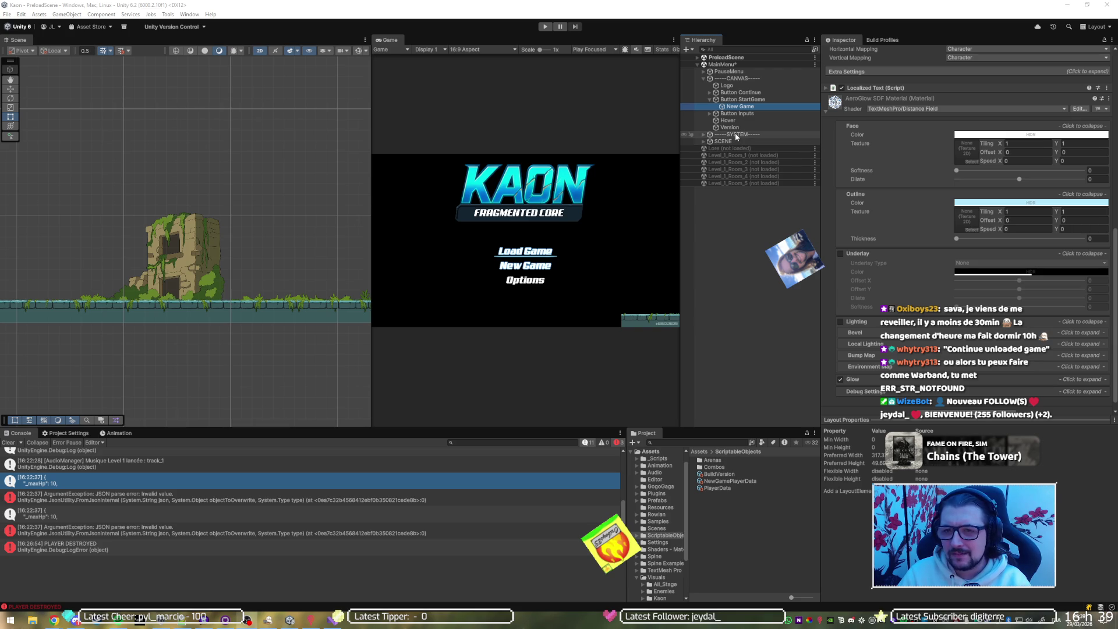
scroll(923, 170, up, 4)
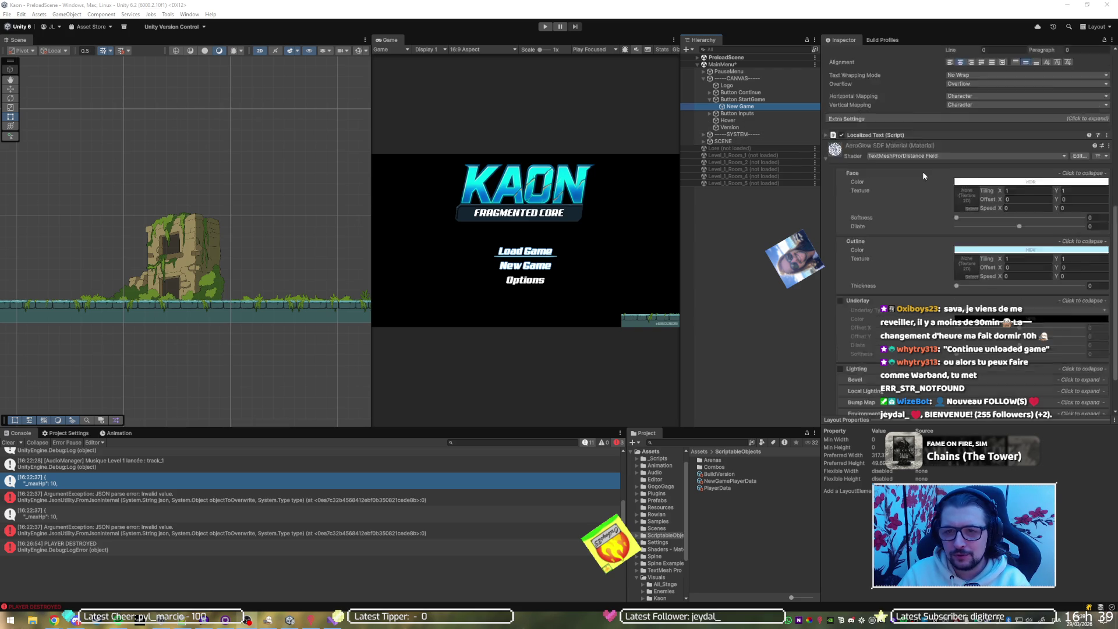
scroll(890, 152, up, 2)
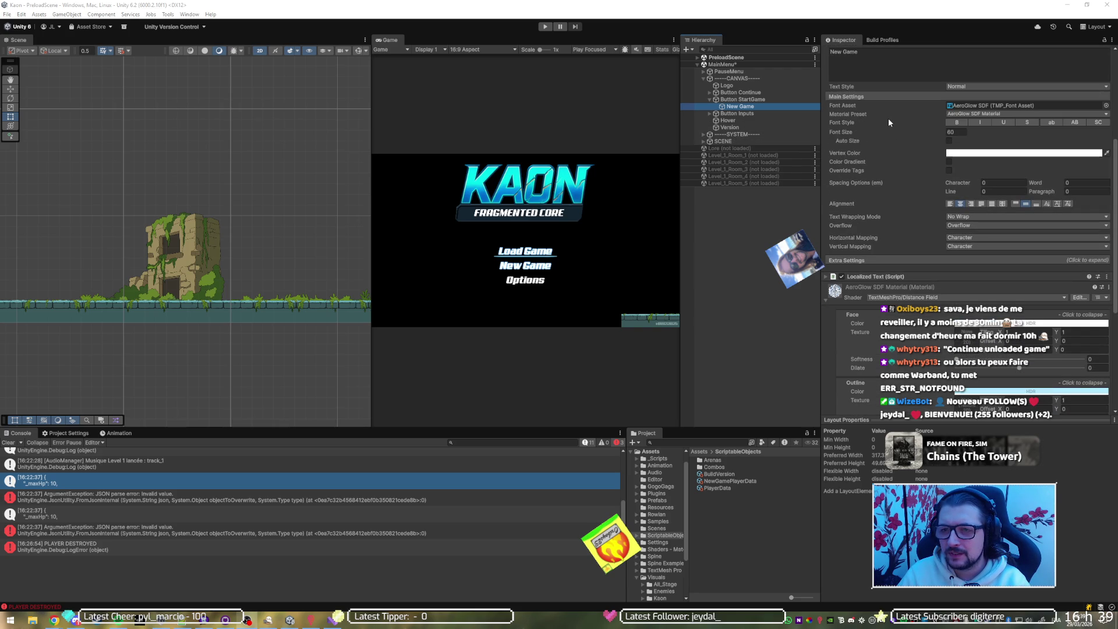
Compare with the Options label and set the New Game label's font to Aero SDF.
click(710, 114)
click(732, 121)
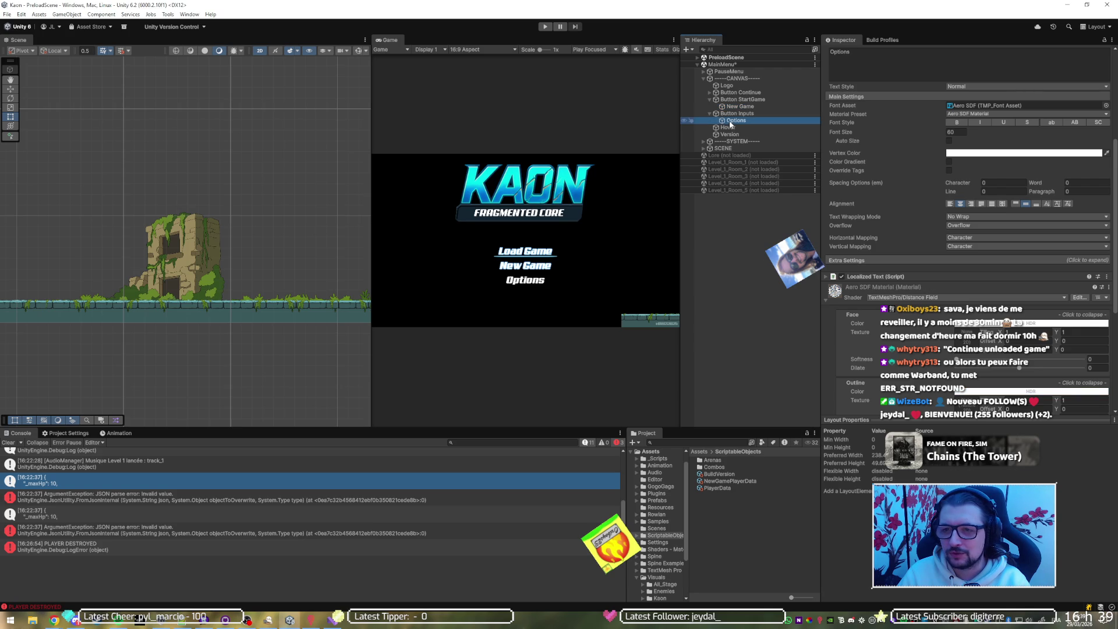
click(750, 106)
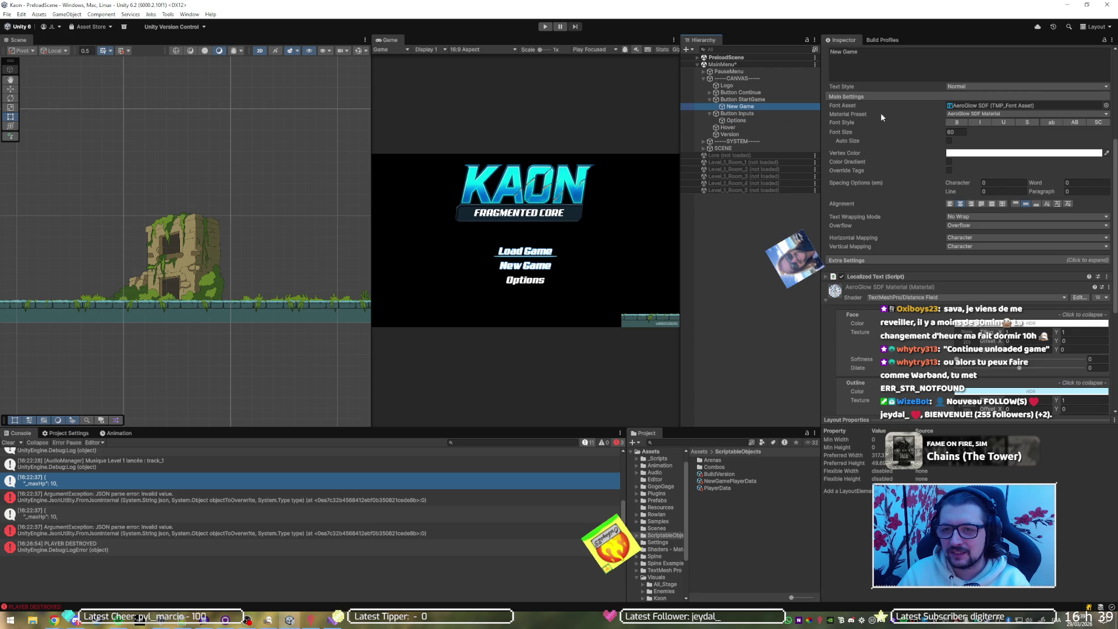
click(992, 114)
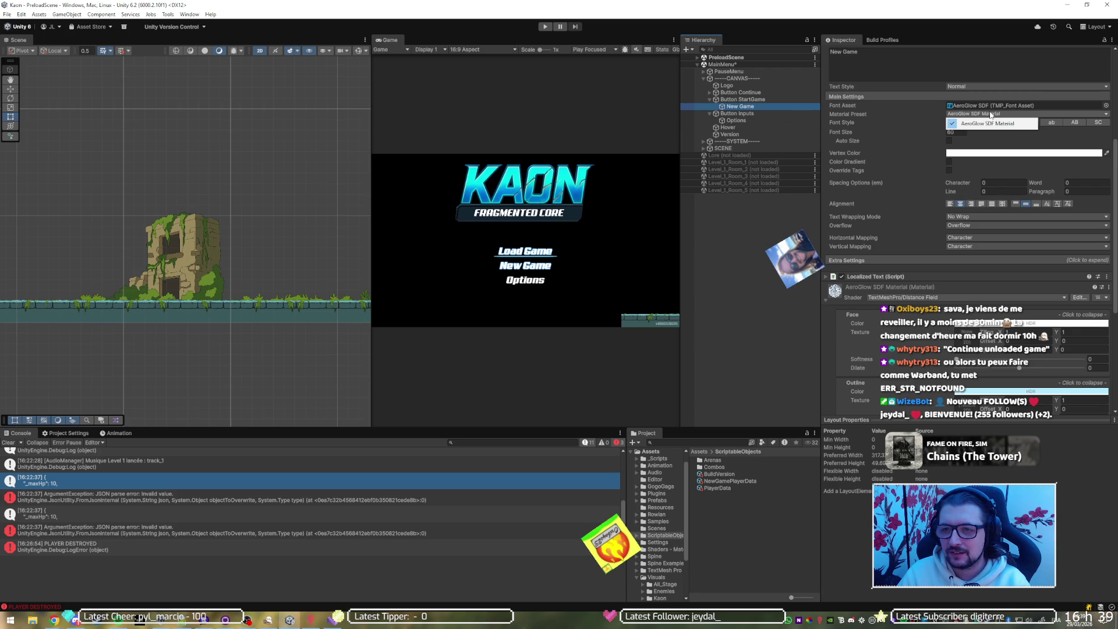
click(1106, 105)
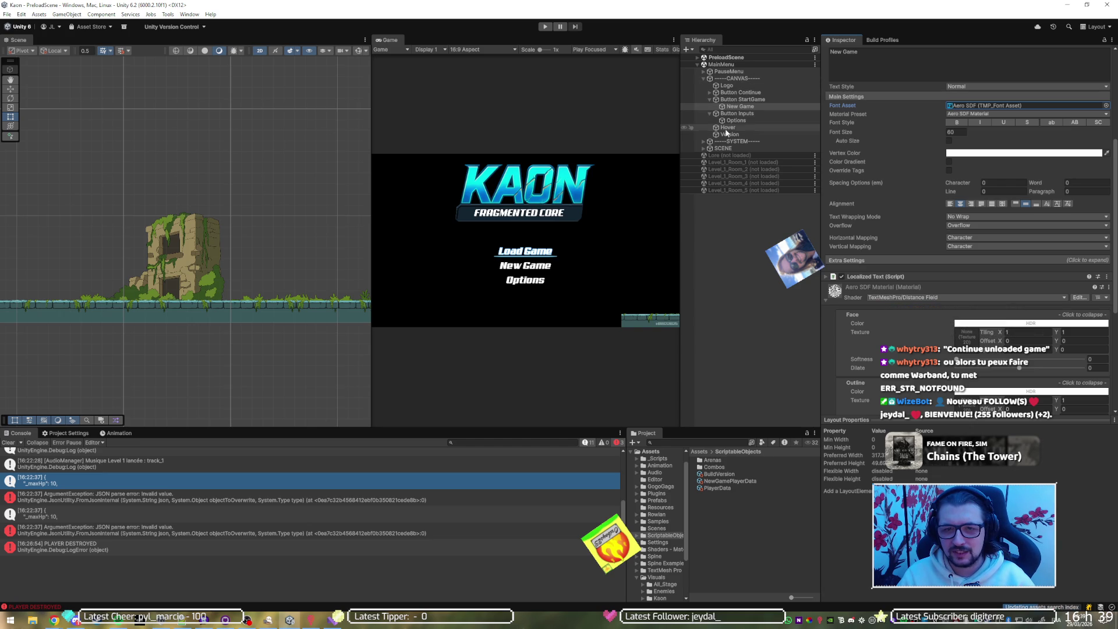
Open the Title Scene script from the SYSTEM object in Visual Studio.
click(738, 141)
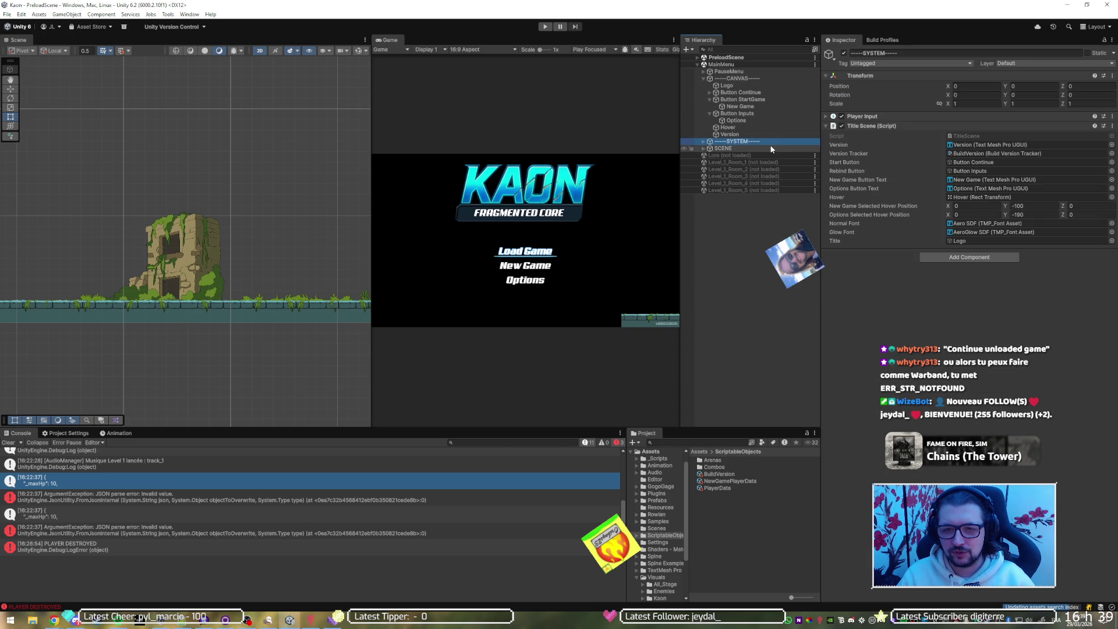
click(969, 136)
double_click(966, 135)
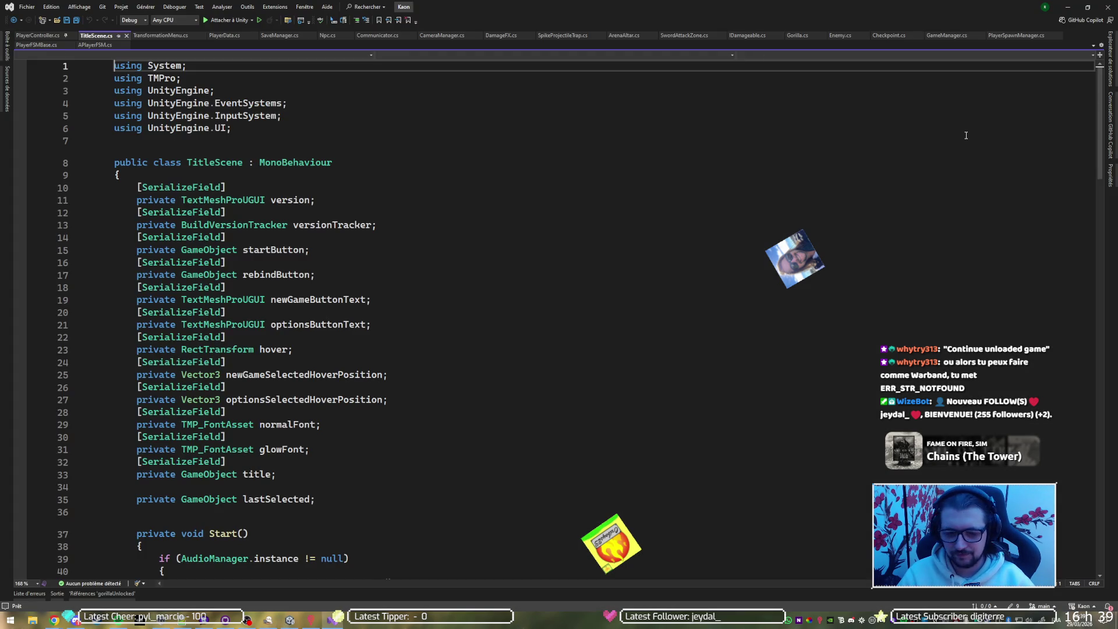
Fold the Start, OnDestroy and OnLanguageChanged bodies and collapse all methods in TitleScene.cs.
scroll(361, 209, down, 8)
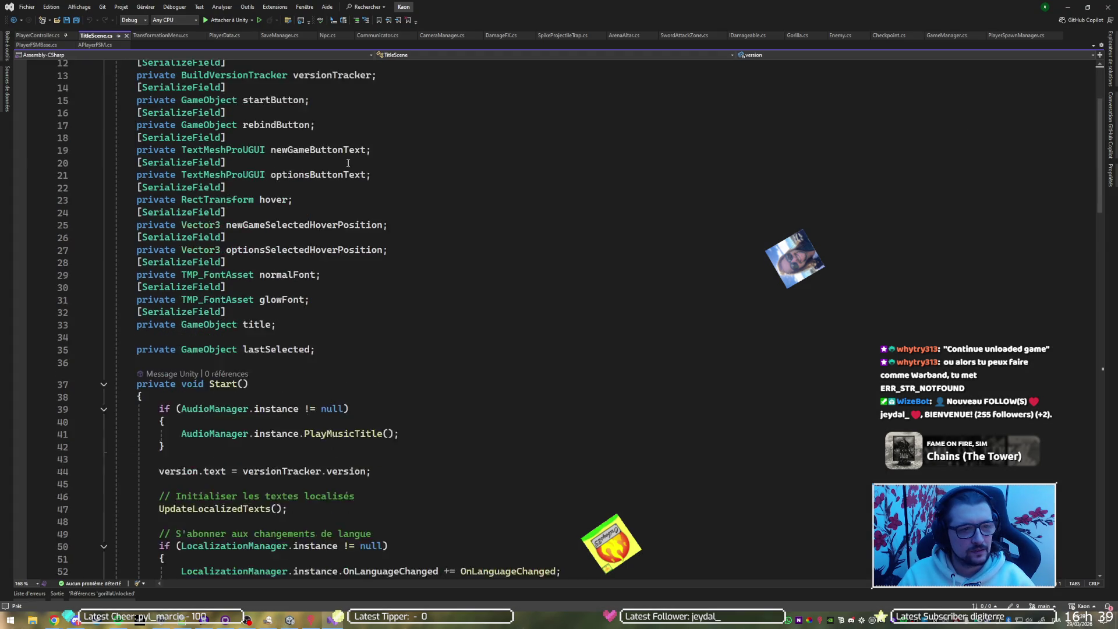
click(402, 247)
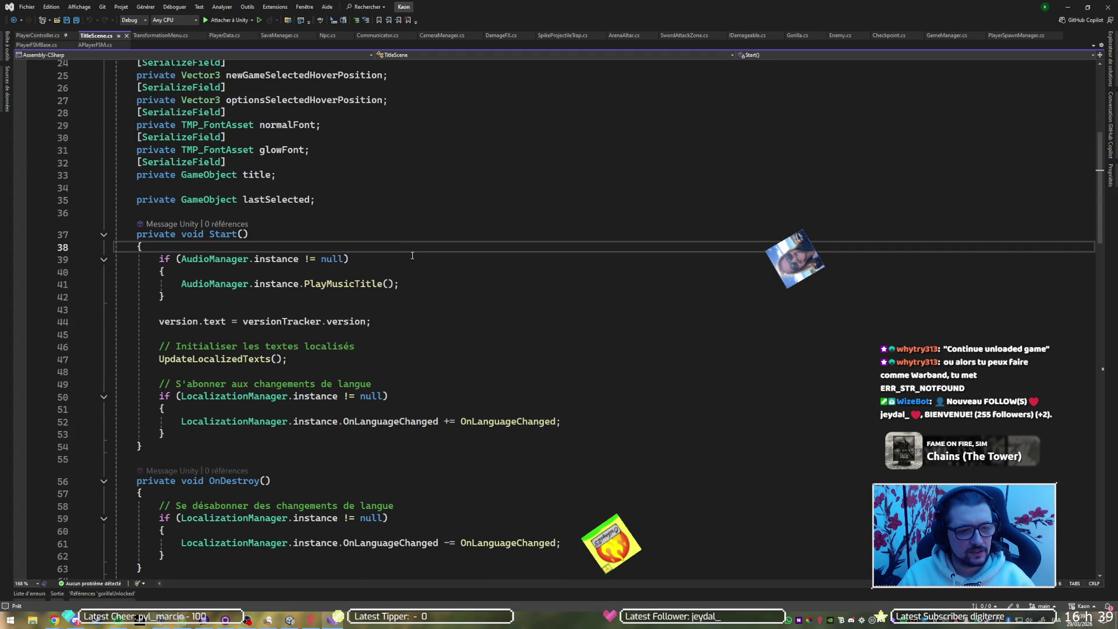
click(103, 236)
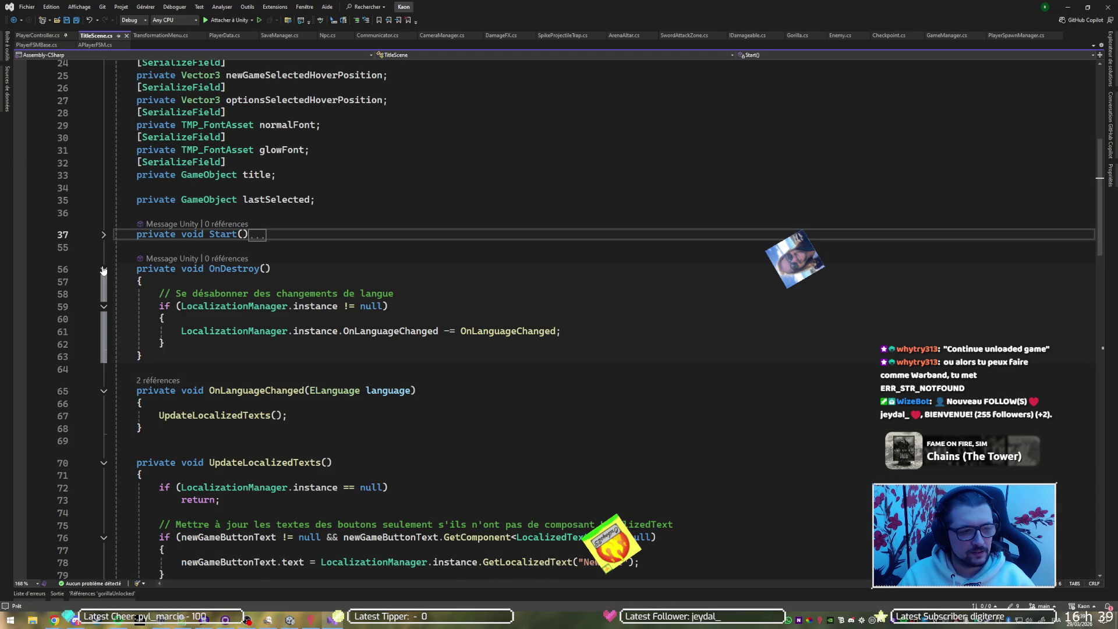
click(104, 269)
scroll(330, 257, down, 2)
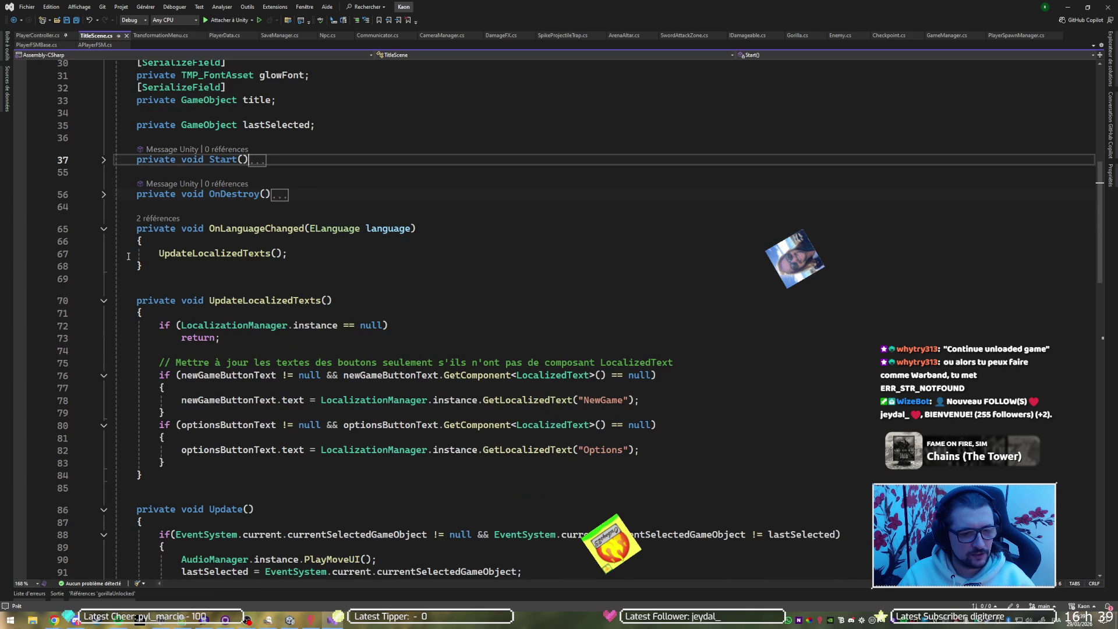
click(104, 229)
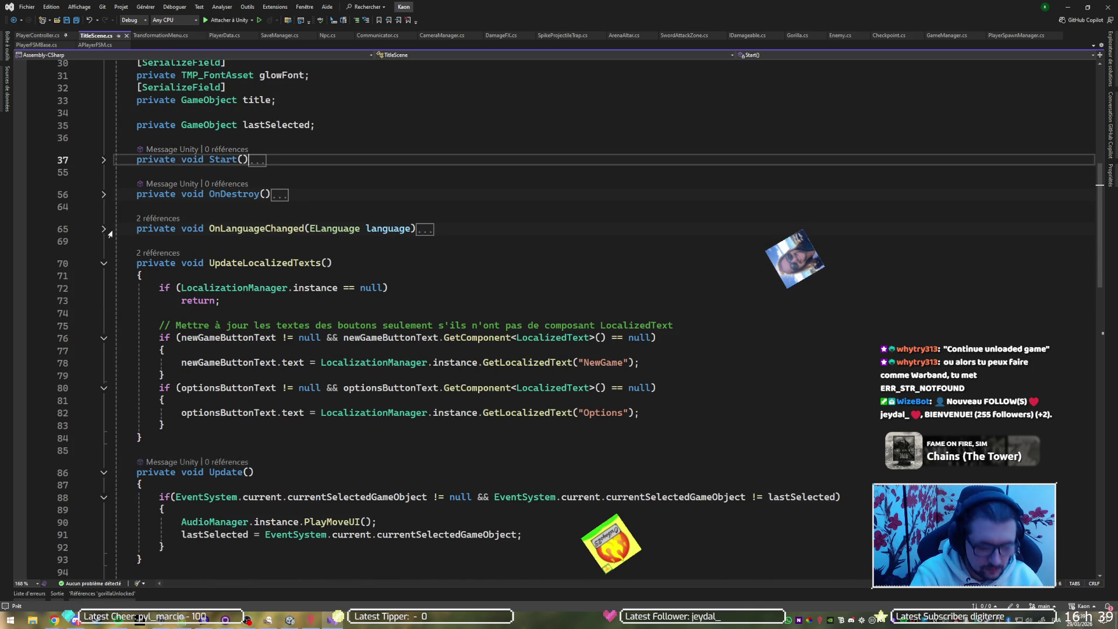
key(ctrl+m)
key(ctrl+o)
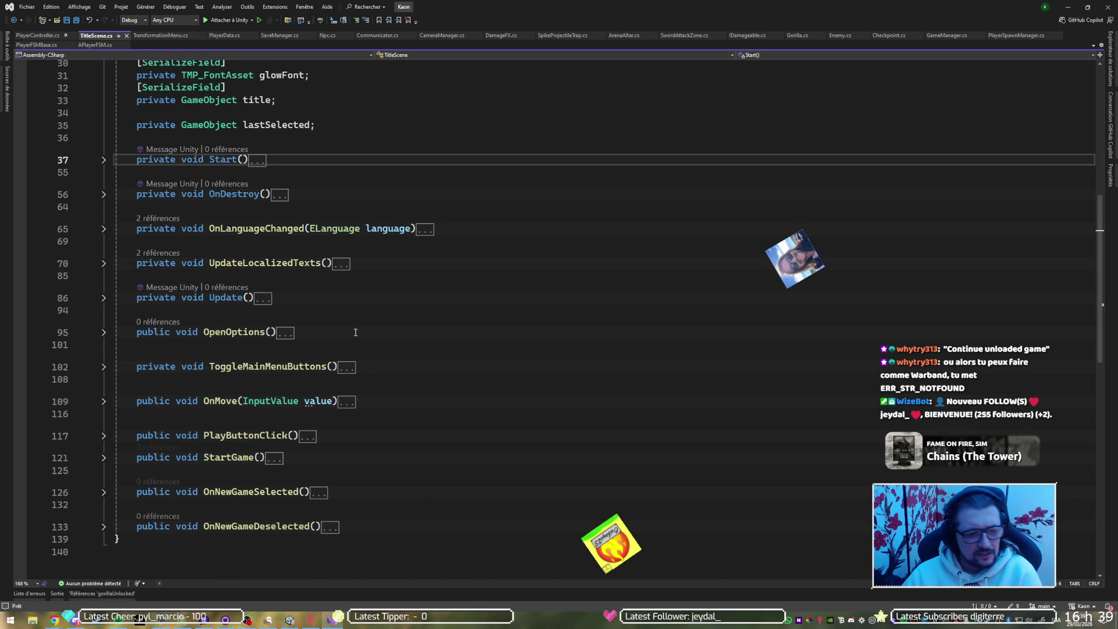
Unfold StartGame and go to the definition of its GameManager StartGame call on line 123.
click(359, 436)
click(348, 462)
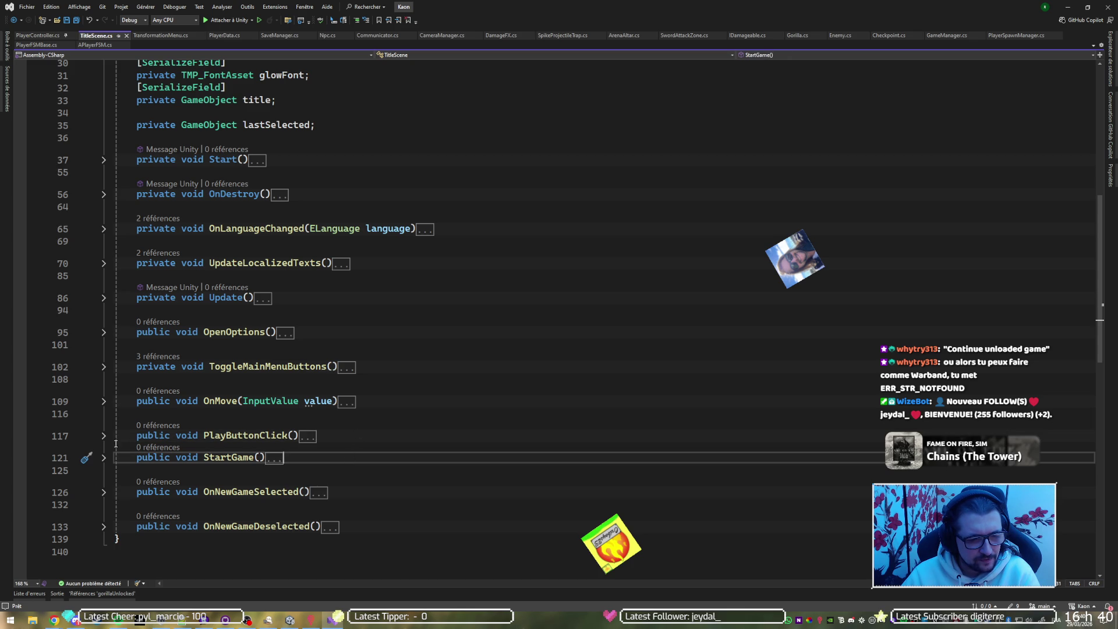
click(103, 459)
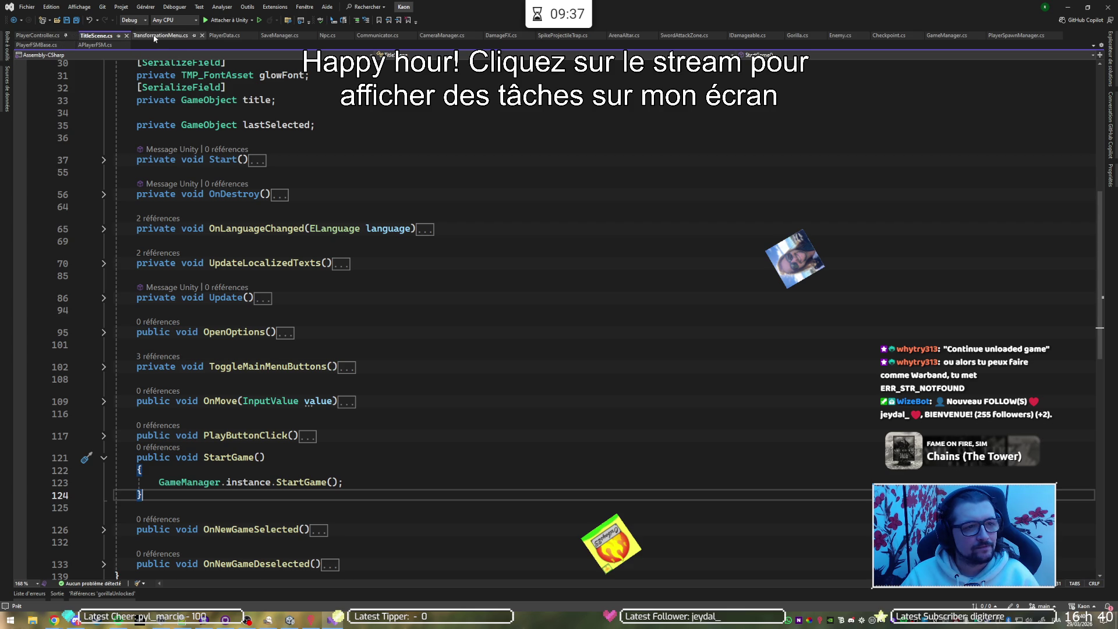
double_click(288, 483)
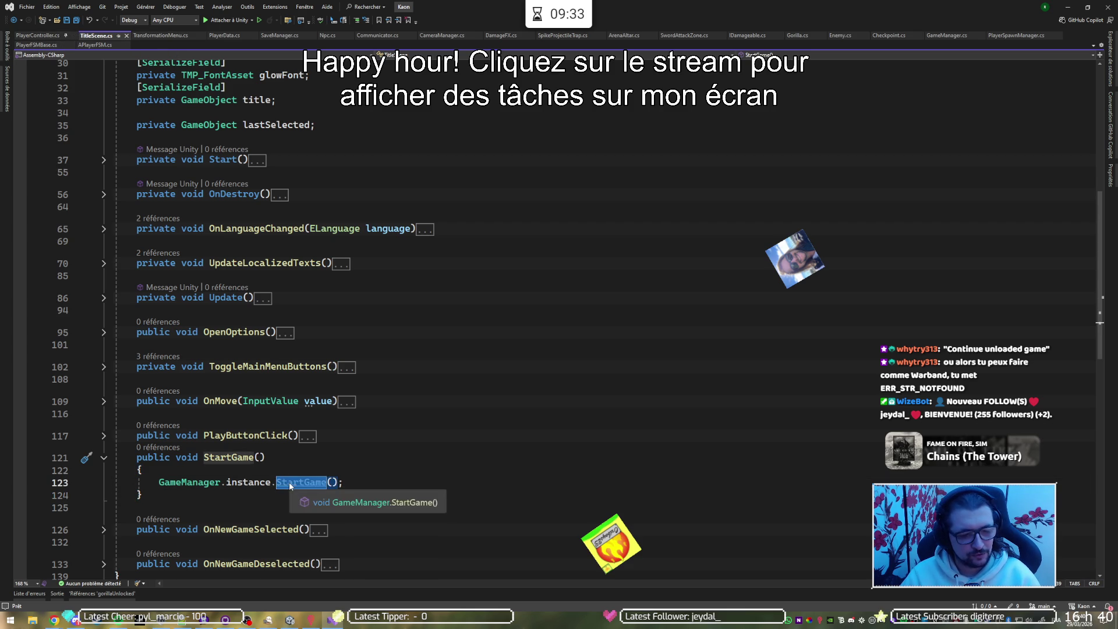
key(F12)
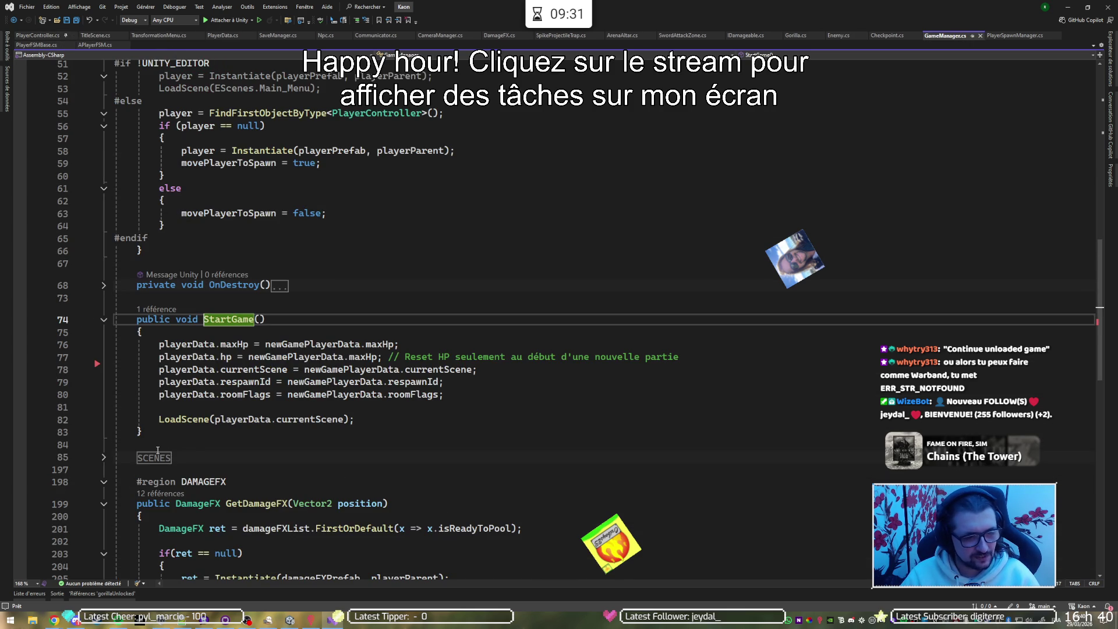
Duplicate GameManager's StartGame method and rename the copy LoadGame.
click(246, 431)
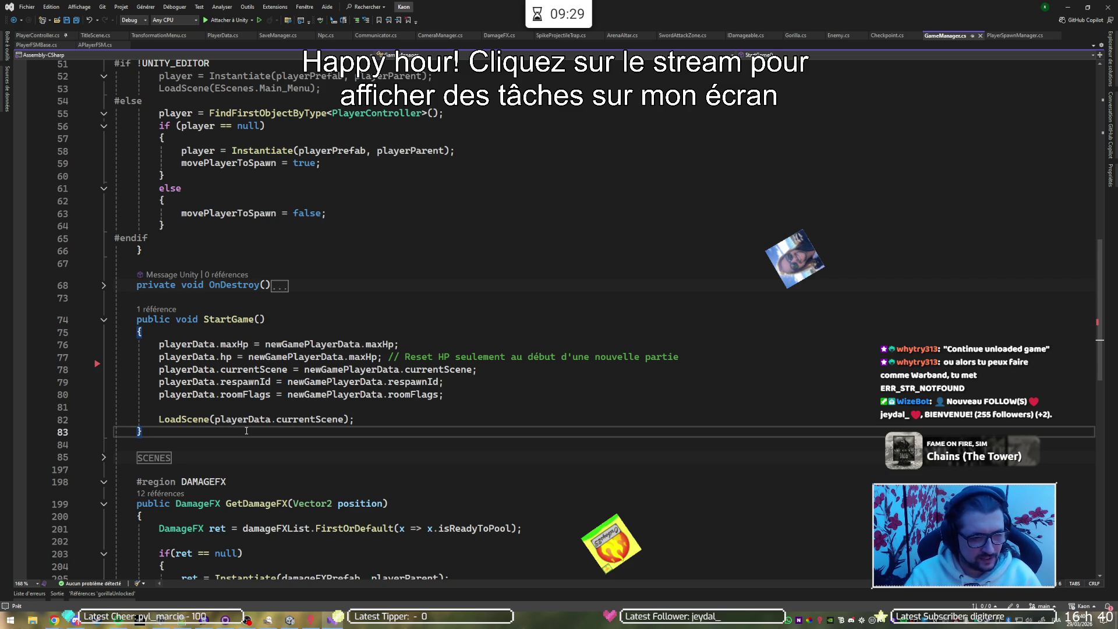
shift+click(349, 298)
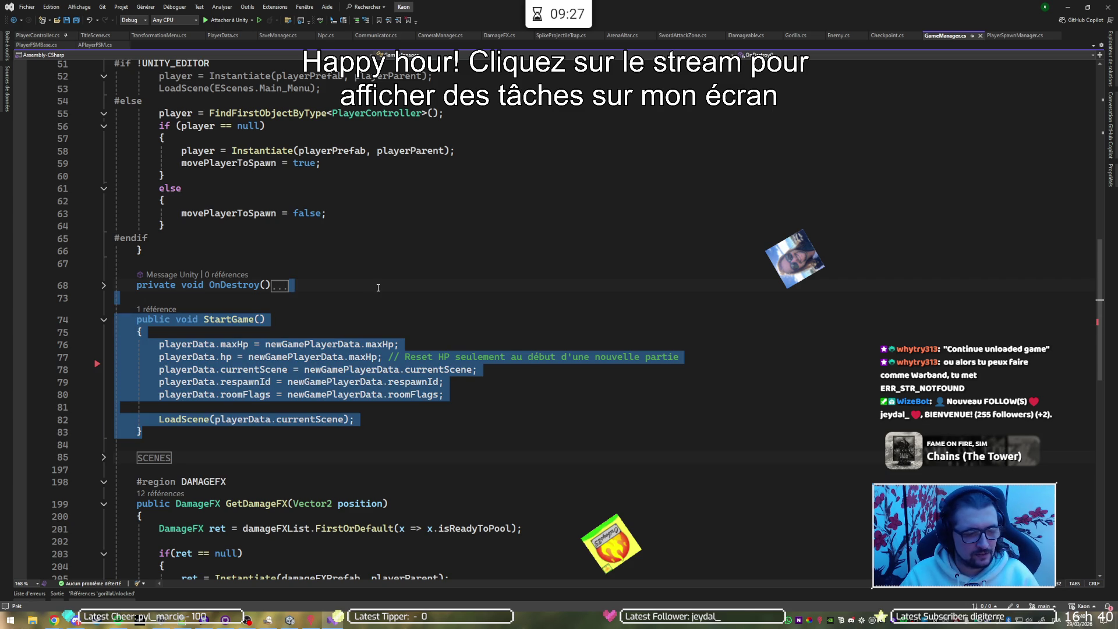
key(ctrl+d)
scroll(360, 320, down, 1)
click(226, 429)
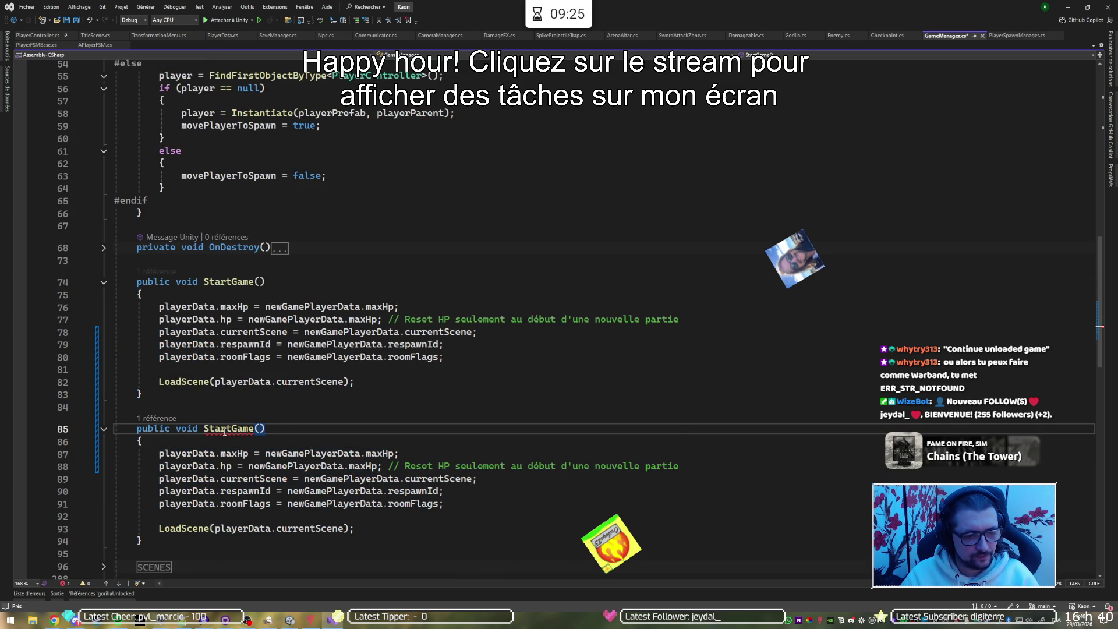
key(BackSpace)
key(BackSpace)
key(BackSpace)
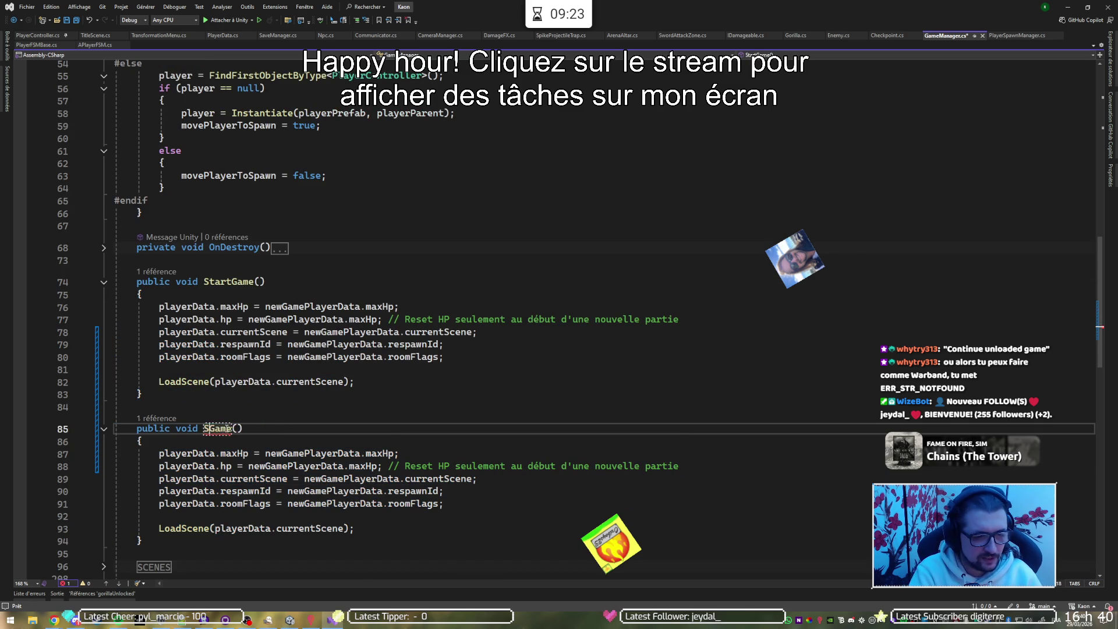
text(Load)
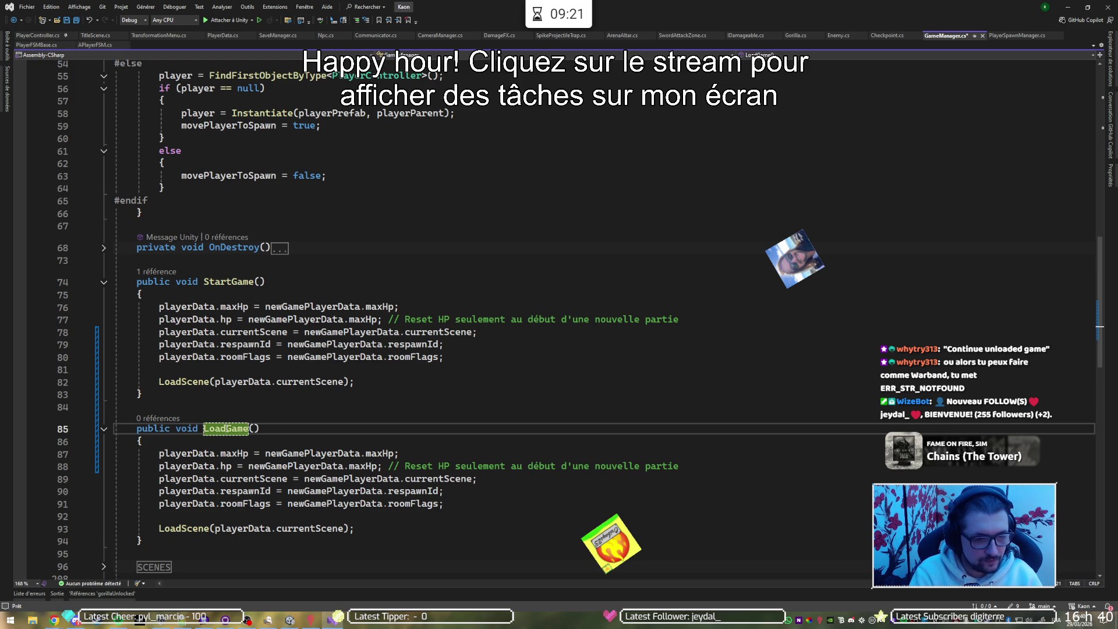
Replace LoadGame's player-data assignments with SaveManager.LoadGame(playerData) and save GameManager.cs.
key(Down)
key(Down)
key(ctrl+x)
key(ctrl+x)
key(ctrl+x)
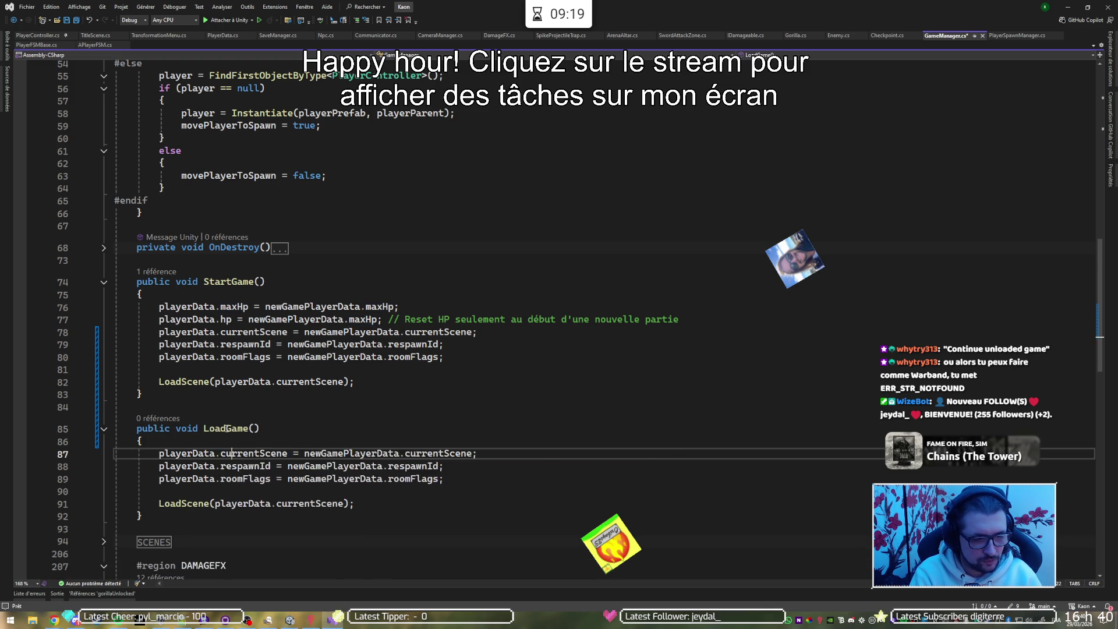
key(ctrl+x)
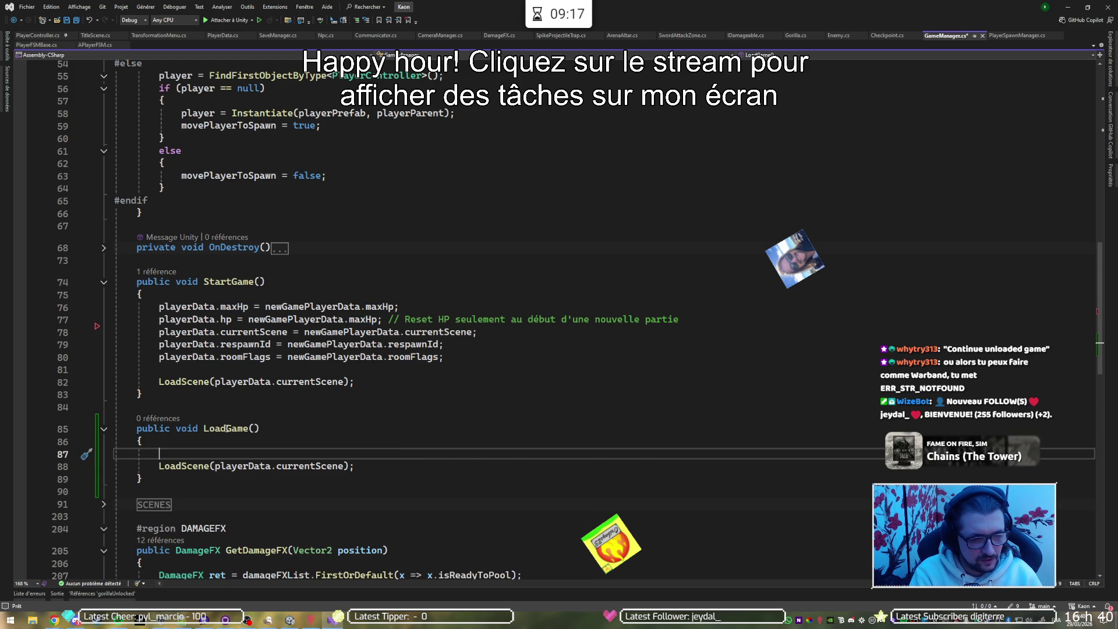
key(Return)
text(SaveMa)
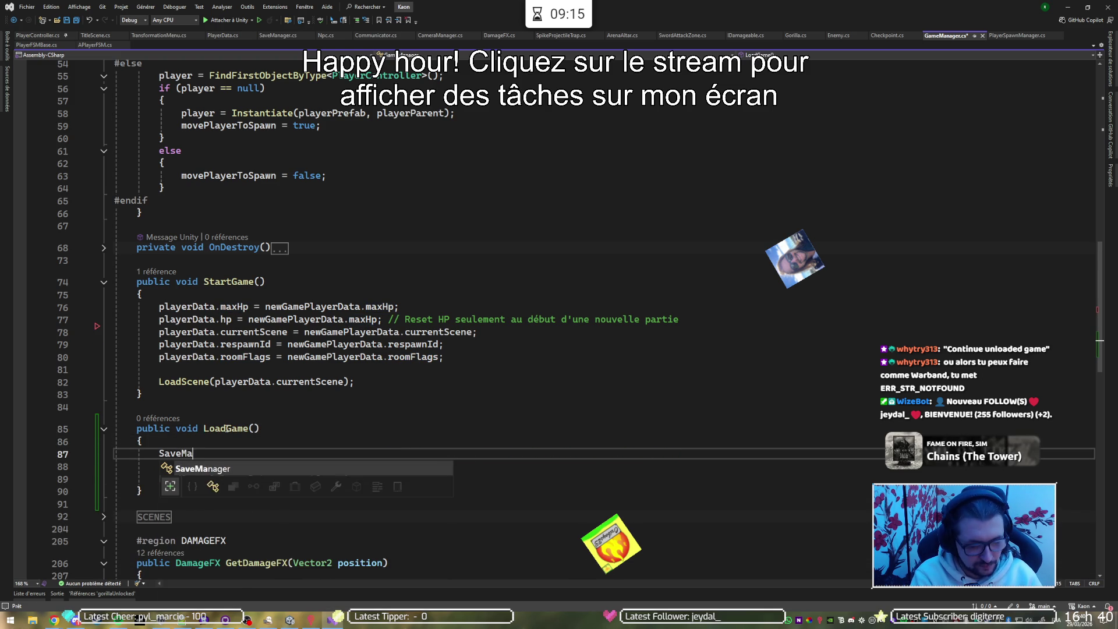
key(Tab)
text(.L)
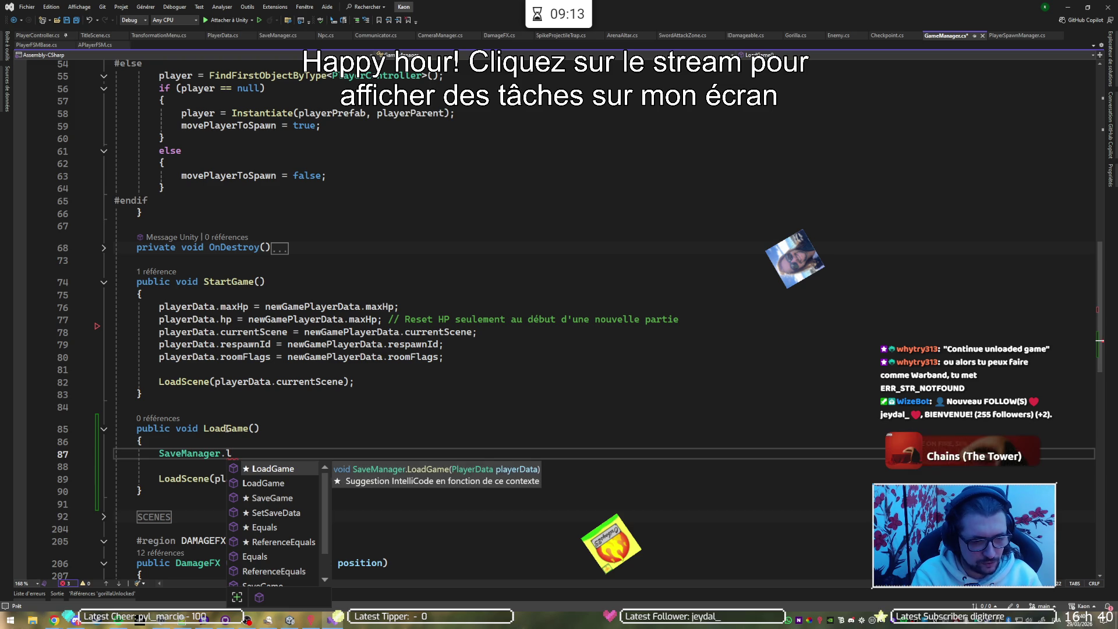
text(()
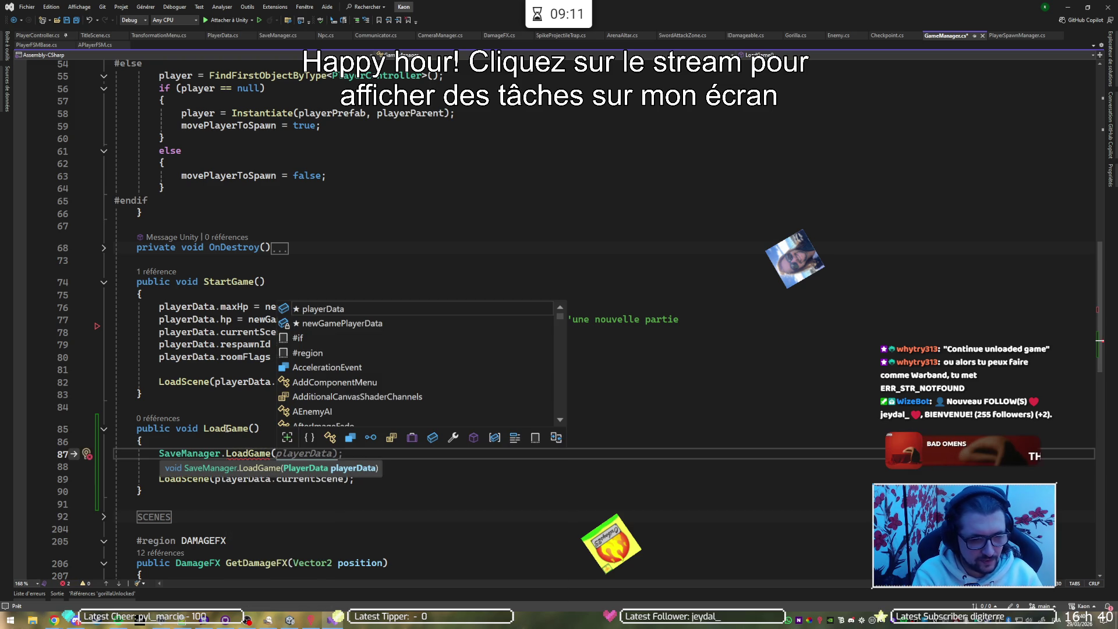
text(p)
key(Tab)
key(End)
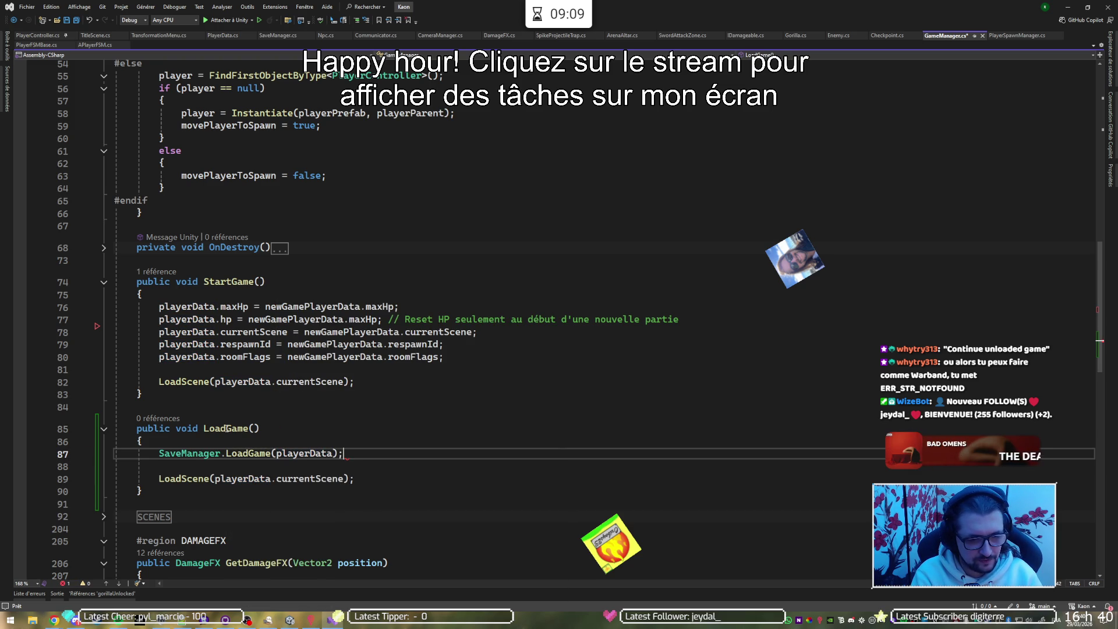
key(ctrl+s)
Check the LoadScene line below, then navigate back to TitleScene.cs.
key(Down)
key(Down)
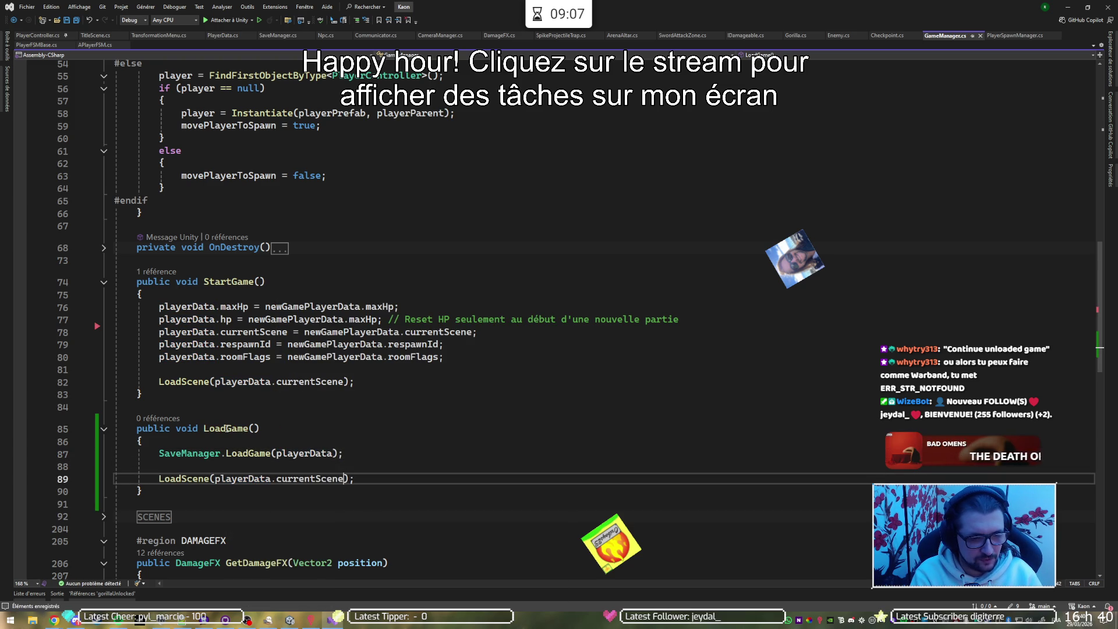
key(Left)
key(Left)
key(Left)
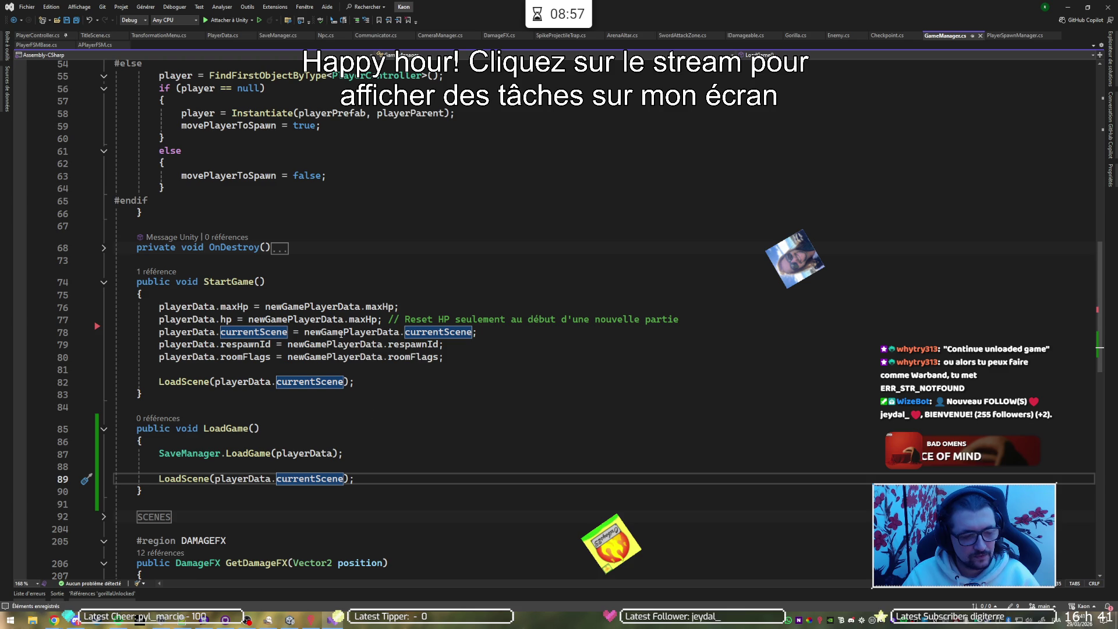
key(Up)
key(Up)
key(End)
key(ctrl+minus)
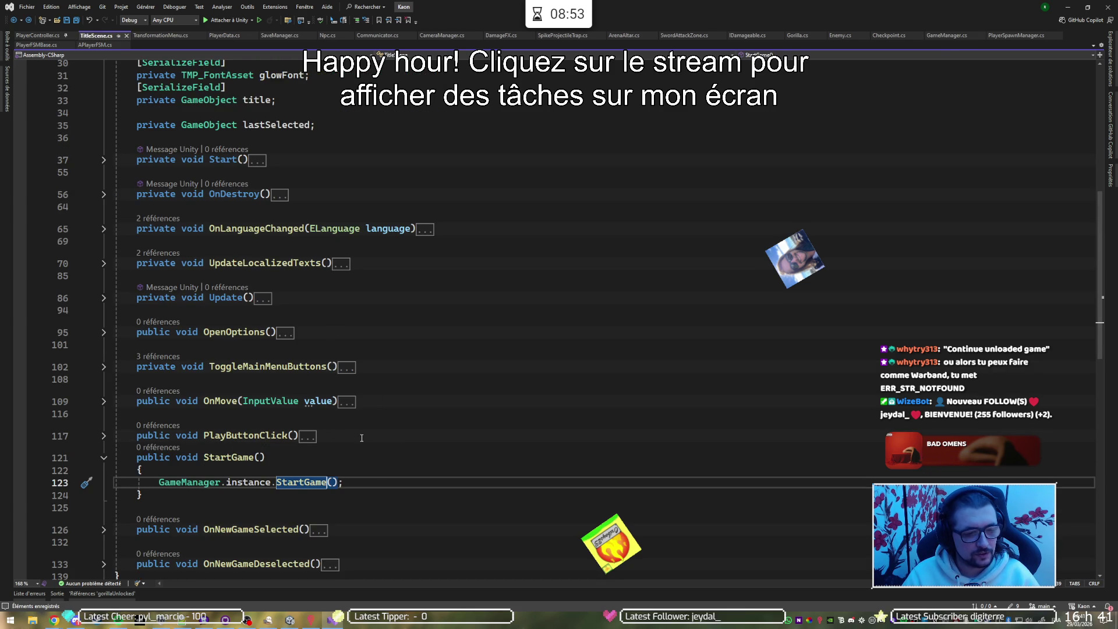
Duplicate the PlayButtonClick and StartGame methods, then delete the extra PlayButtonClick copy.
drag(394, 492, 460, 413)
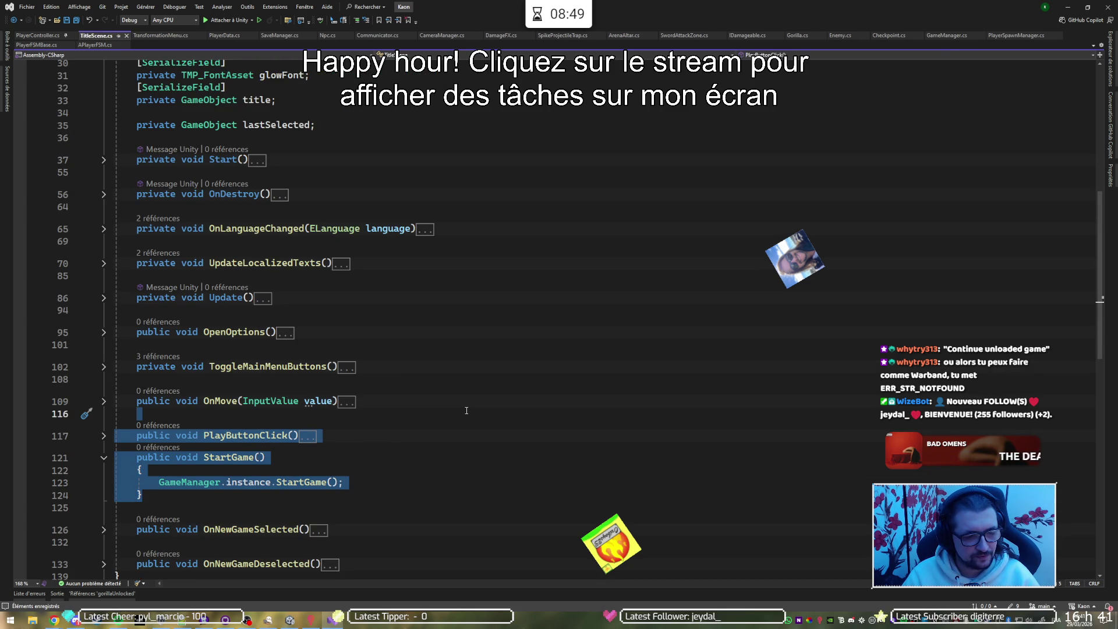
key(ctrl+d)
click(205, 435)
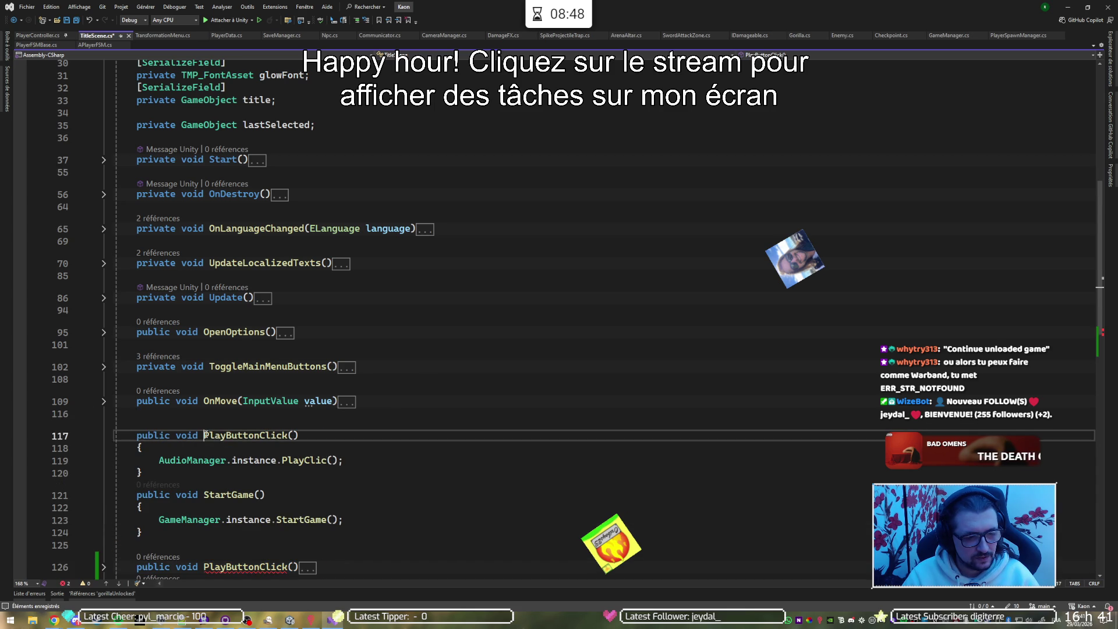
double_click(239, 437)
key(BackSpace)
key(BackSpace)
key(BackSpace)
text(Load)
key(BackSpace)
key(BackSpace)
key(BackSpace)
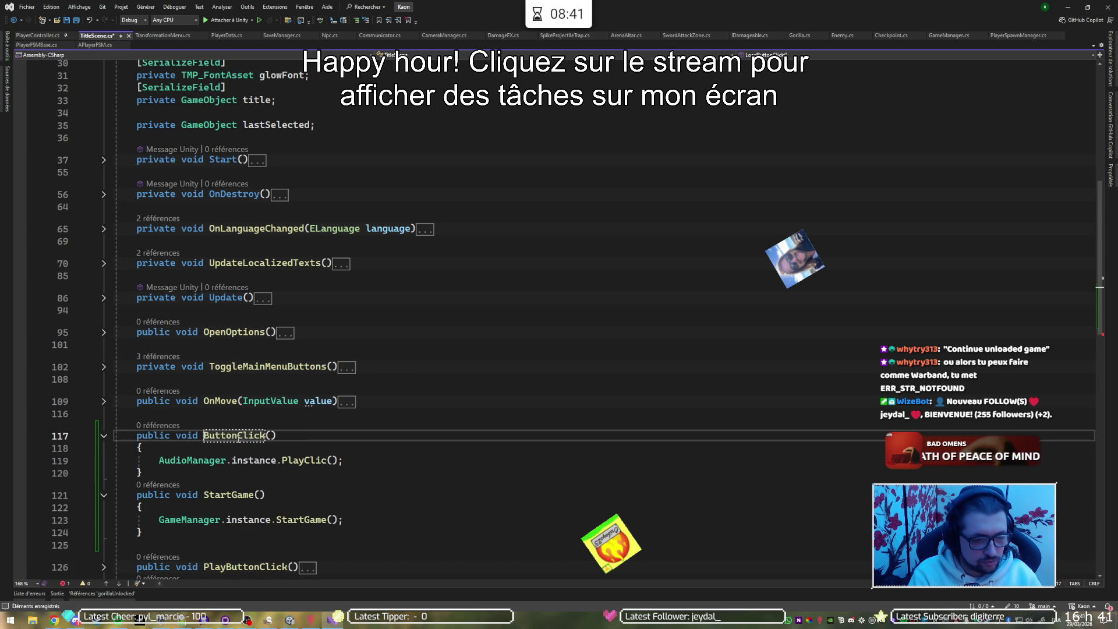
text(Play)
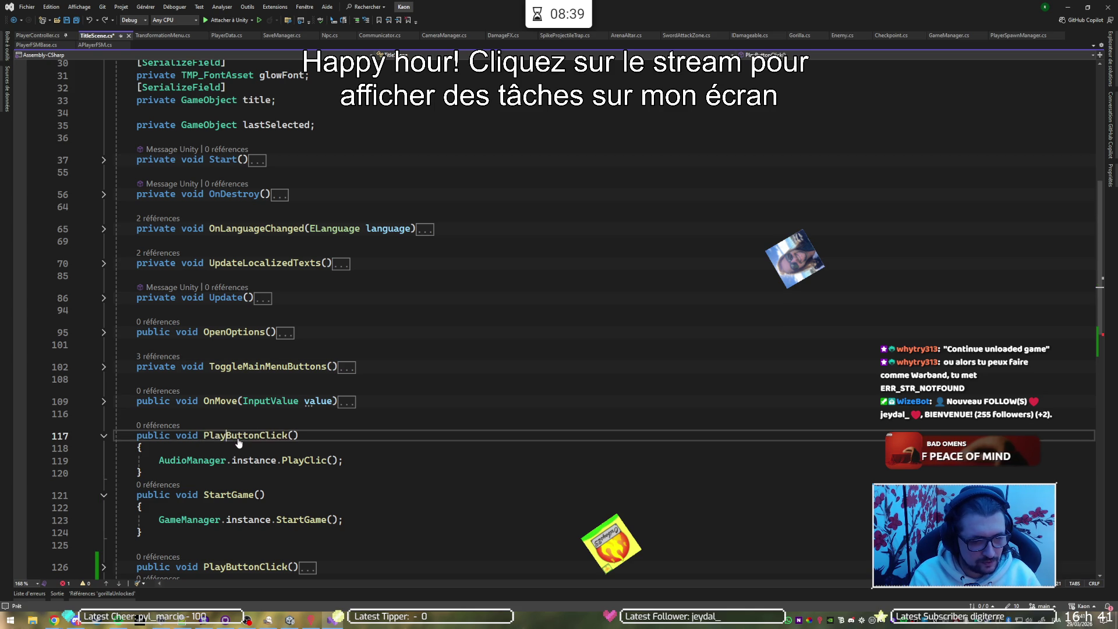
key(ctrl+x)
key(ctrl+x)
key(ctrl+x)
Rename the StartGame copy to LoadGame so it calls GameManager.instance.LoadGame().
key(Right)
key(Right)
key(Right)
key(Right)
key(Right)
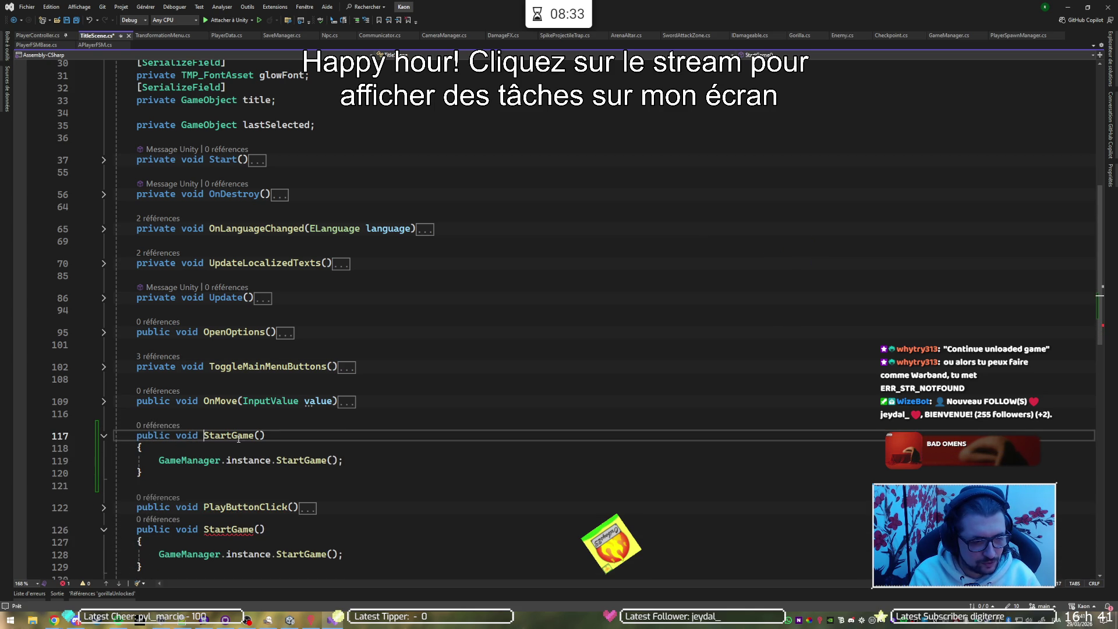
key(ctrl+r)
key(ctrl+r)
key(Delete)
key(Delete)
key(Delete)
key(BackSpace)
text(Load)
key(Return)
key(Down)
key(Down)
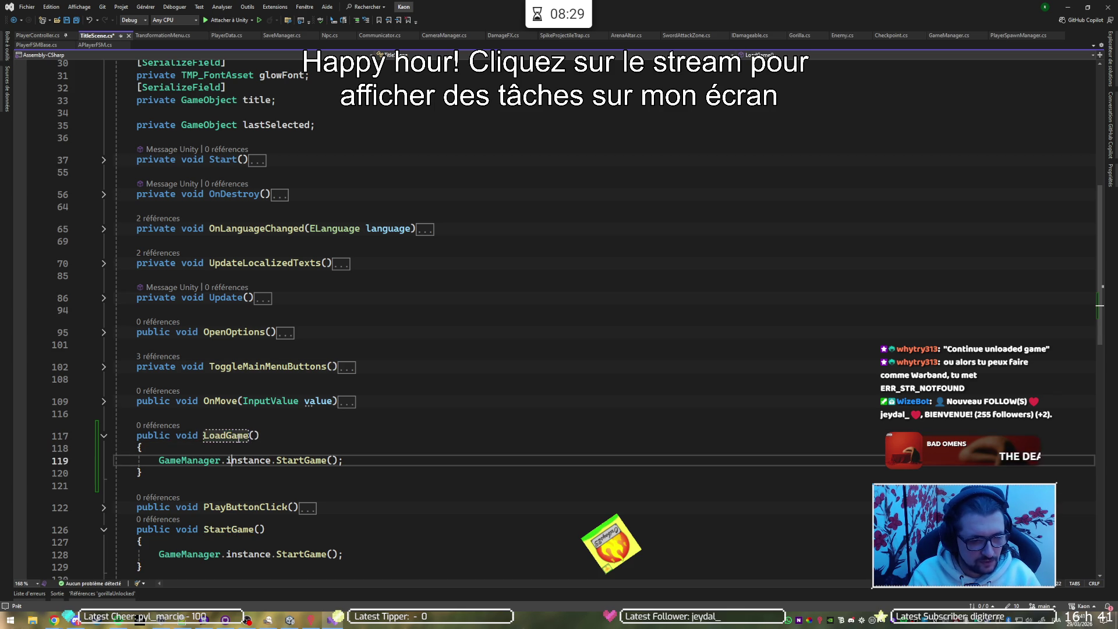
key(Delete)
key(Delete)
key(Delete)
text(l)
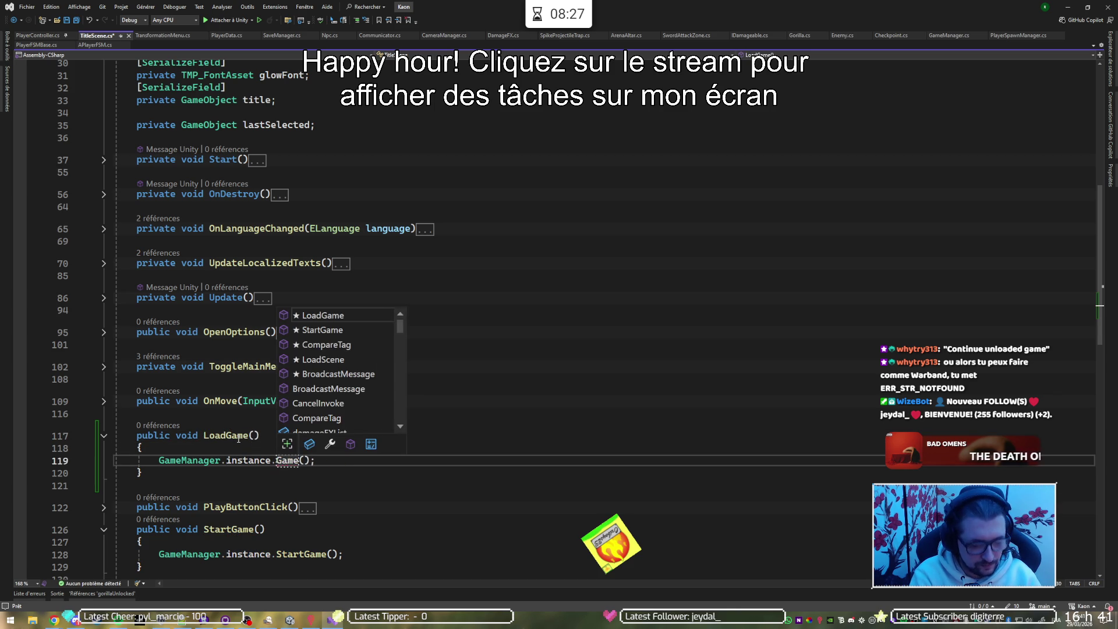
text(oad)
key(Return)
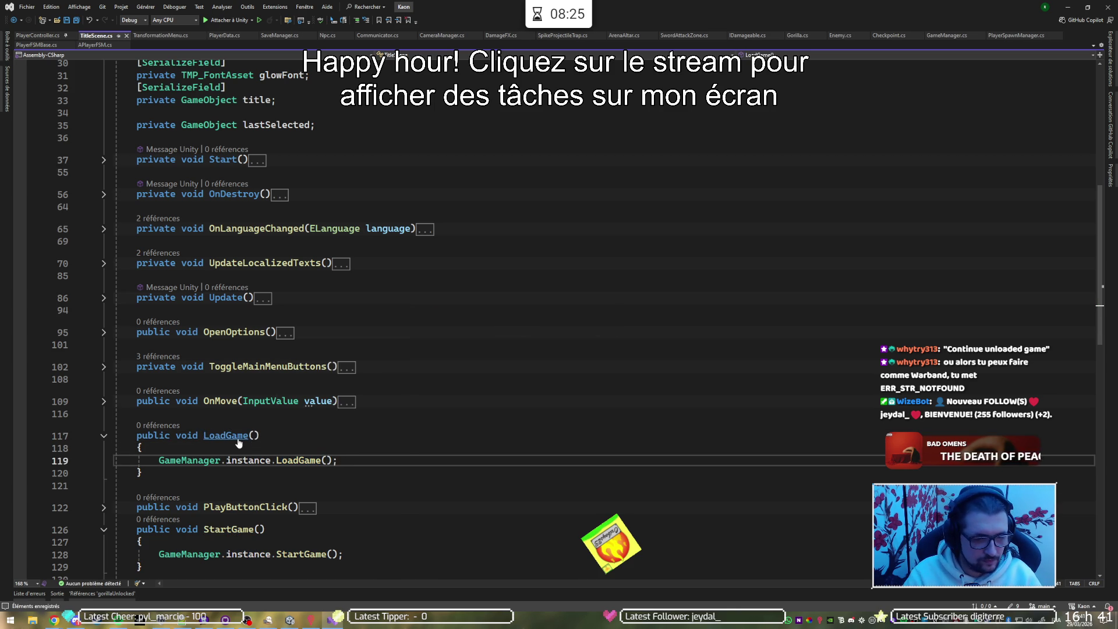
scroll(373, 396, down, 3)
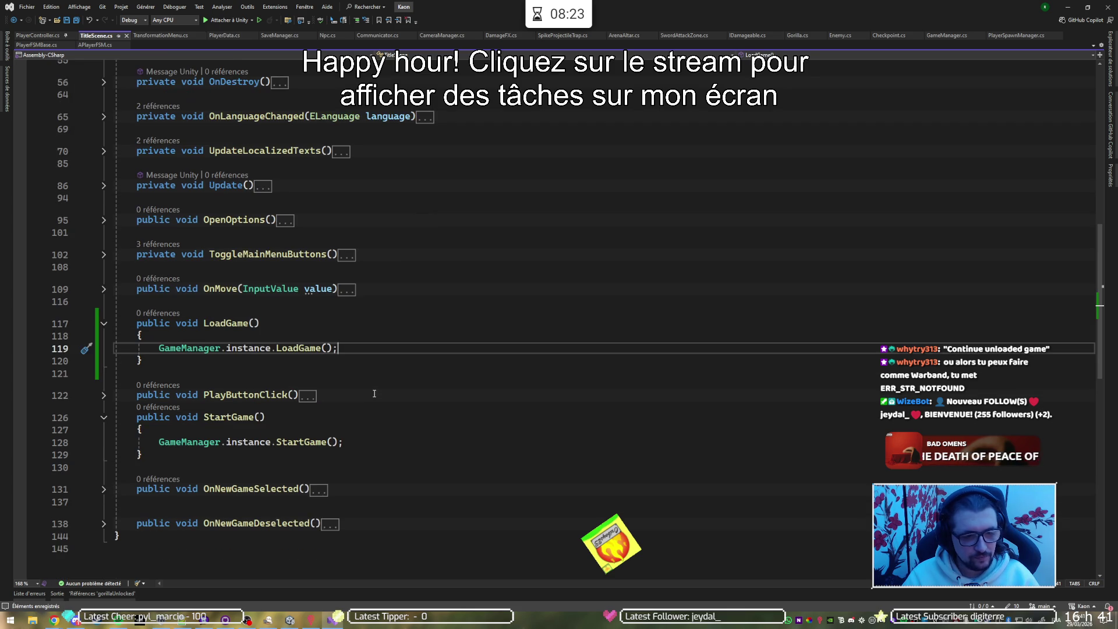
key(alt+Tab)
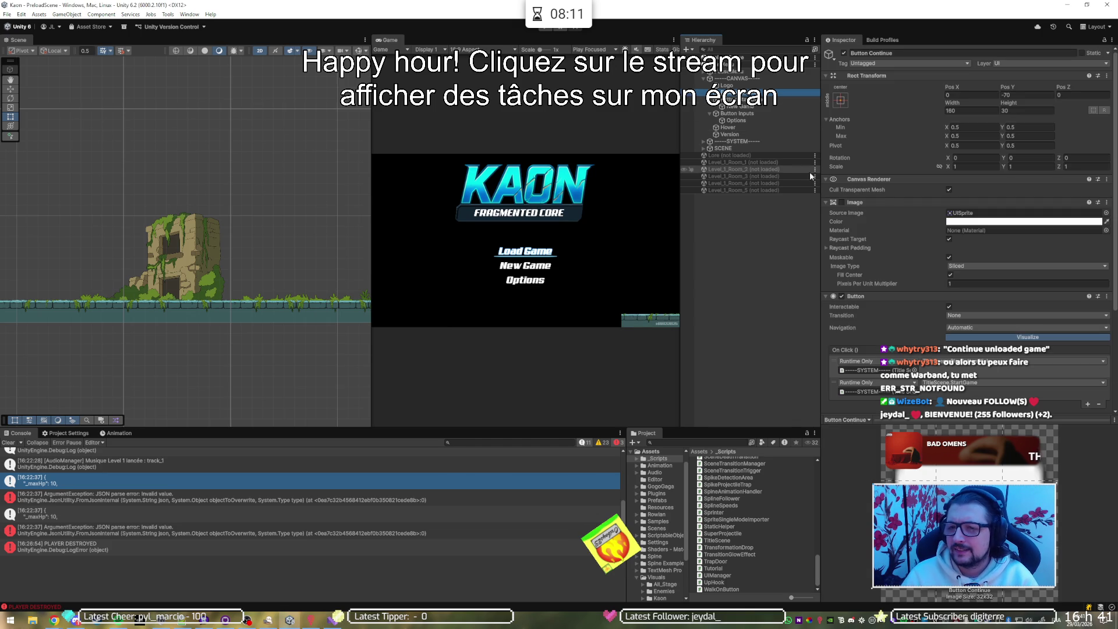
Switch the Continue button's second On Click action from TitleScene.StartGame to TitleScene.LoadGame().
click(908, 202)
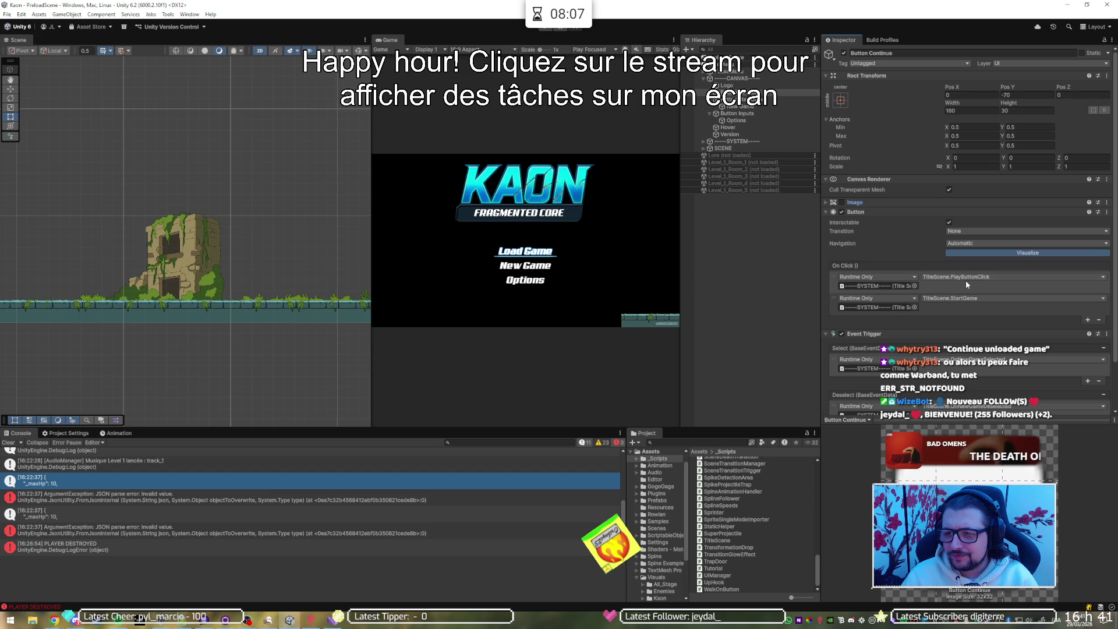
click(979, 298)
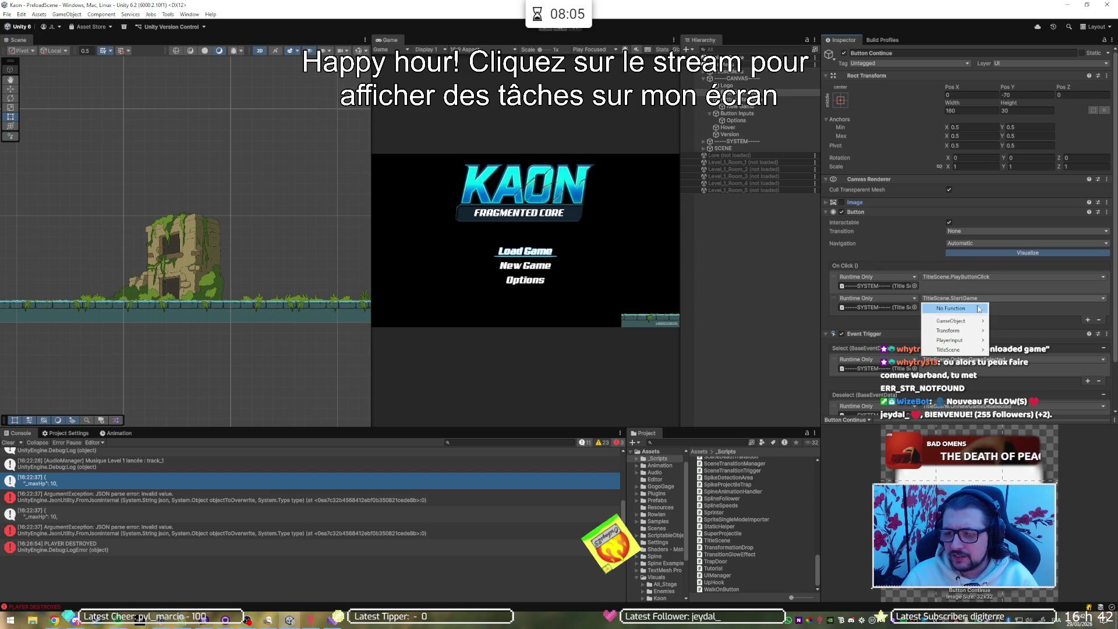
mouse_move(974, 327)
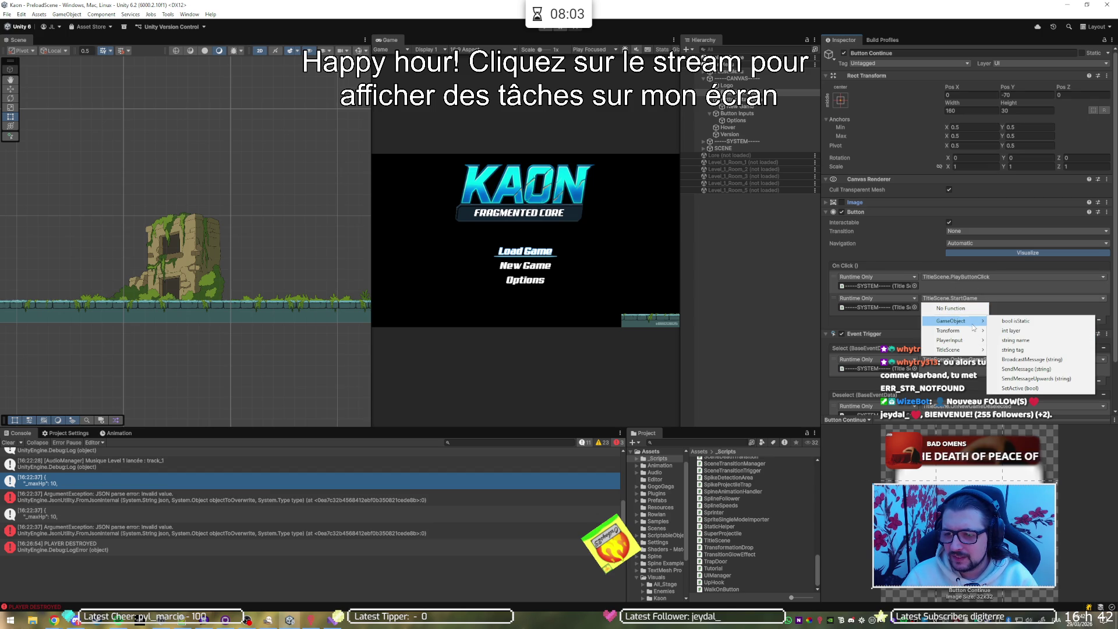
mouse_move(970, 353)
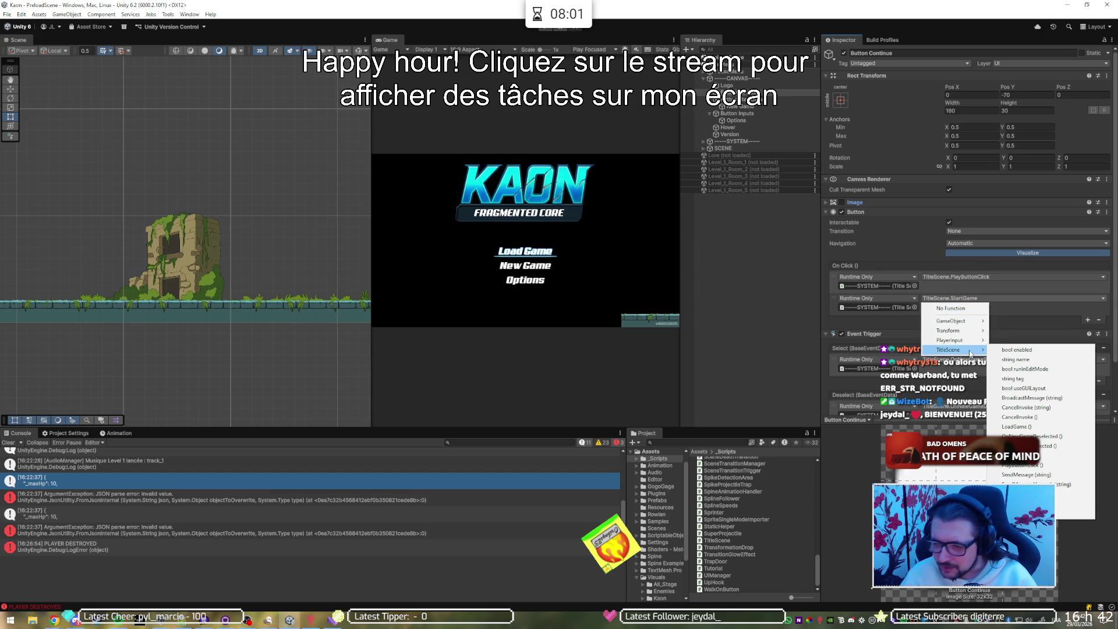
click(1031, 427)
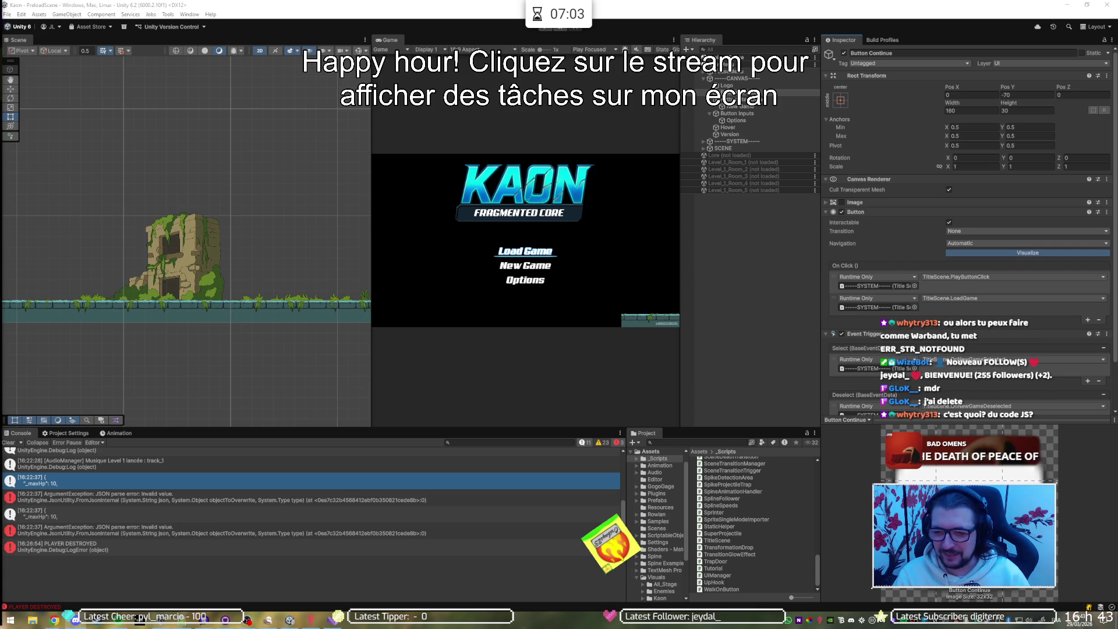
key(alt+Tab)
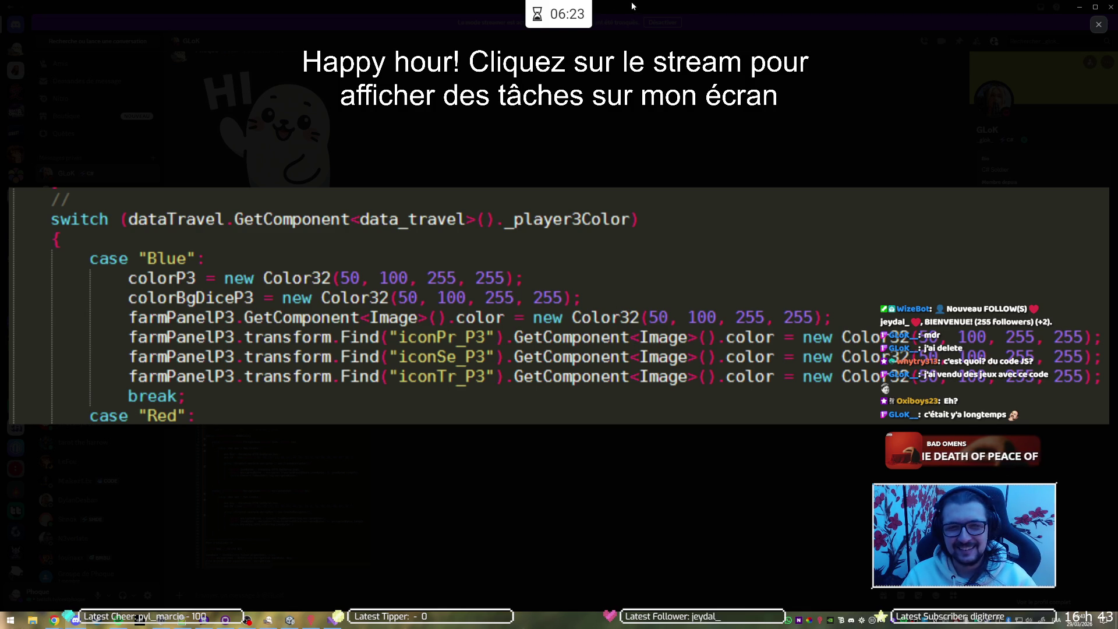
Leave the enlarged Discord code image and return to Unity's KAON title screen.
key(alt+Tab)
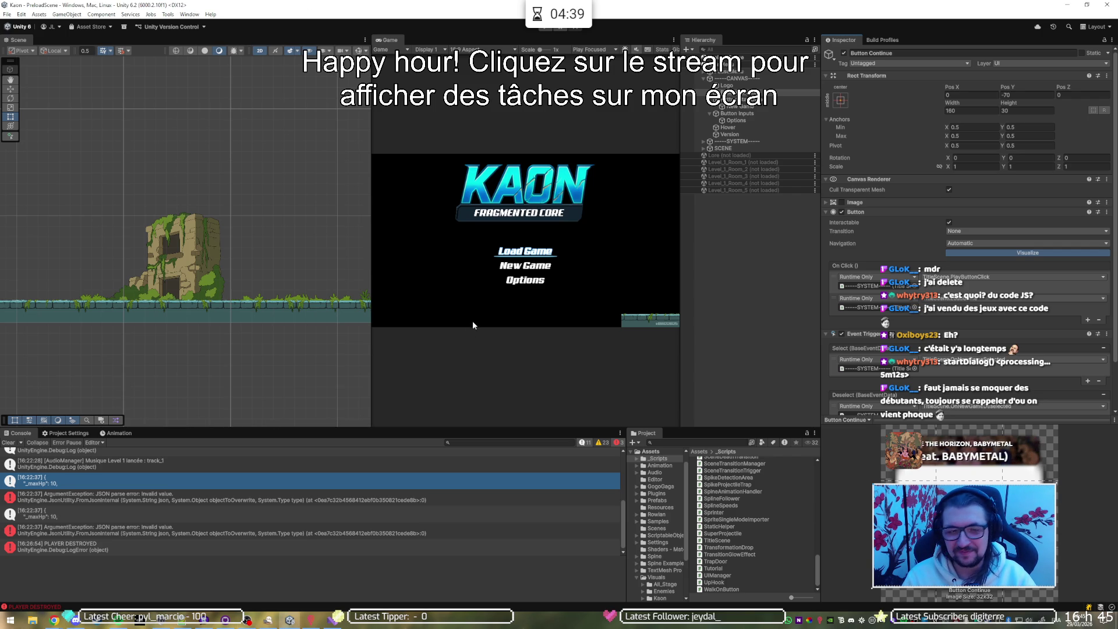
click(544, 29)
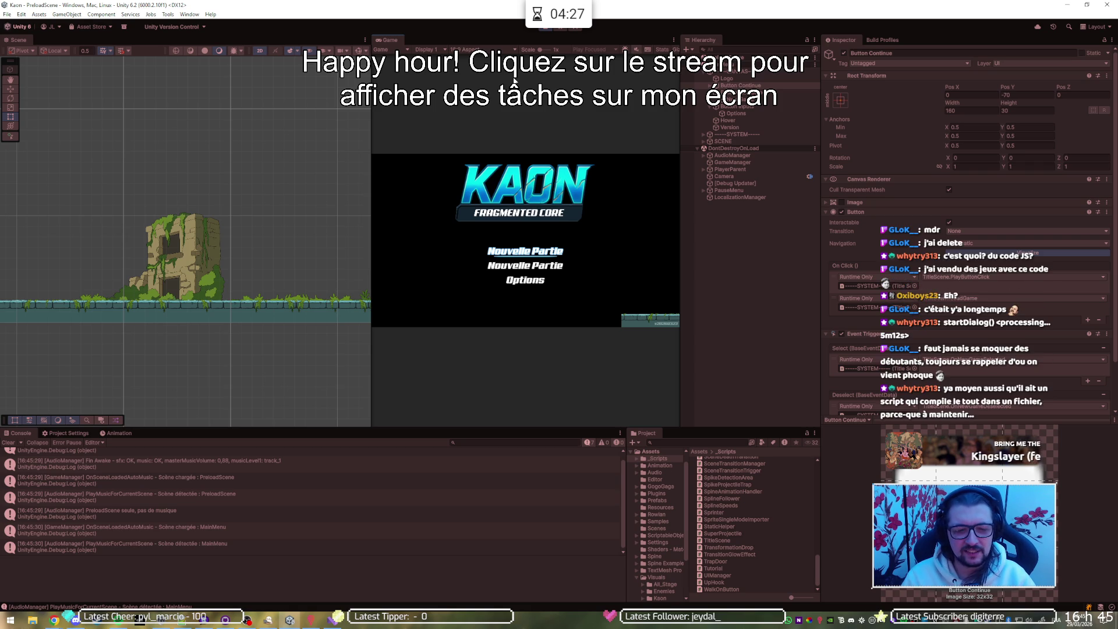
click(543, 27)
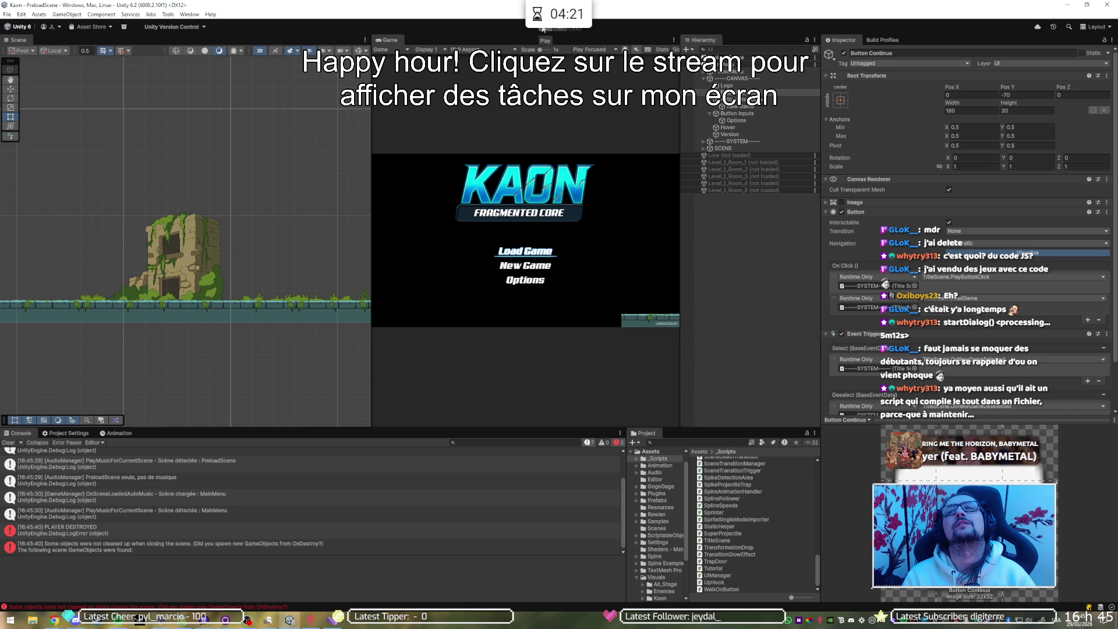
click(545, 29)
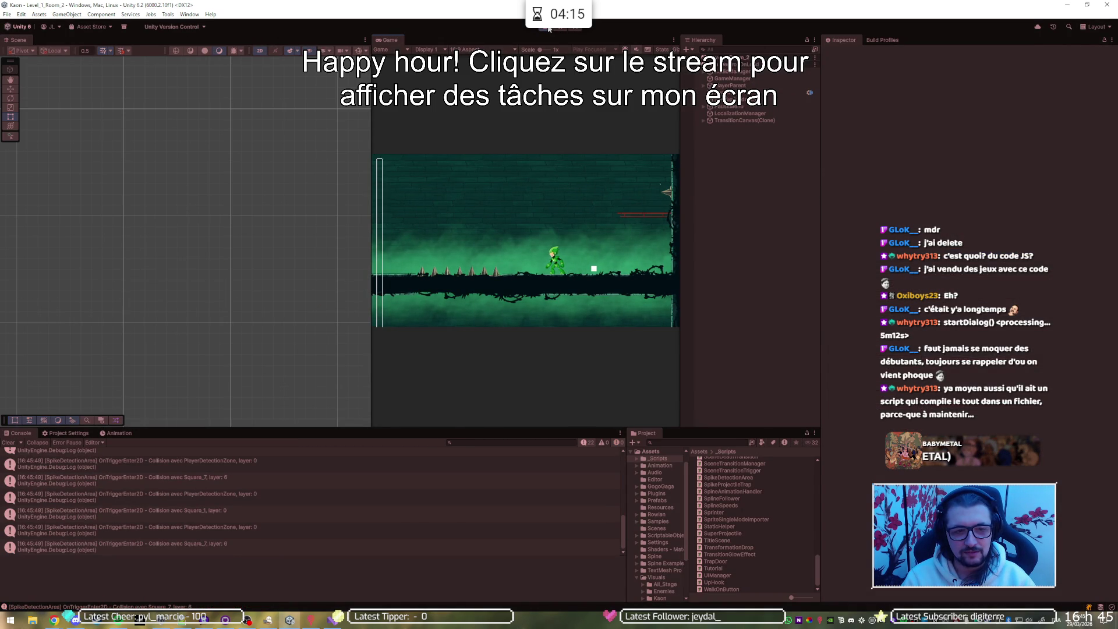
key(Left)
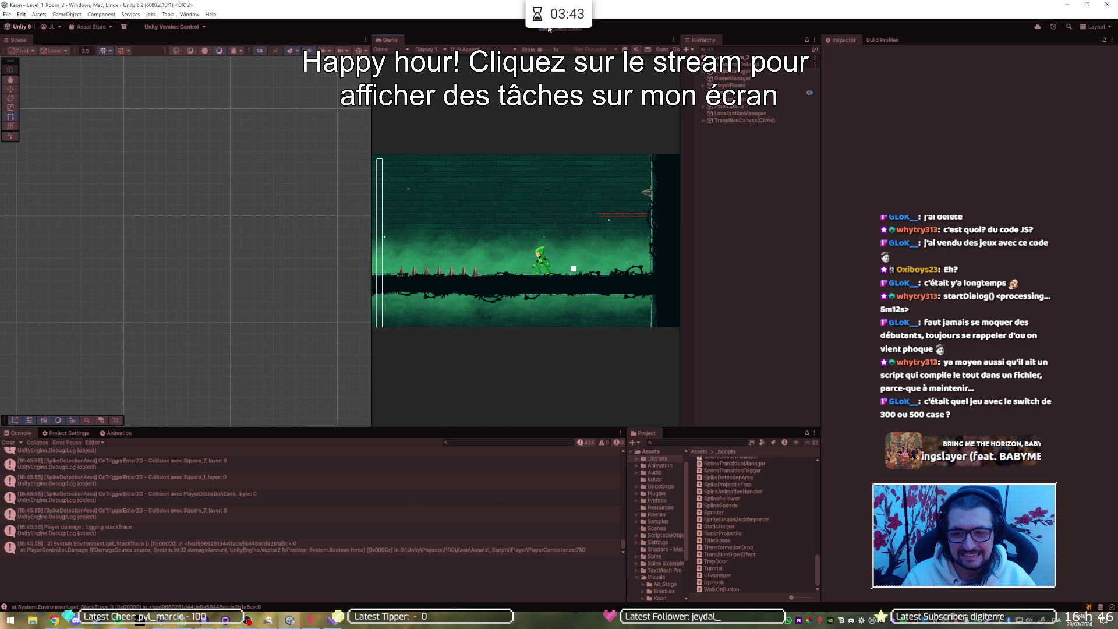
click(549, 30)
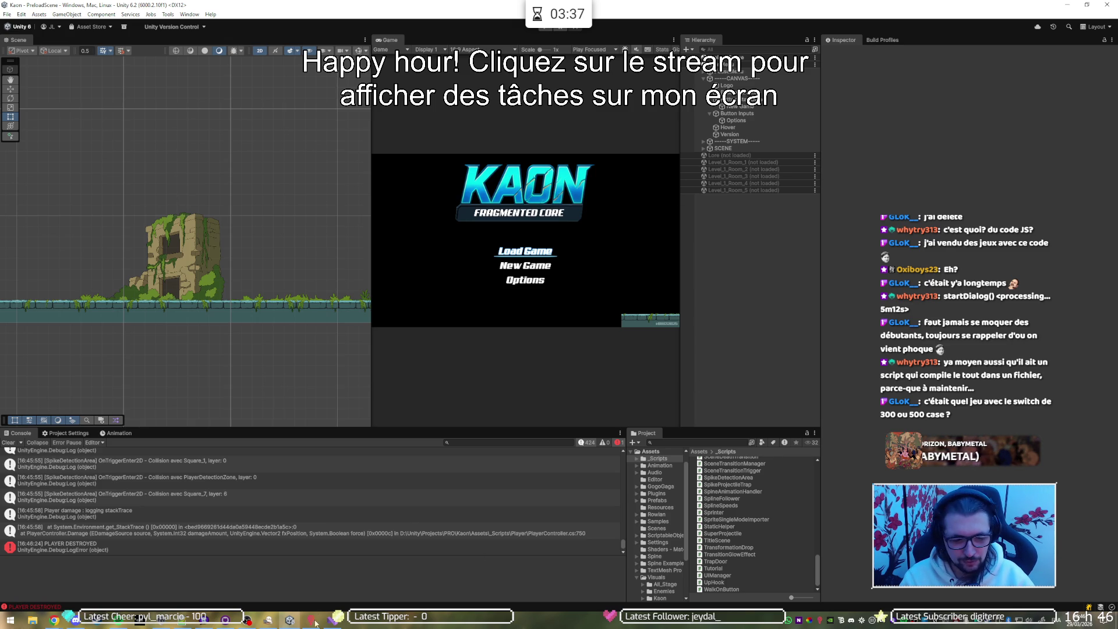
Cut _maxHp in save.txt from 100 to 10 and save the file.
click(187, 622)
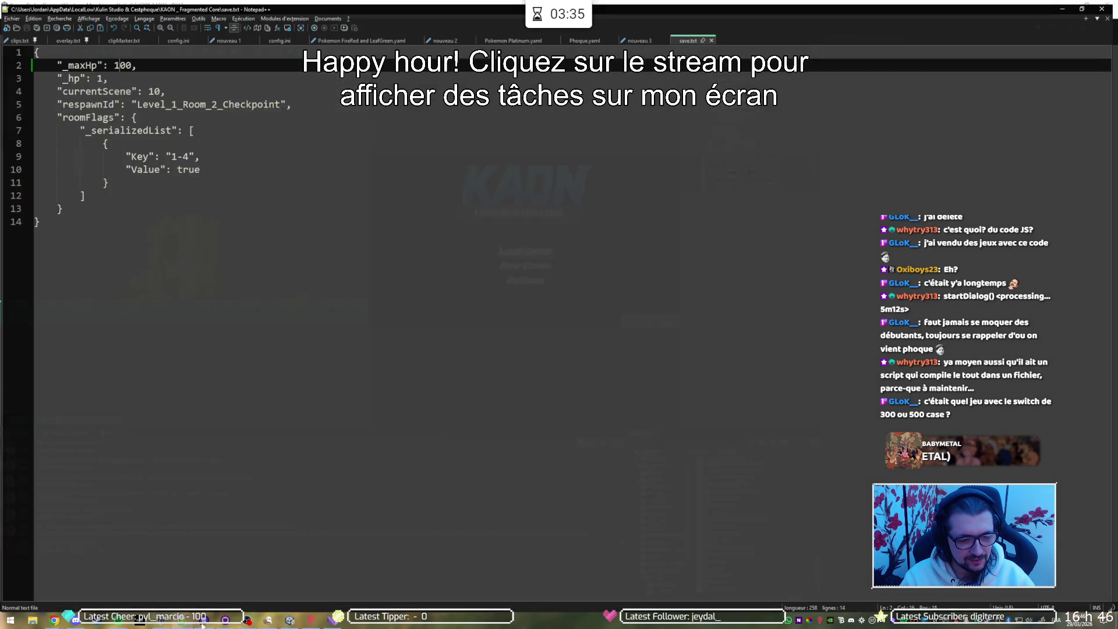
key(BackSpace)
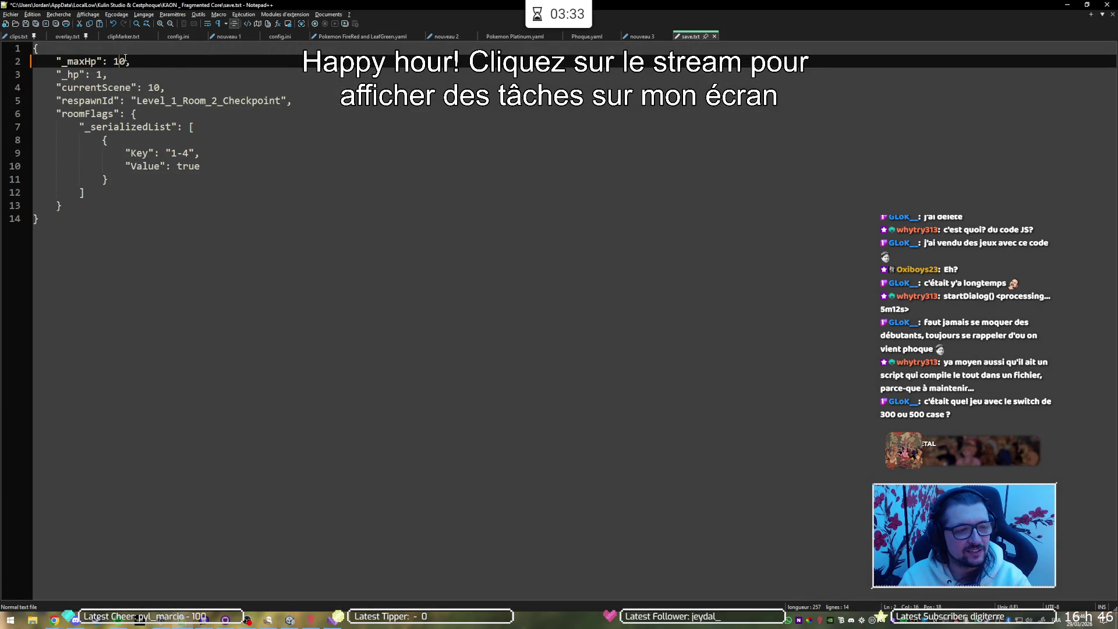
key(ctrl+s)
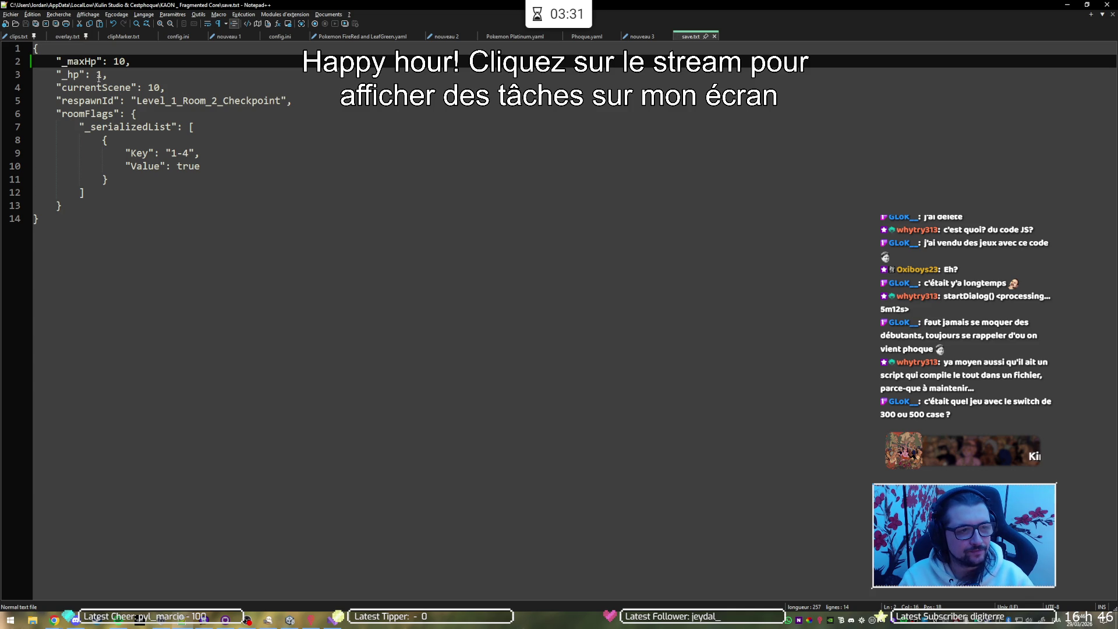
Set _hp in save.txt to 5, save, and start Play mode in Unity.
click(102, 75)
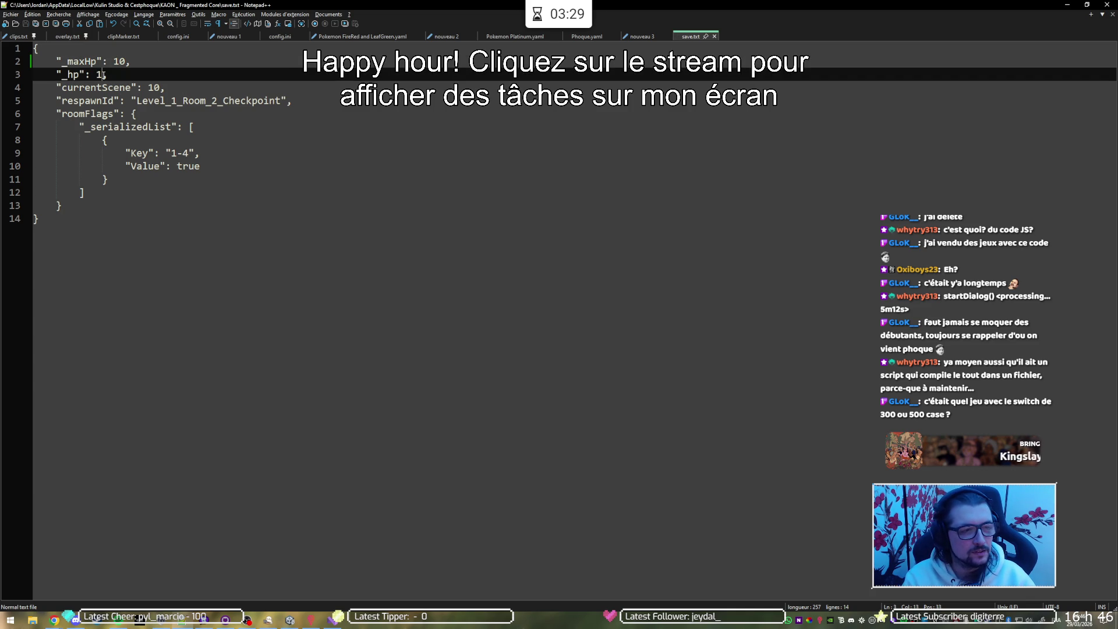
double_click(103, 75)
text(5)
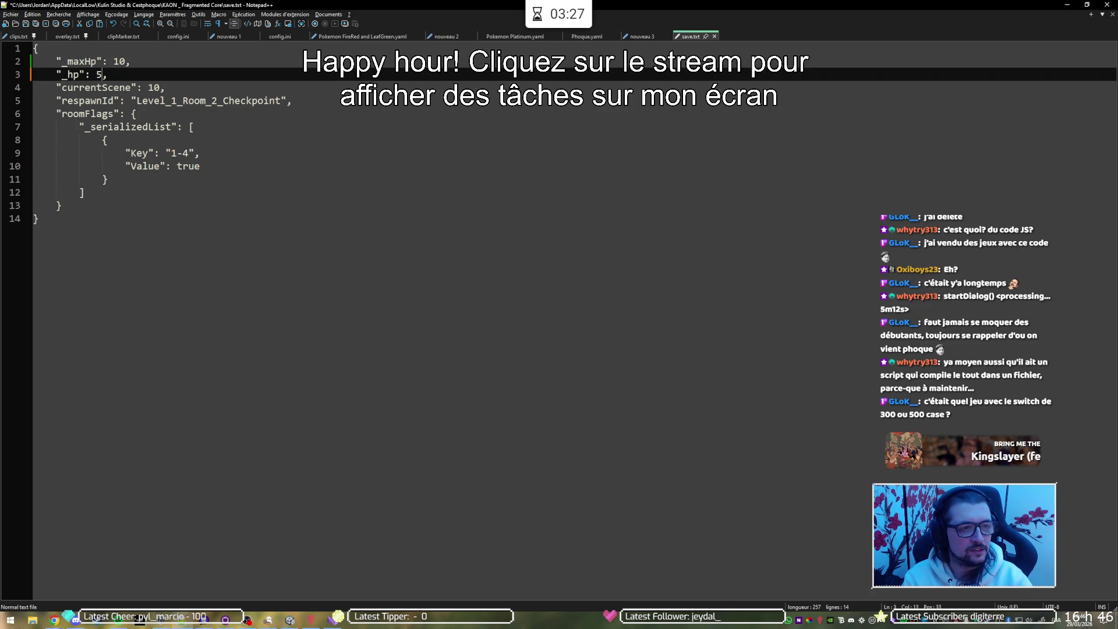
key(ctrl+s)
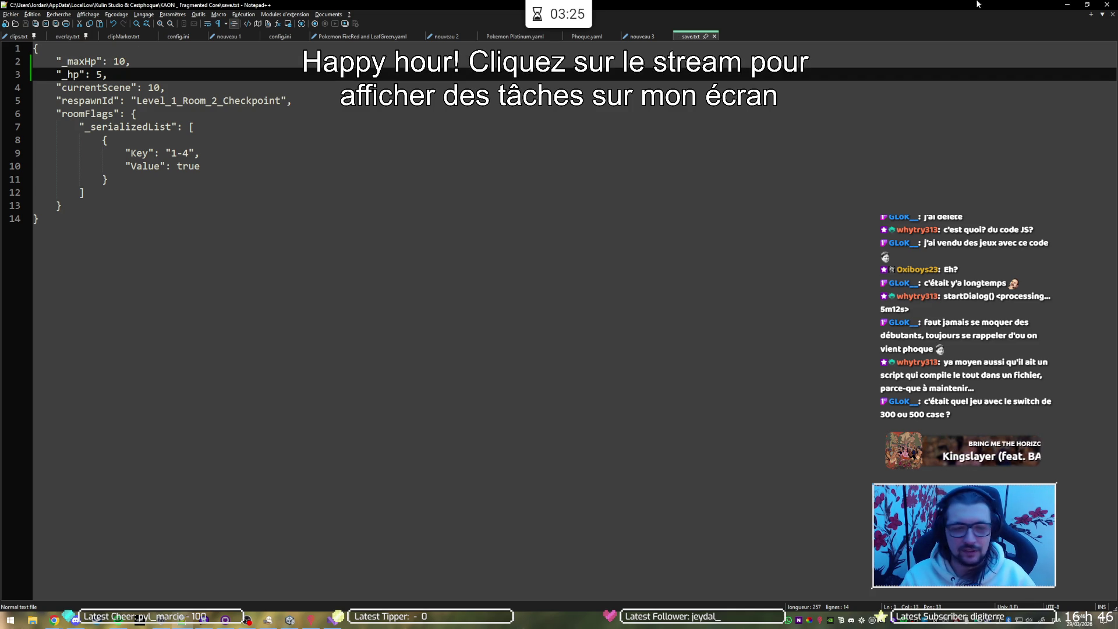
click(1060, 8)
click(545, 28)
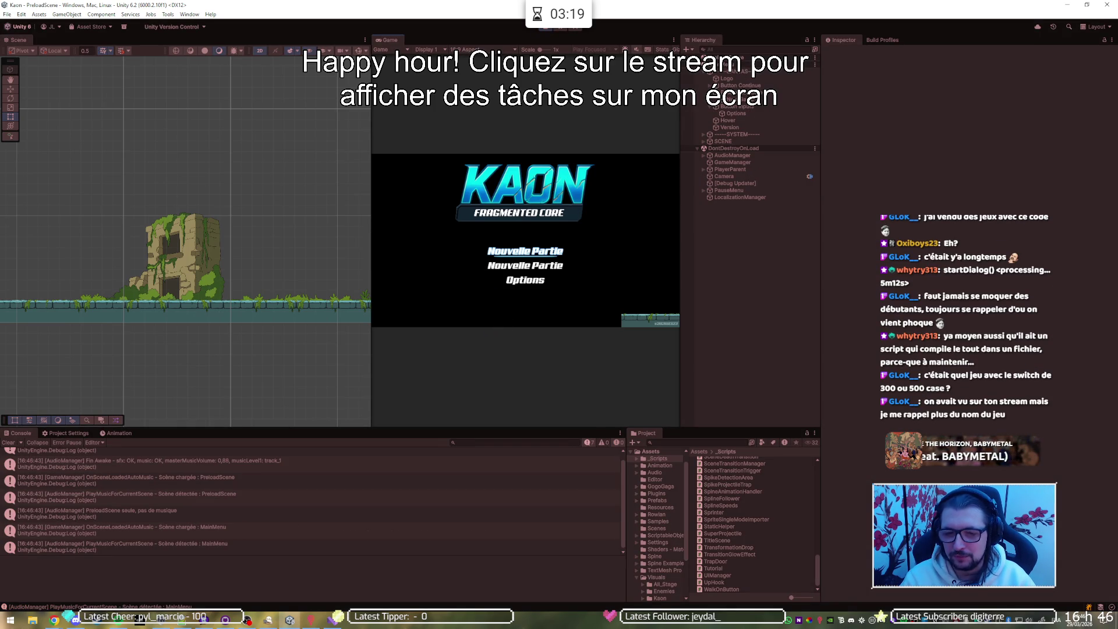
Start a game, skip the lore intro, and run right up the steps past the drop.
key(Return)
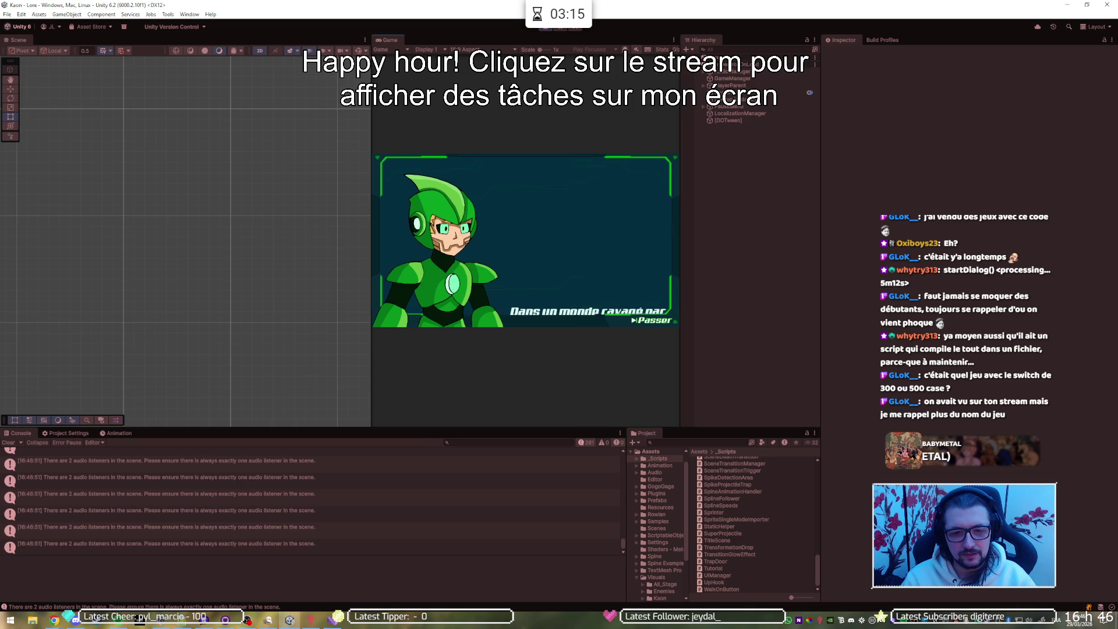
key(Return)
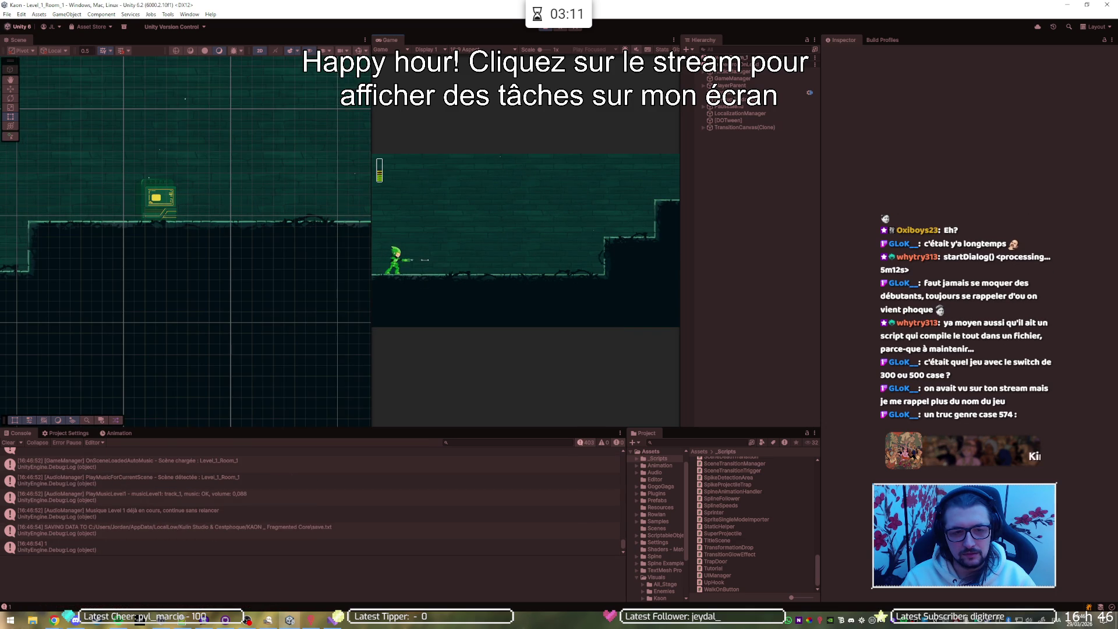
key(Right)
key(Right)
key(space)
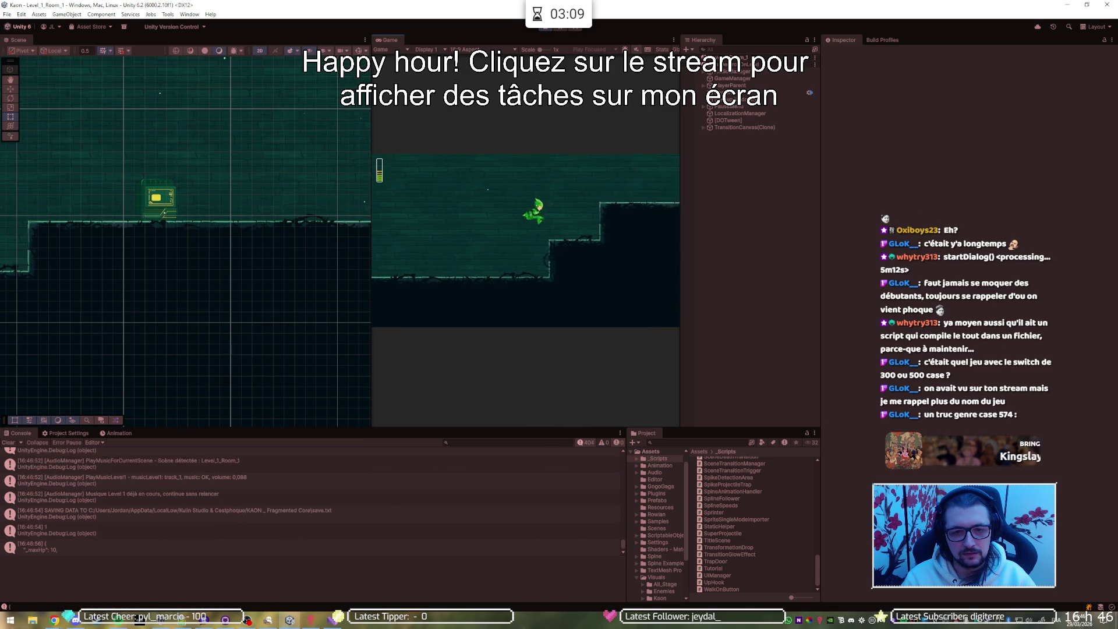
key(Right)
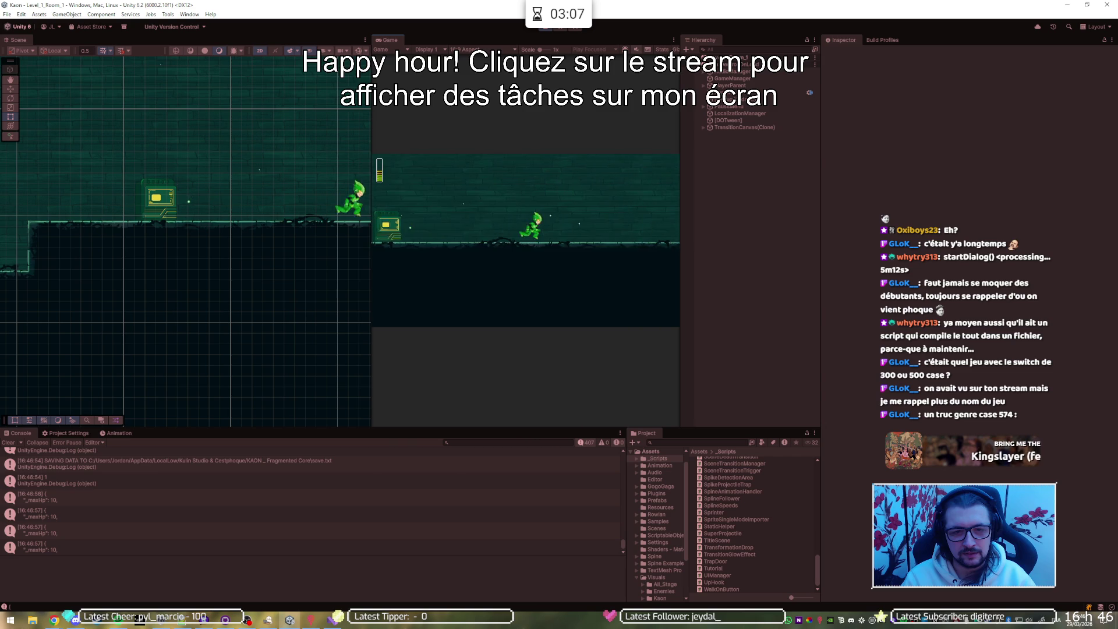
key(Right)
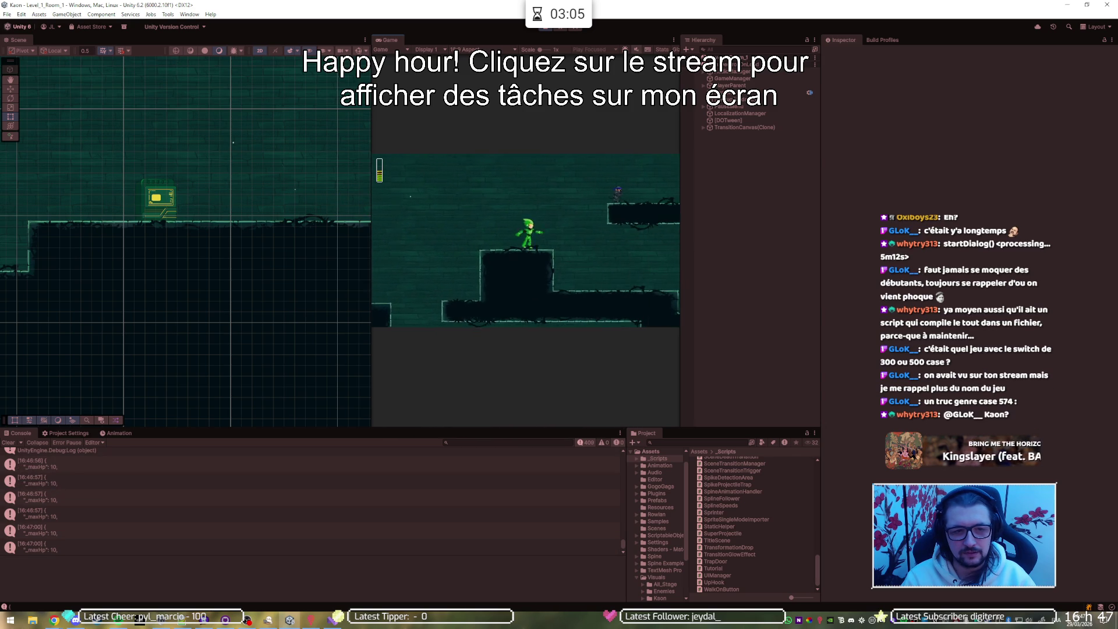
Jump across the pillar and thin platform into Level_1_Room_5, then stop the game.
key(Right)
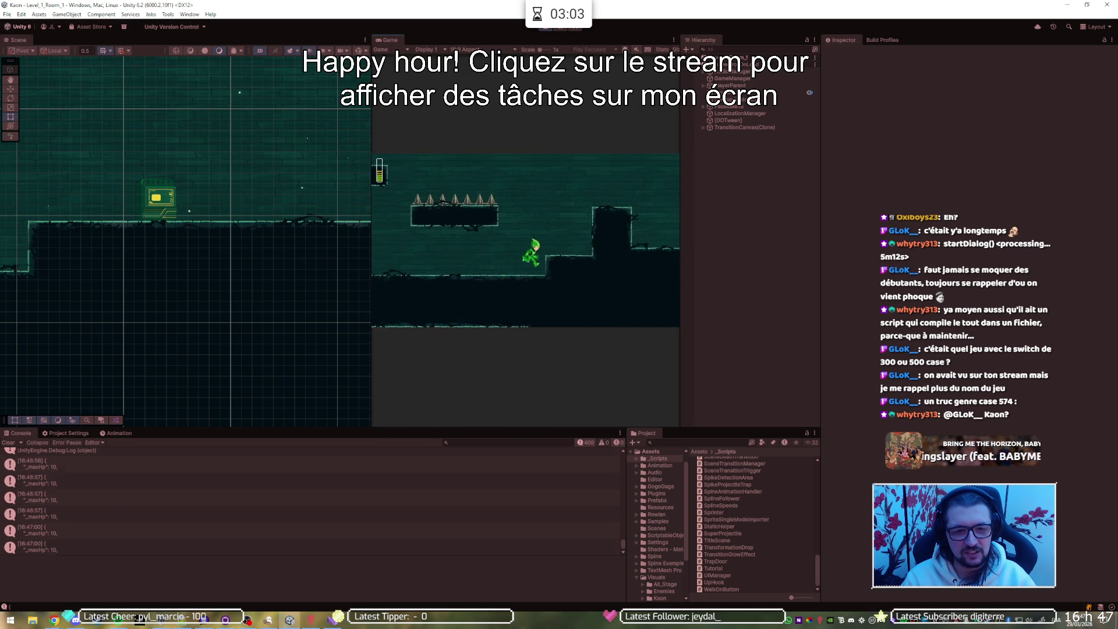
key(space)
key(Right)
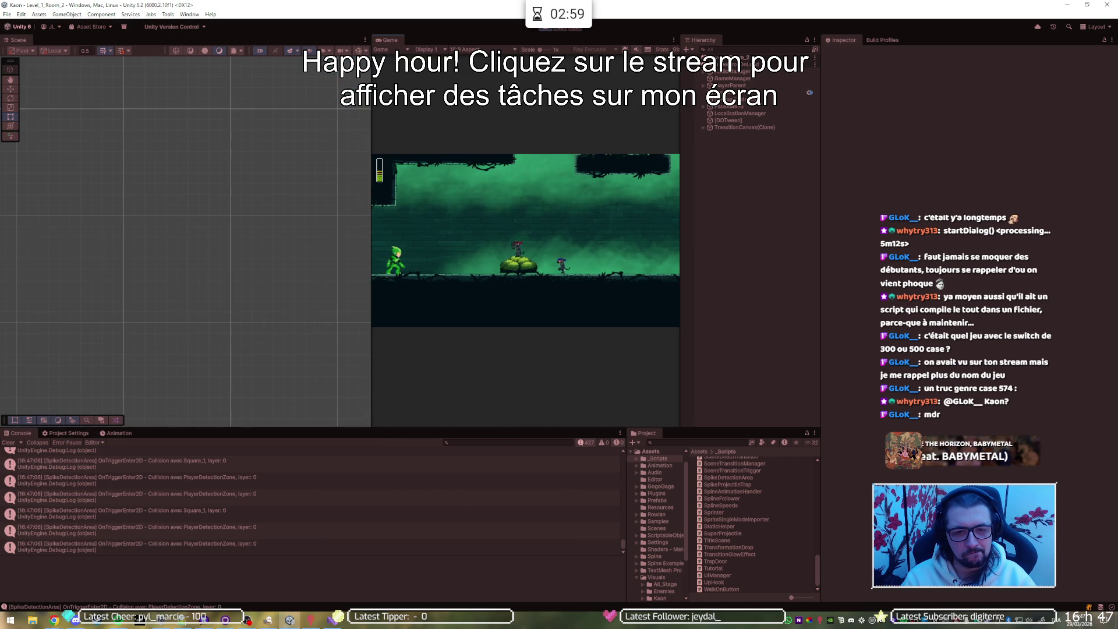
key(Right)
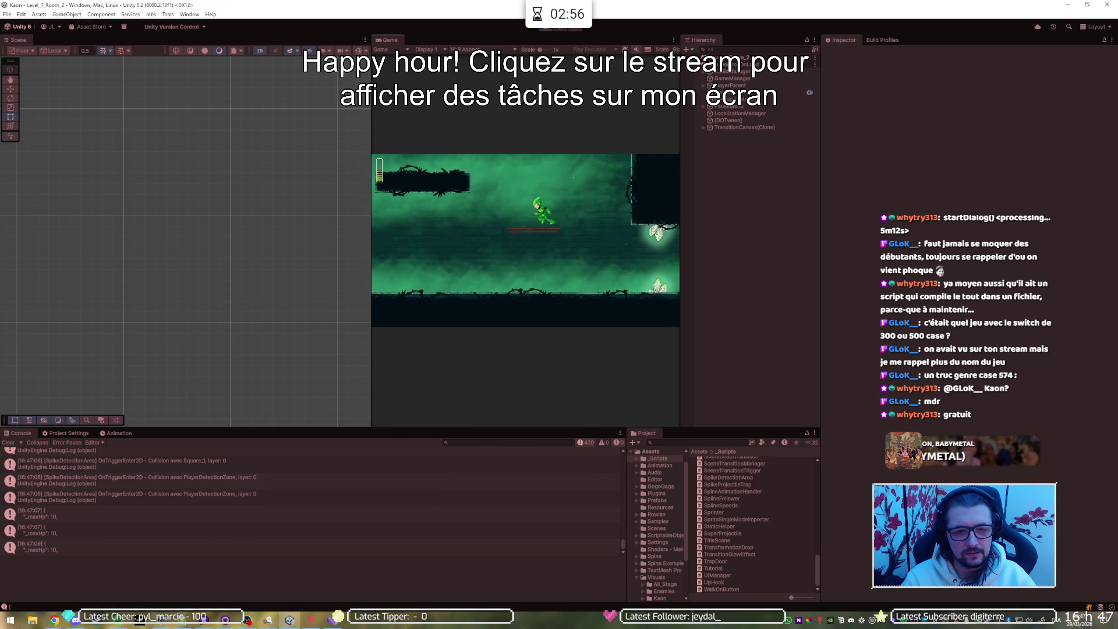
key(Right)
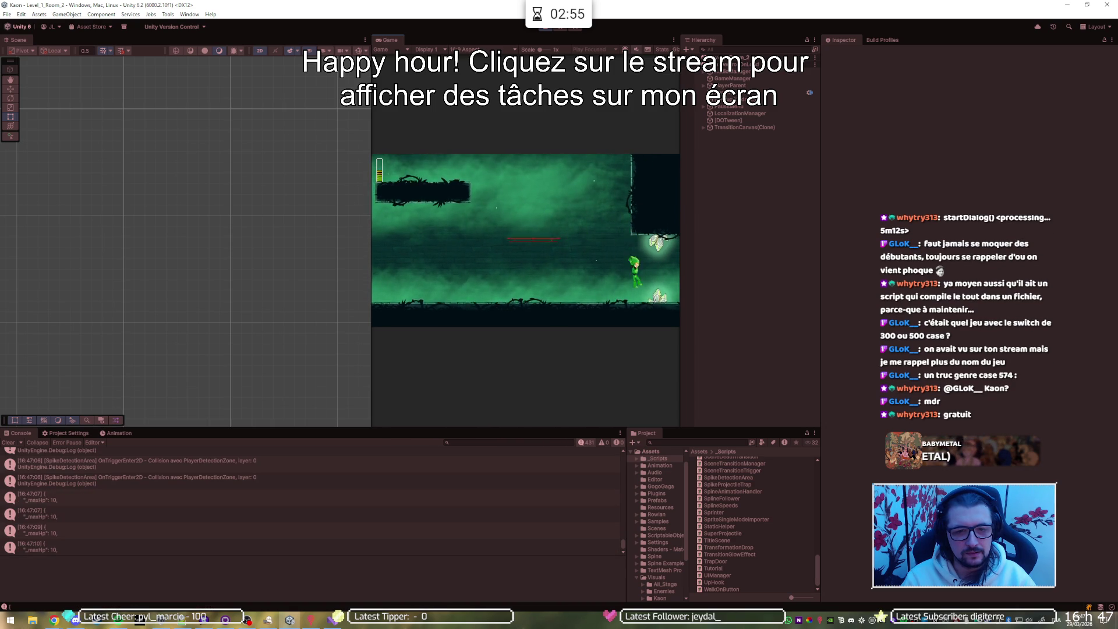
key(Right)
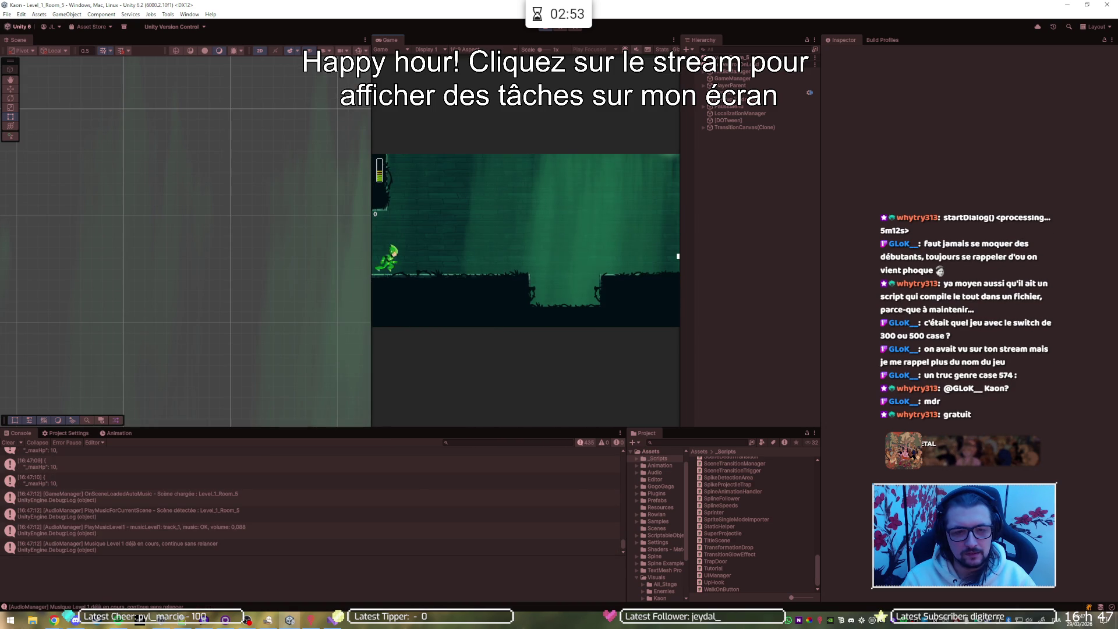
key(Right)
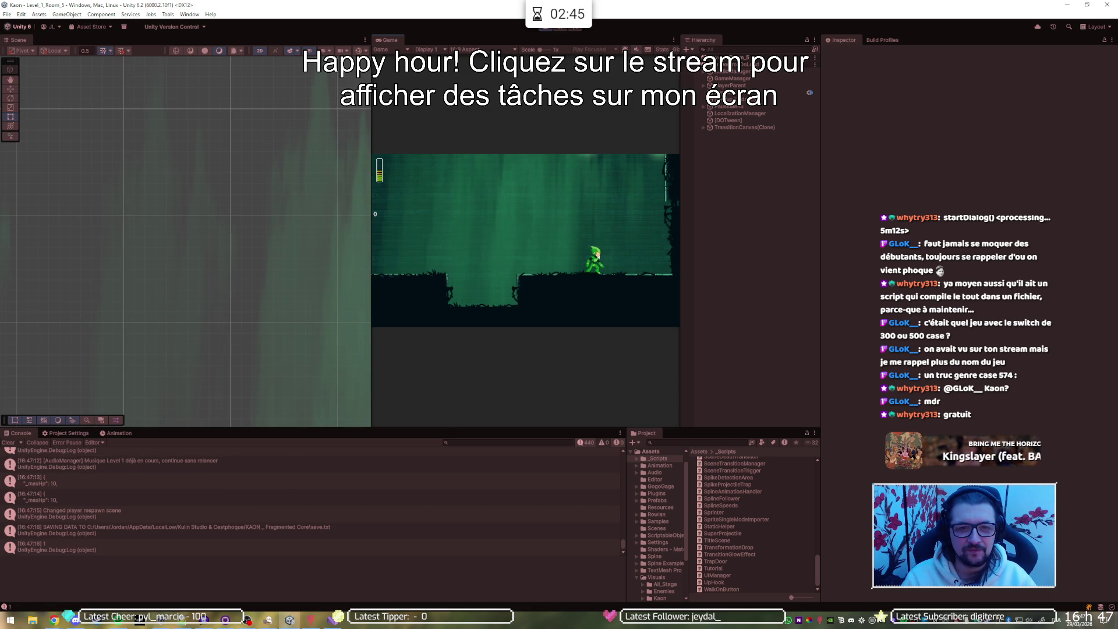
click(549, 28)
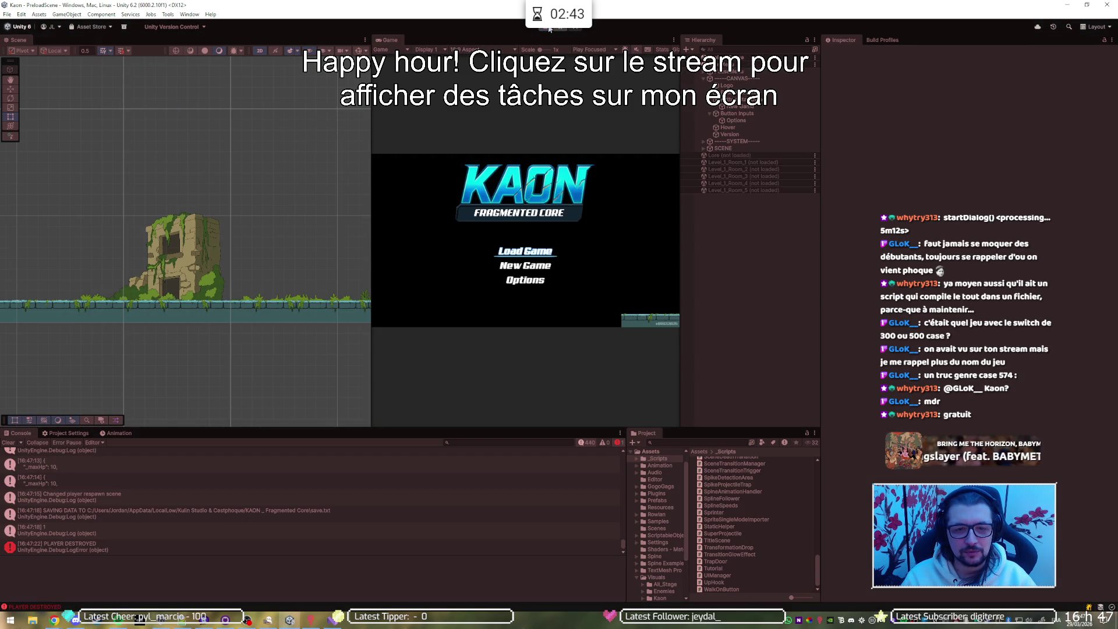
Replay, continue the saved game into Room_5, run right, then stop Play mode.
click(550, 27)
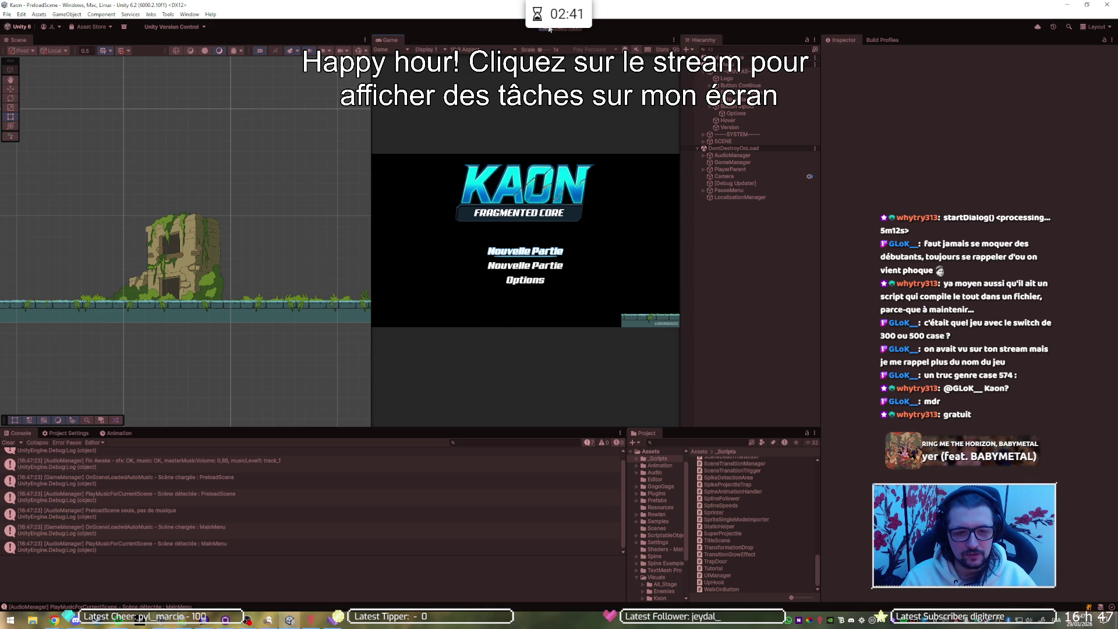
key(Return)
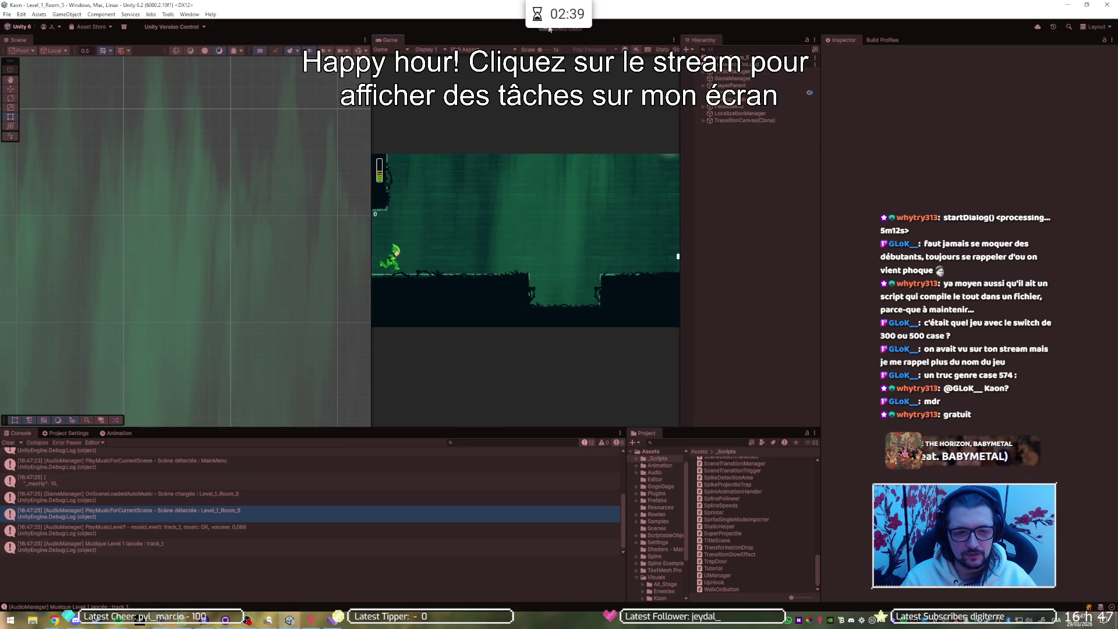
key(d)
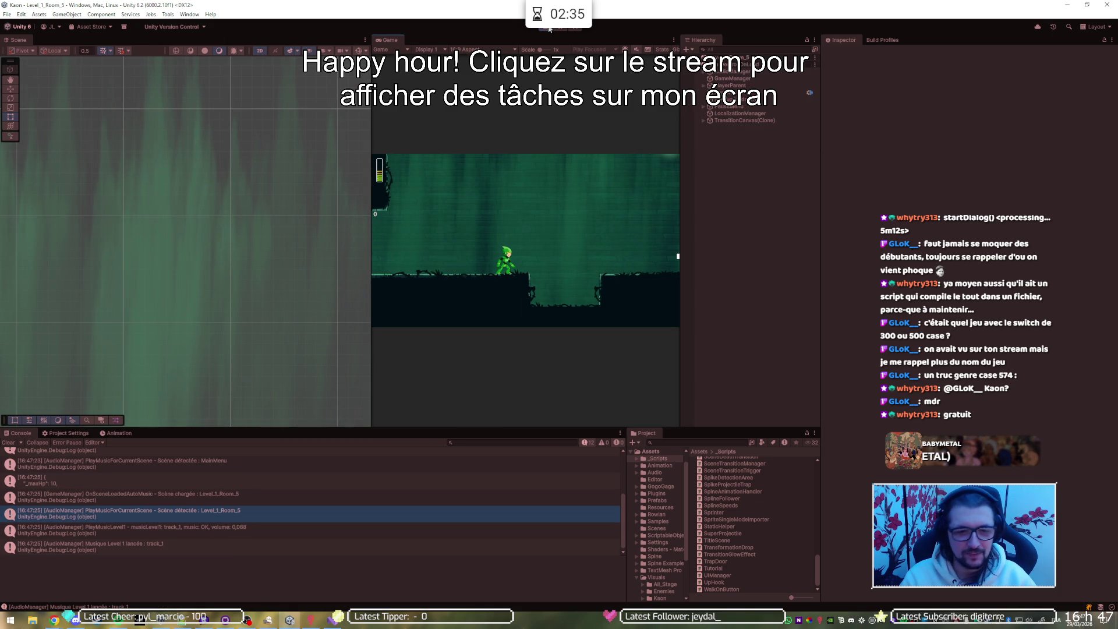
click(550, 28)
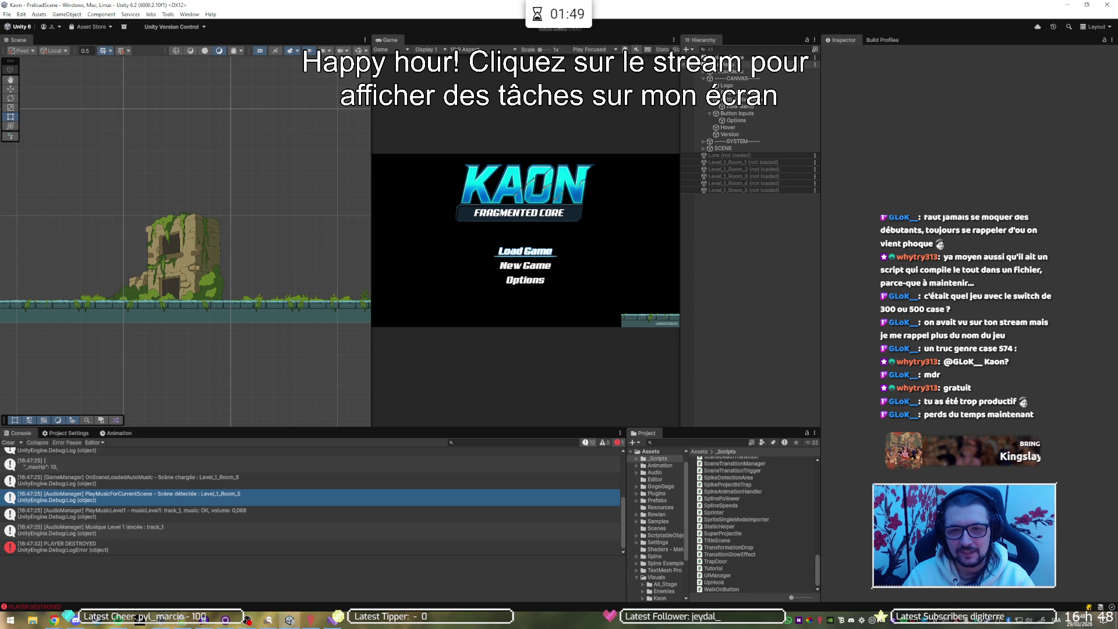
Collapse CANVAS, expand SYSTEM in the Hierarchy, and open the Prefabs asset folder.
click(704, 79)
click(704, 86)
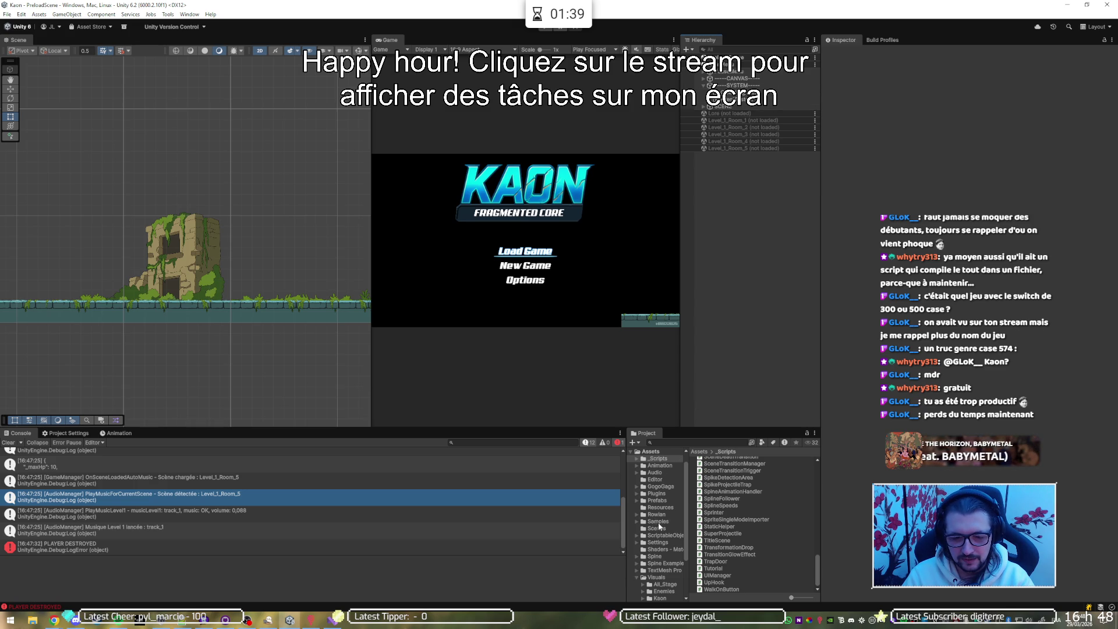
click(658, 501)
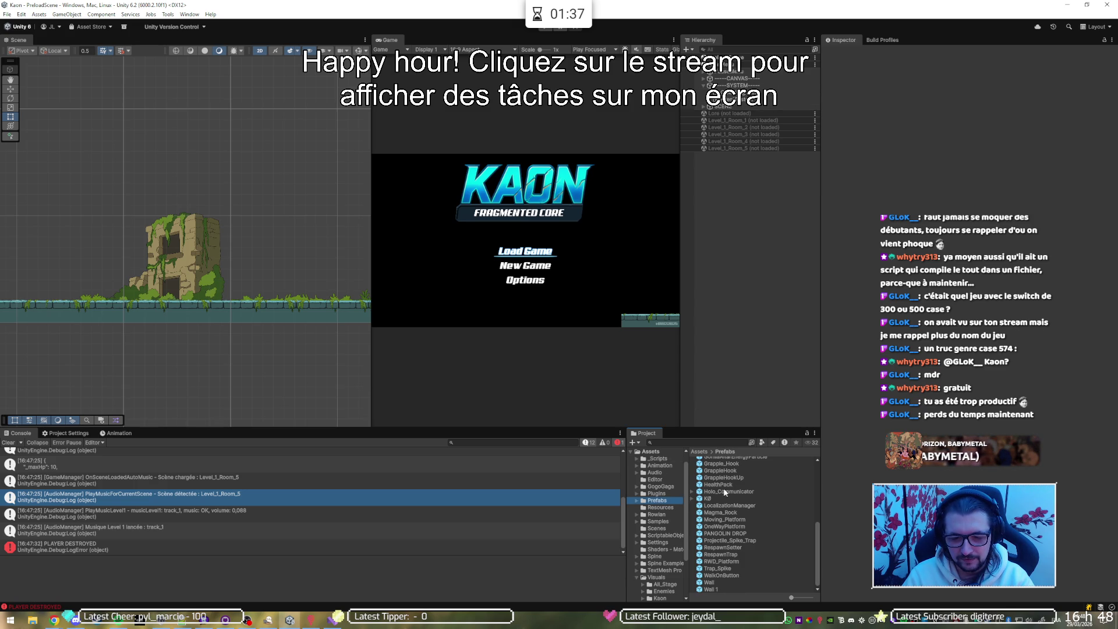
Drag CameraPrefab from Assets/Prefabs under SYSTEM and expand its child objects.
scroll(733, 540, up, 5)
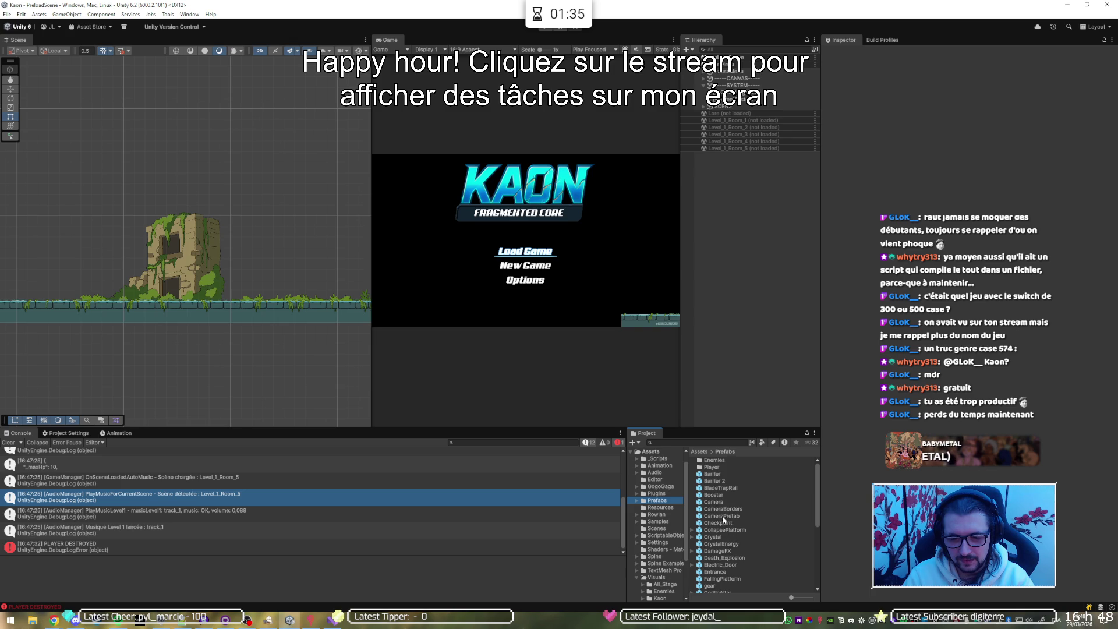
drag(725, 515, 737, 86)
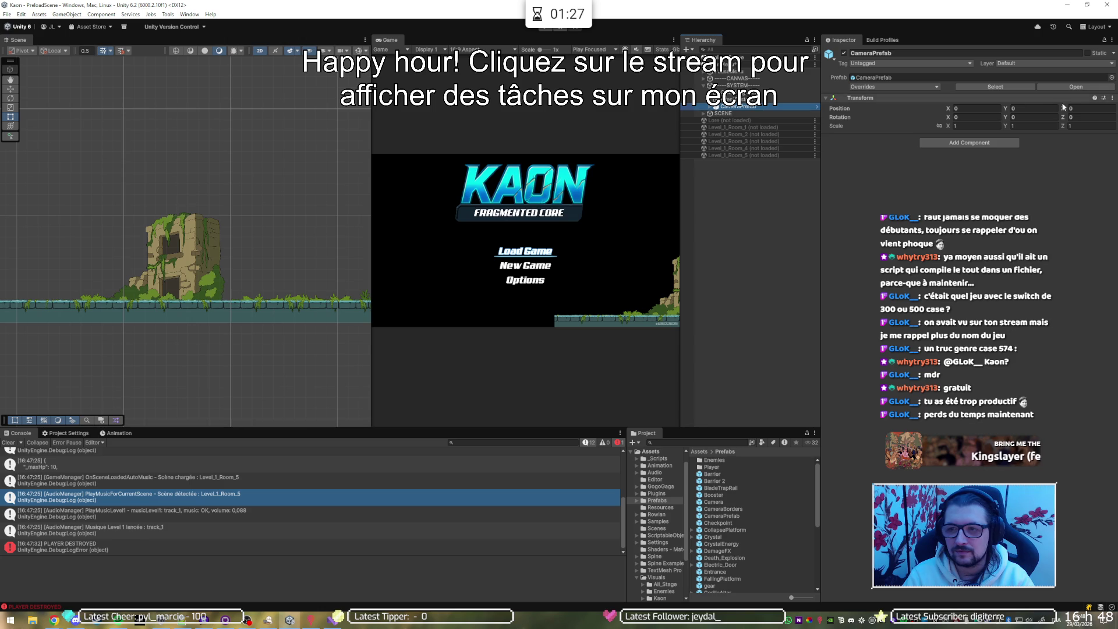
click(713, 107)
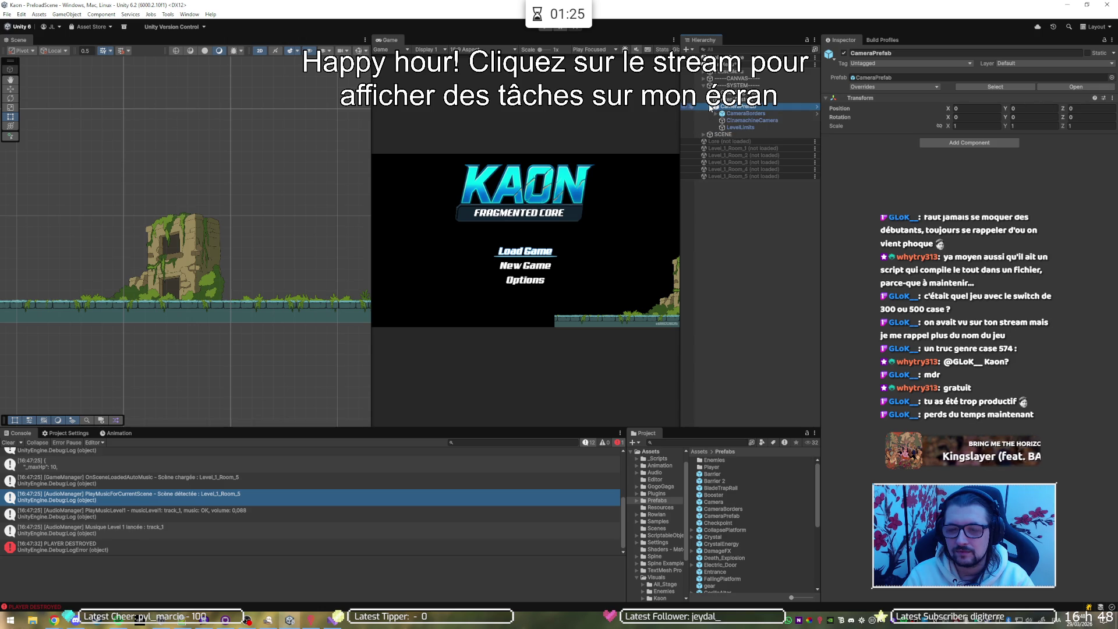
click(737, 126)
Set the CinemachineCamera's Position X from -53.1 to 0 and run the game.
click(736, 122)
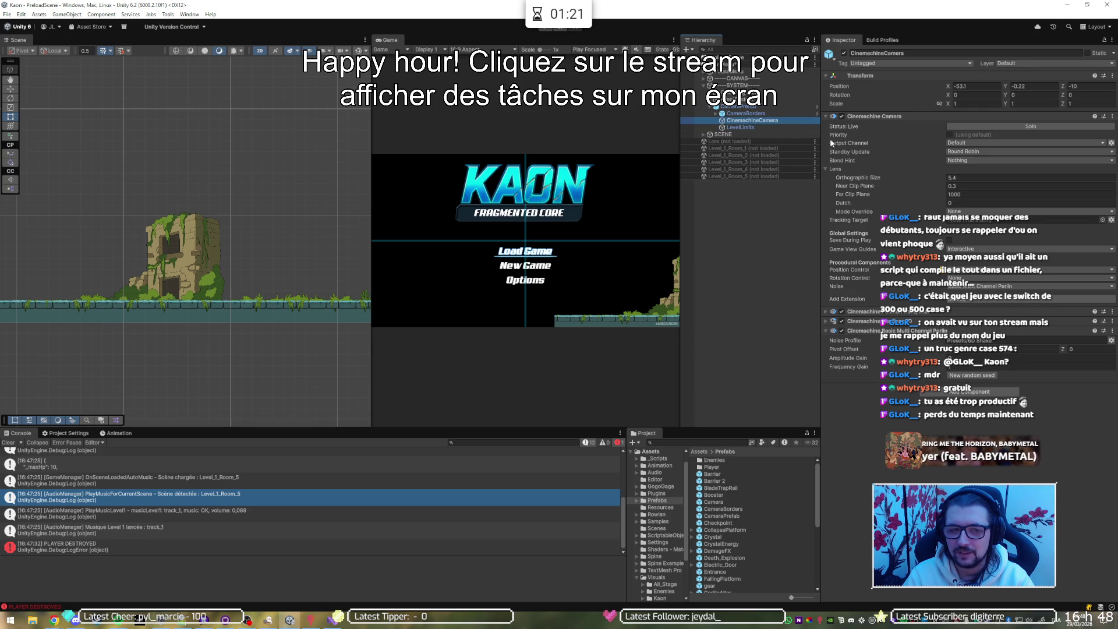
scroll(256, 254, down, 5)
scroll(191, 239, down, 2)
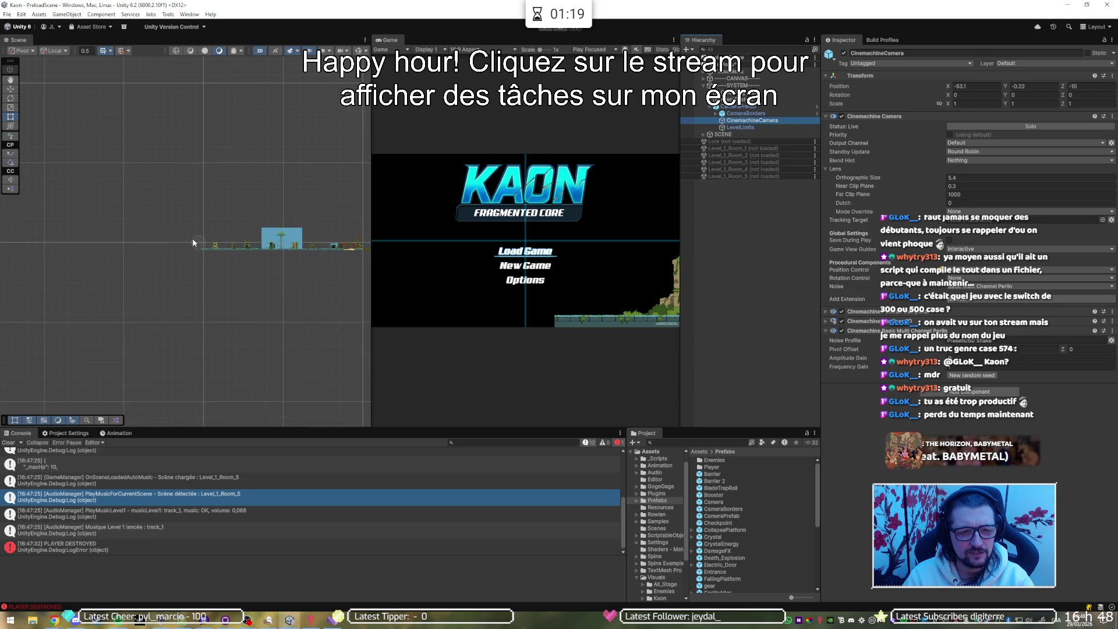
click(949, 89)
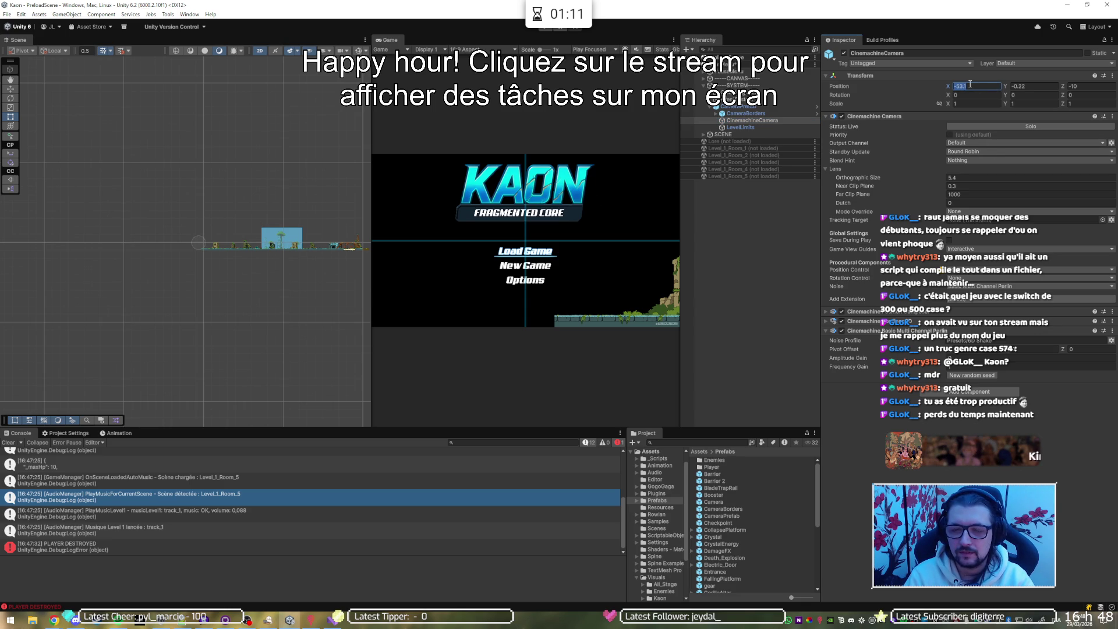
click(763, 106)
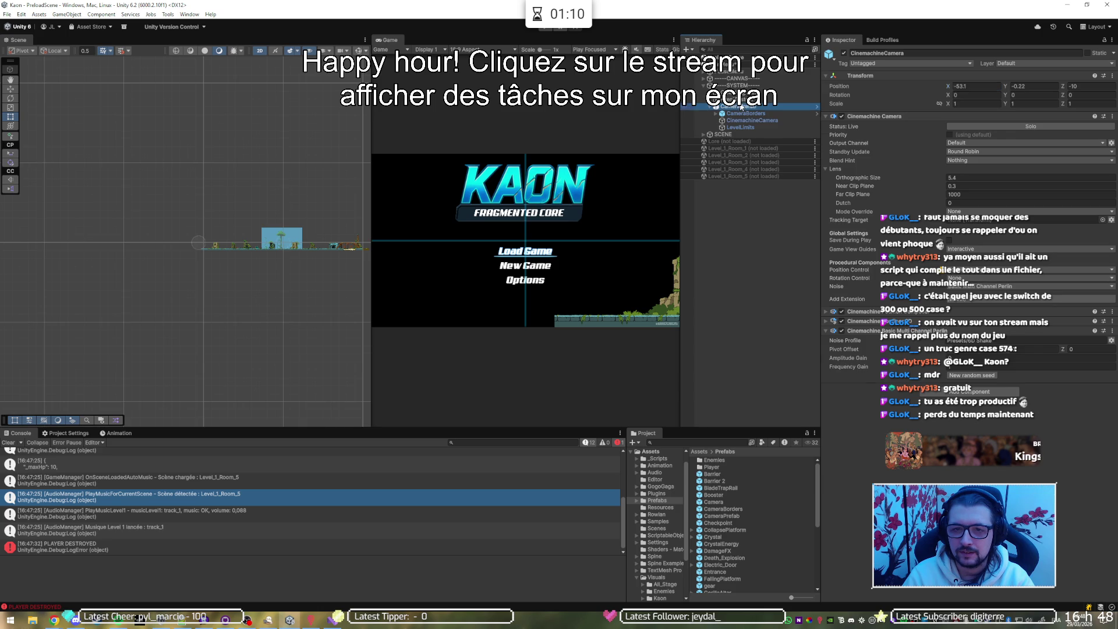
click(774, 119)
click(982, 93)
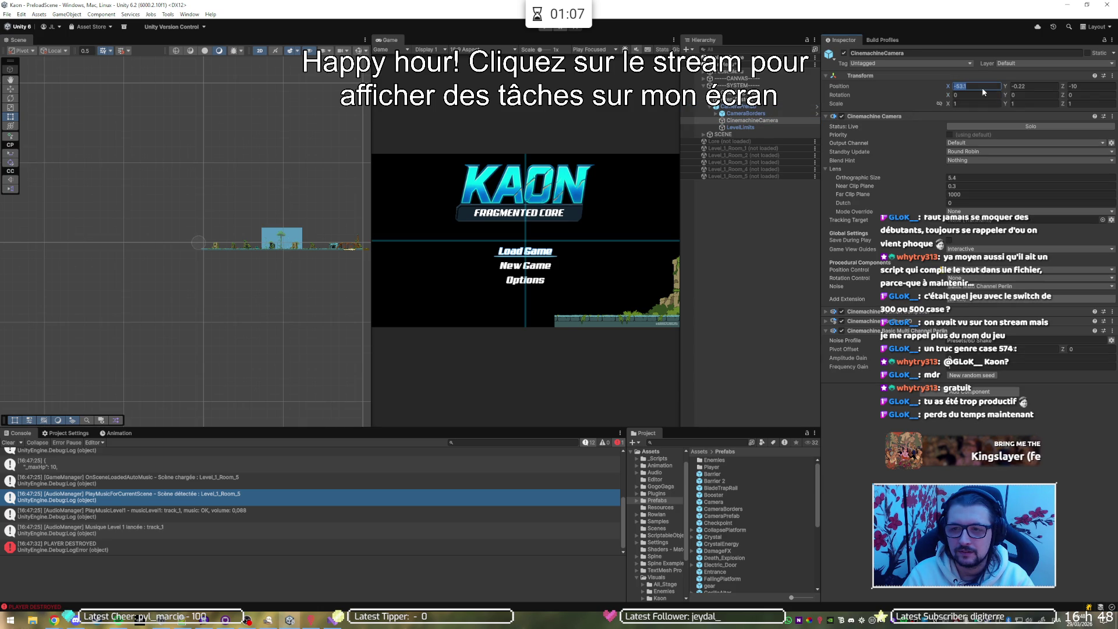
text(0)
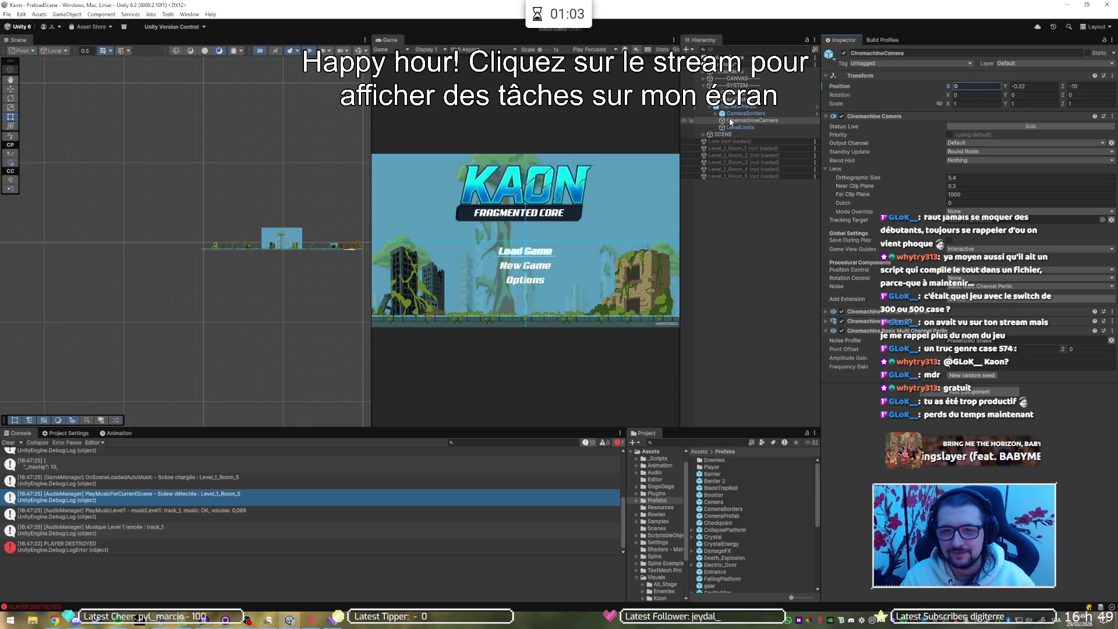
click(544, 27)
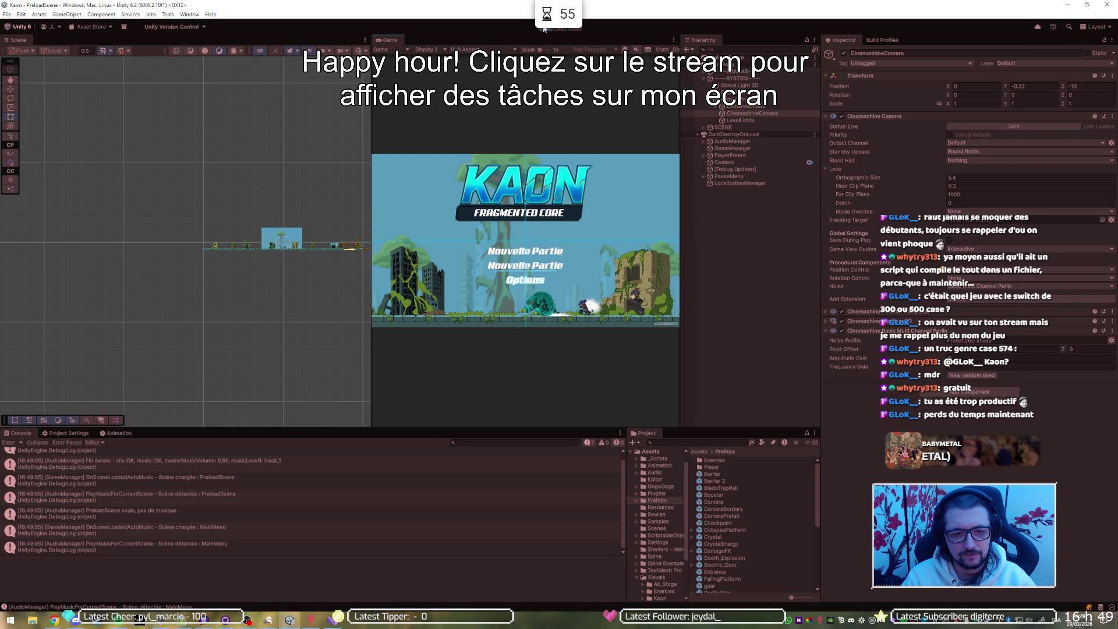
Test Down-arrow menu navigation, stop the game, and collapse the Cinemachine Camera component.
key(Down)
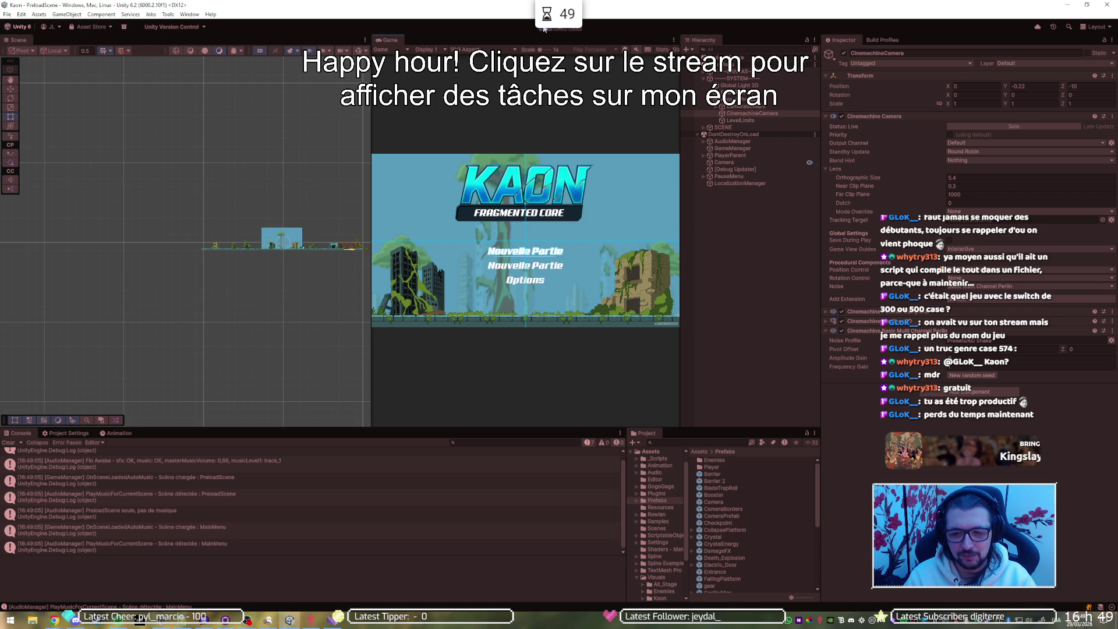
click(544, 28)
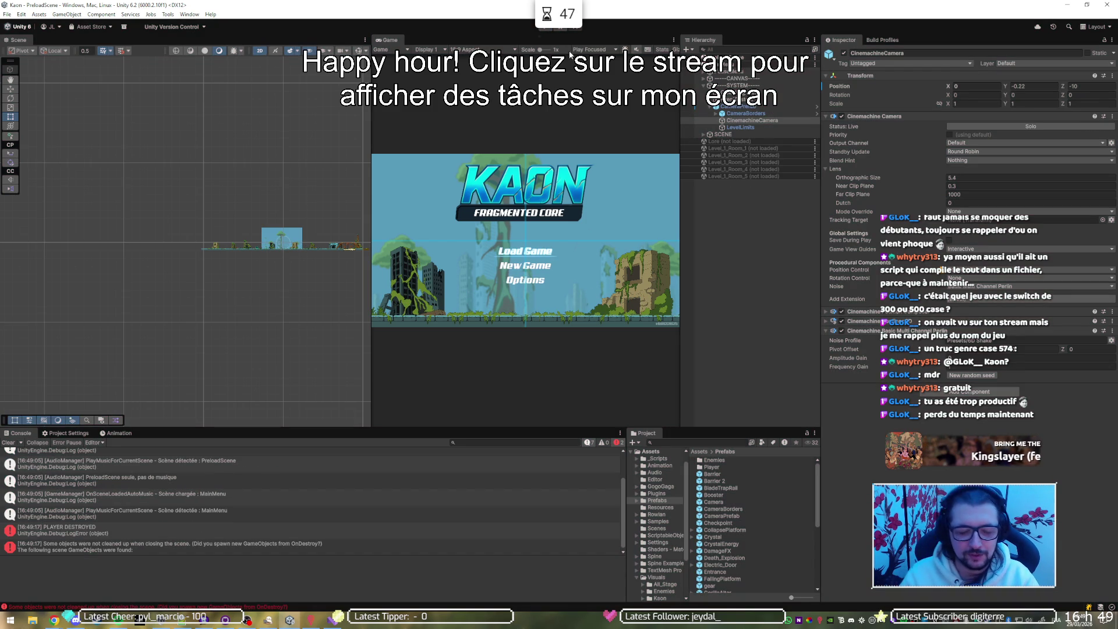
click(896, 117)
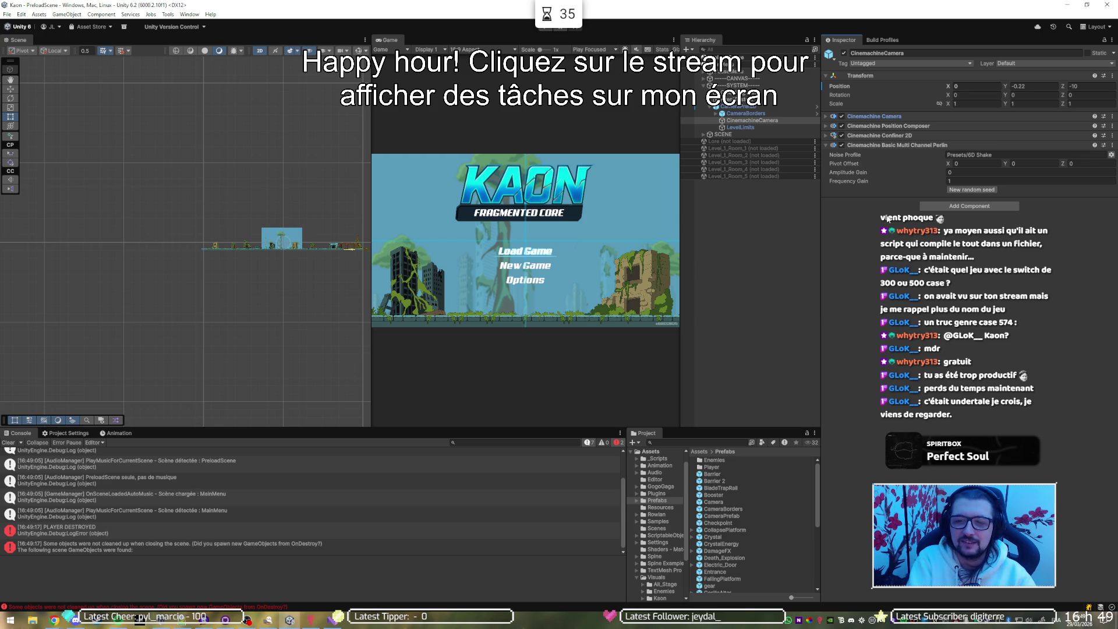
Collapse CameraPrefab and the SYSTEM group, then expand CANVAS to show the menu buttons.
click(717, 107)
click(711, 108)
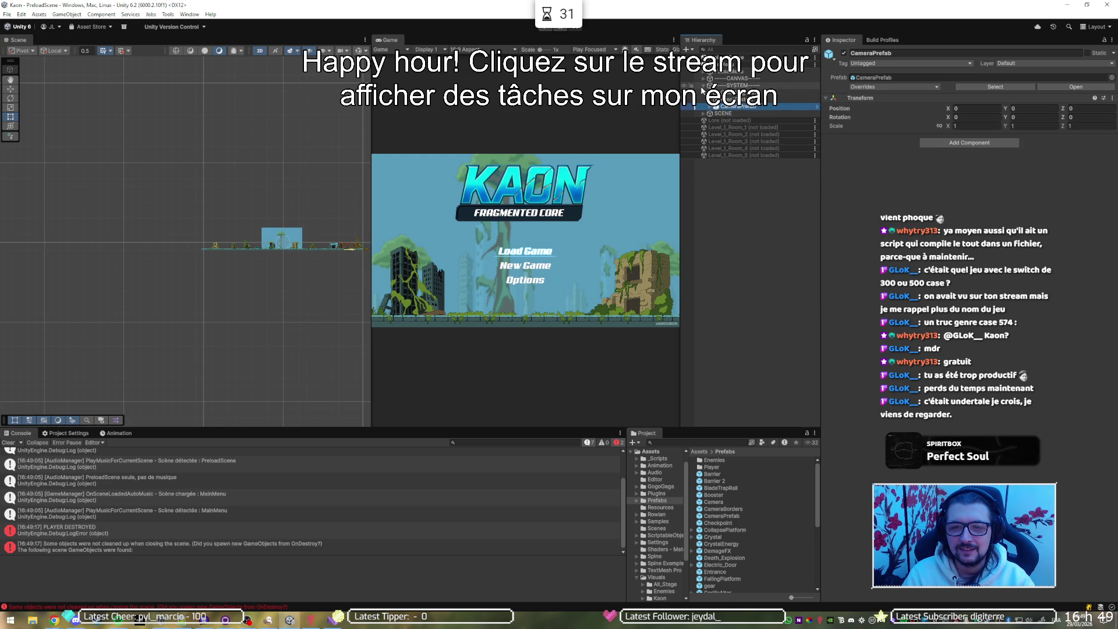
click(702, 86)
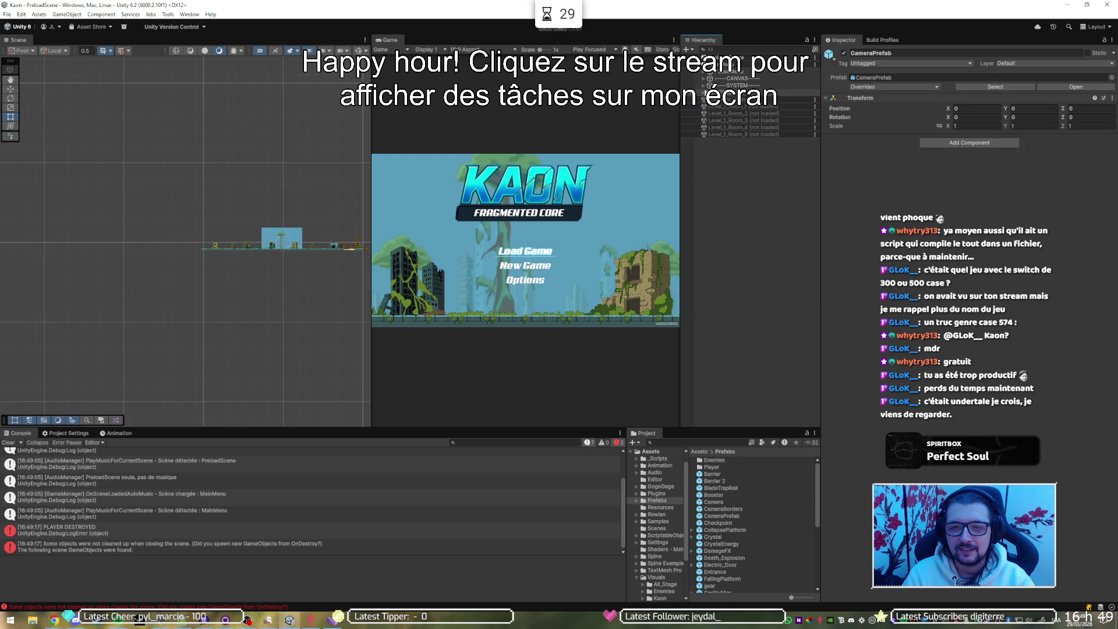
click(722, 92)
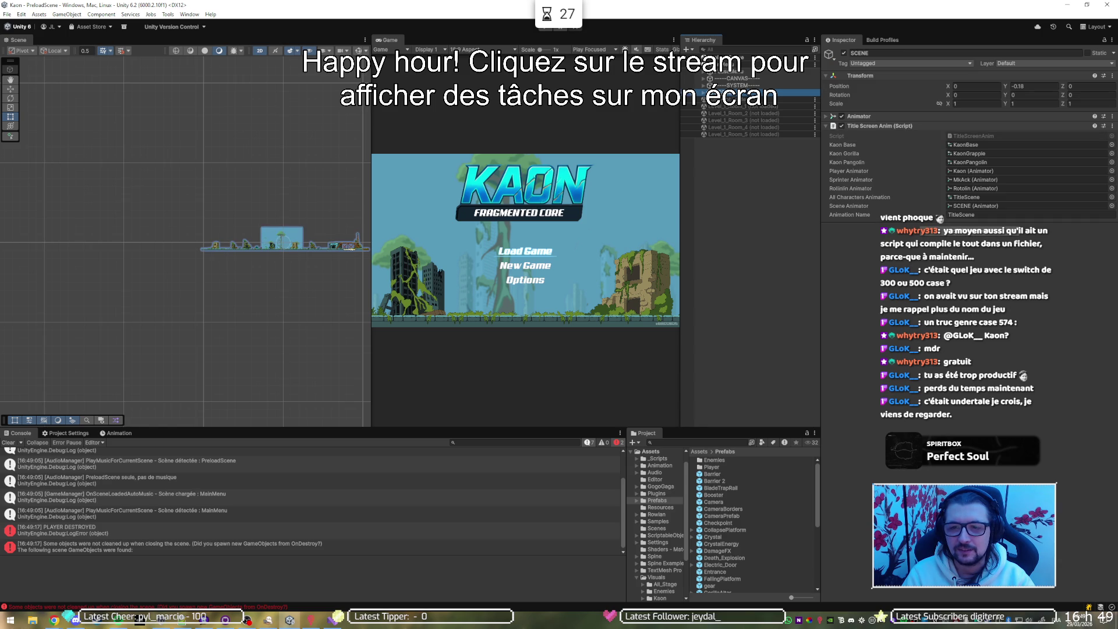
click(703, 78)
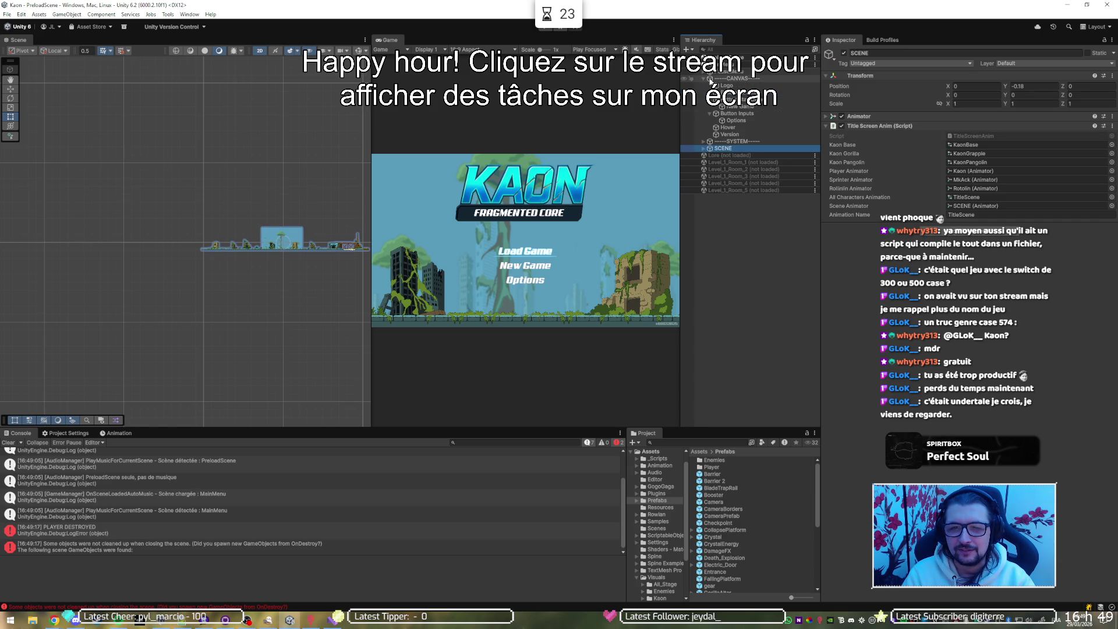
Collapse Button Continue's Button and Event Trigger components and the label's TextMeshPro and Canvas Renderer.
click(734, 92)
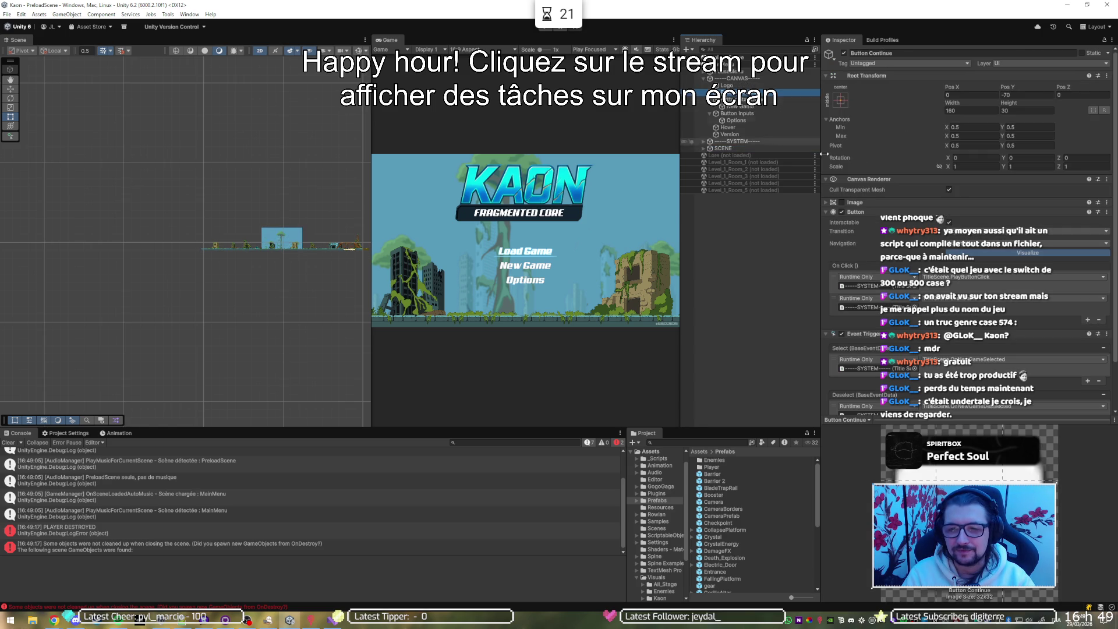
click(856, 212)
click(862, 221)
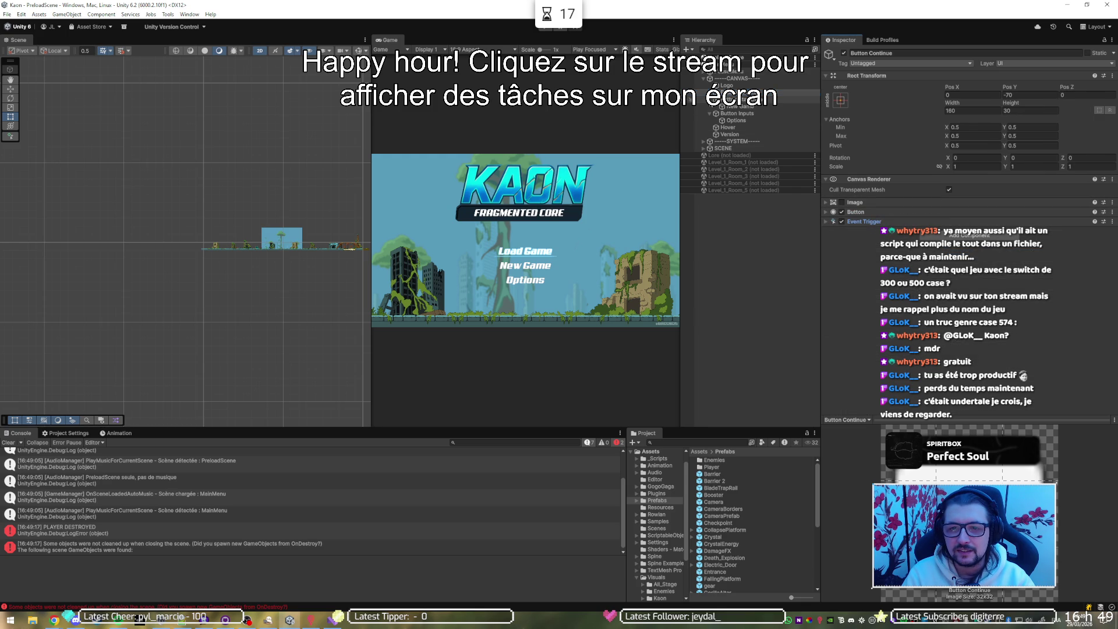
click(757, 106)
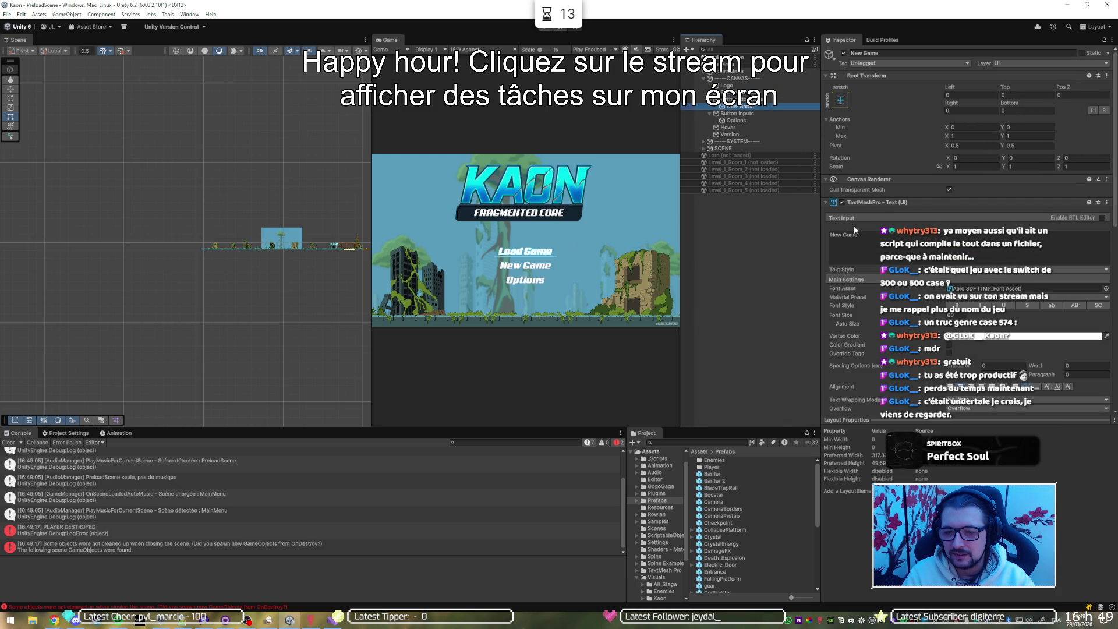
scroll(855, 223, down, 2)
click(871, 179)
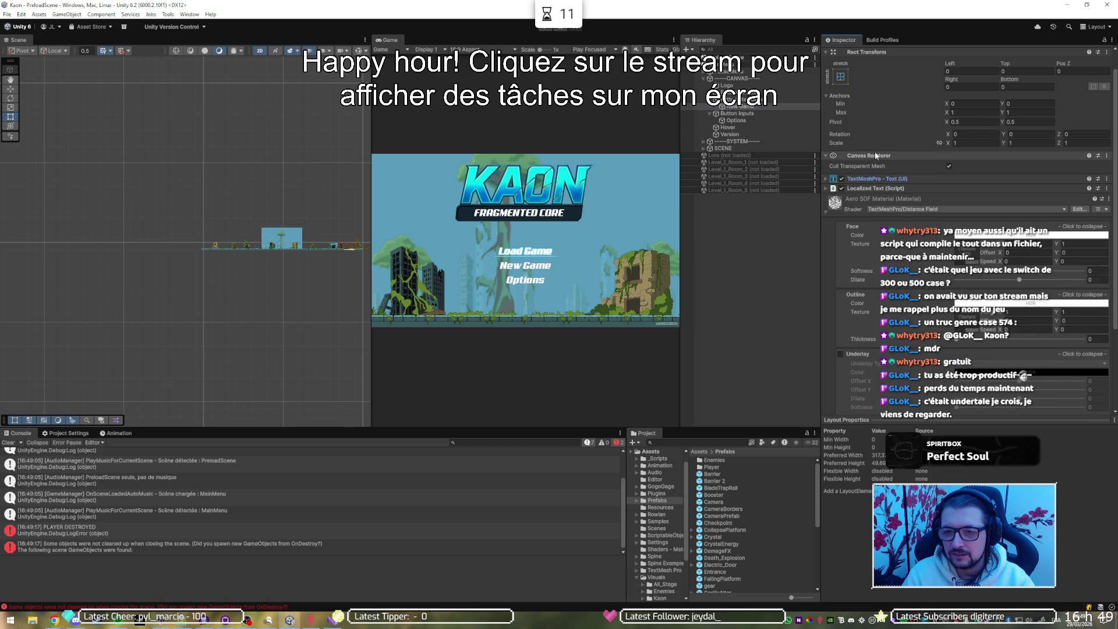
click(875, 155)
scroll(877, 175, up, 2)
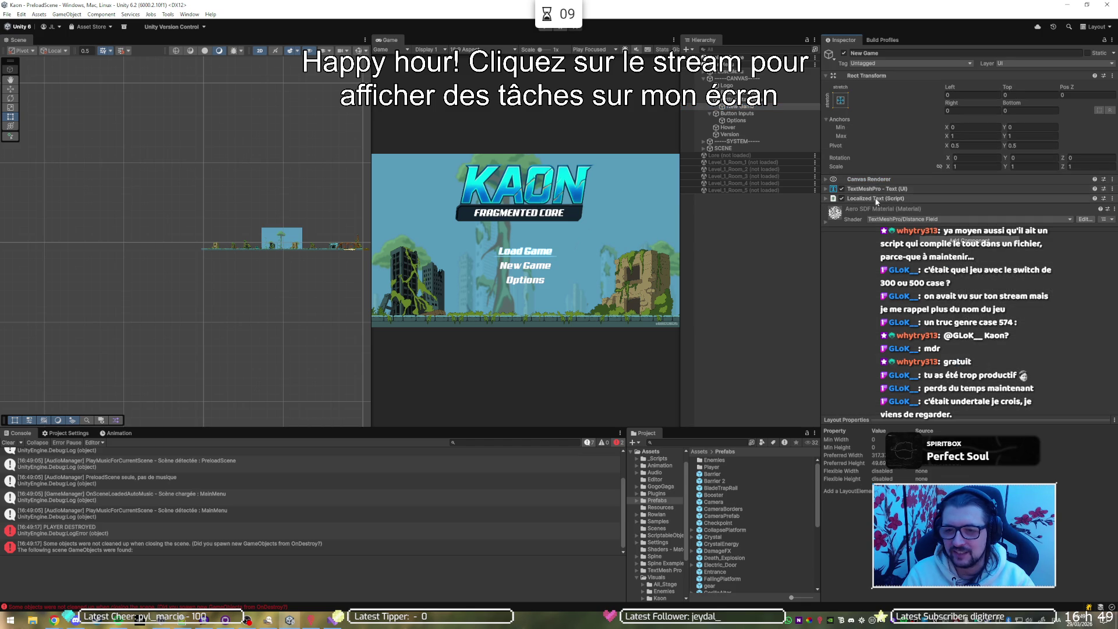
Select the New Game label under Button Continue and expand its Localized Text key.
click(699, 92)
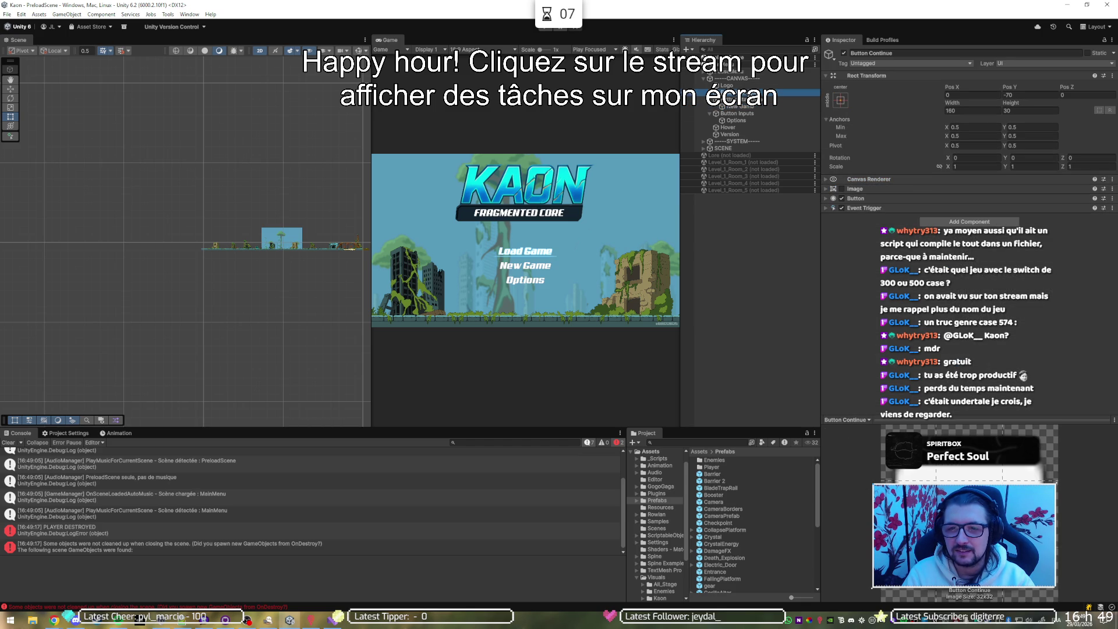
click(709, 92)
click(739, 99)
click(877, 199)
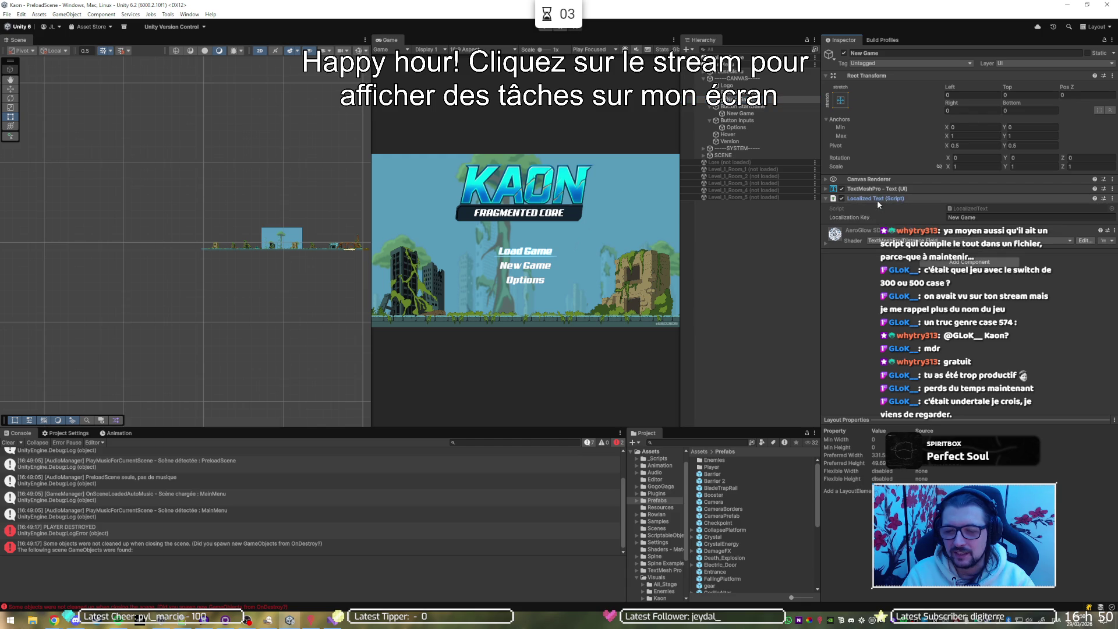
click(992, 217)
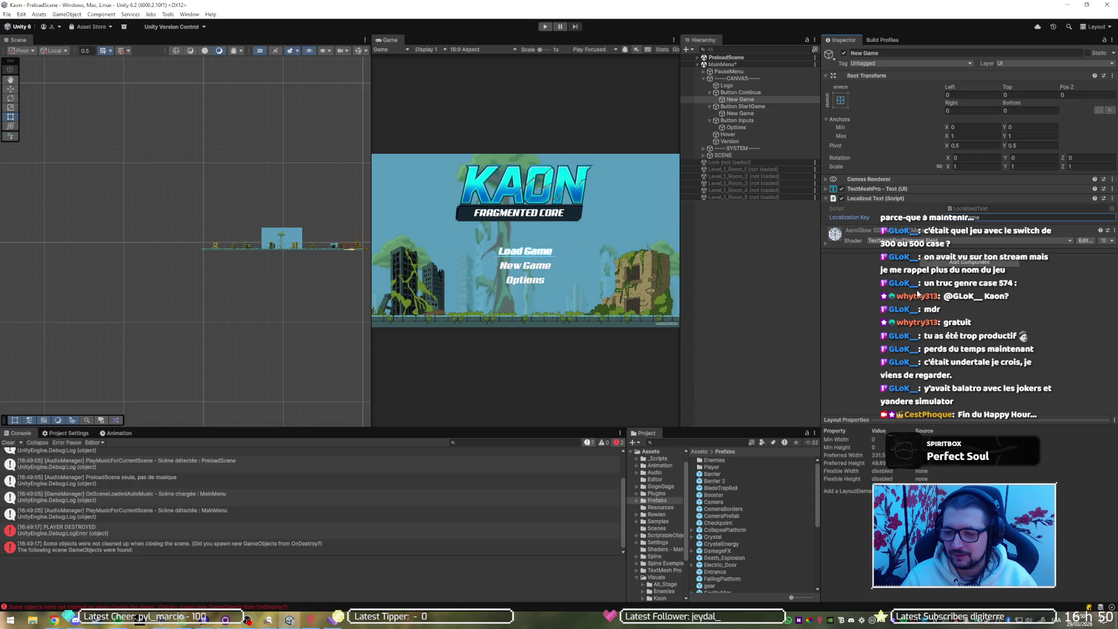
Locate the LocalizedText script from its Script field and open LocalizedText.cs in Visual Studio.
click(990, 208)
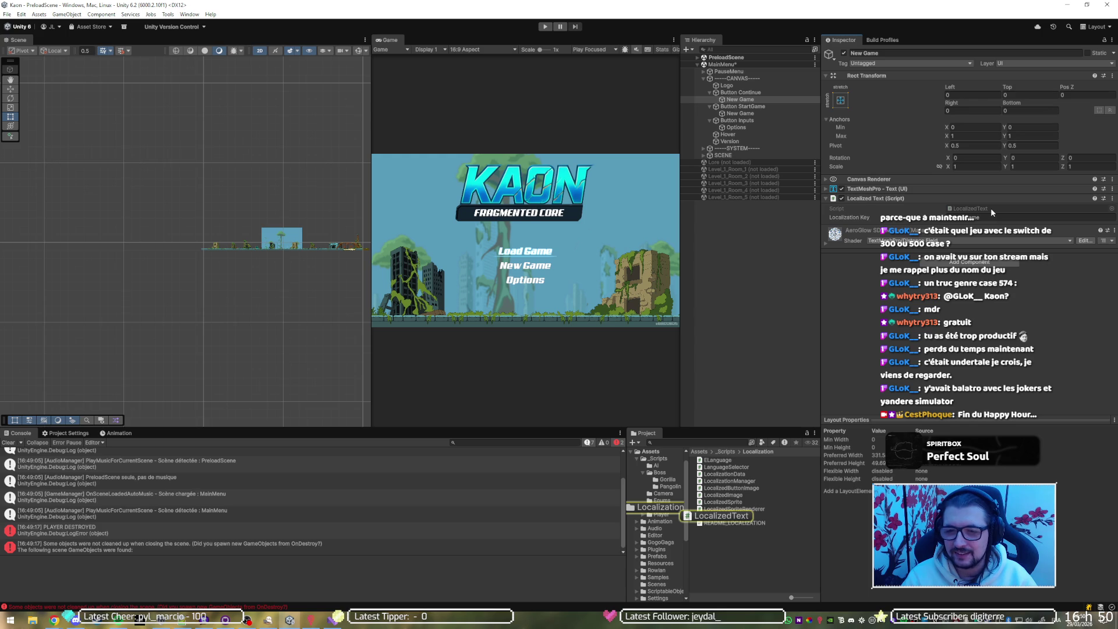
double_click(990, 208)
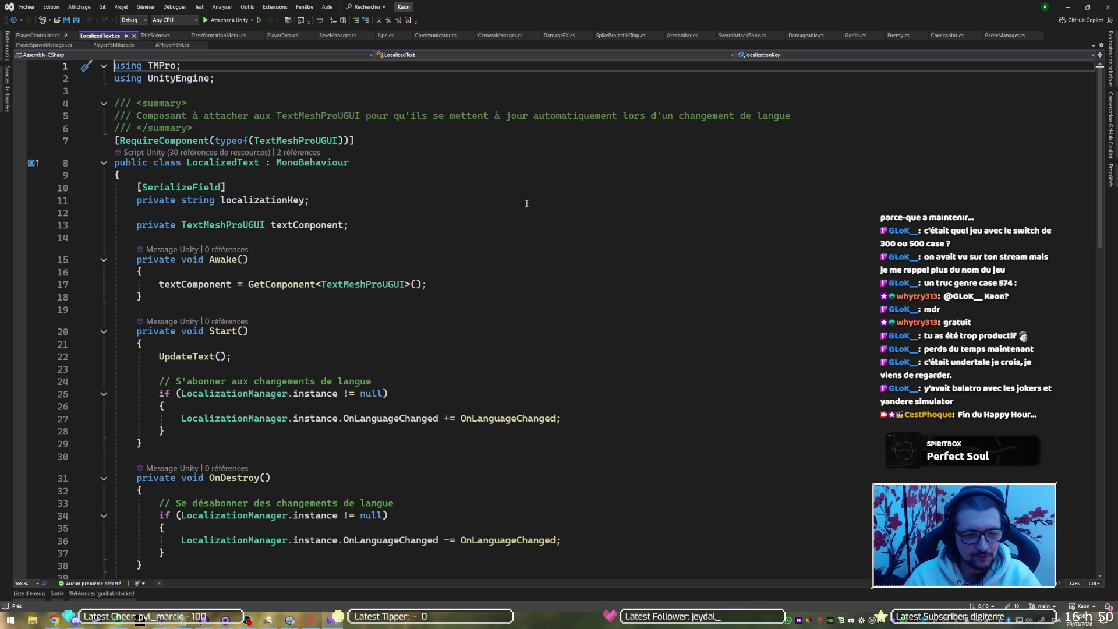
Go to the LocalizationManager definition from LocalizedText.cs, fold its instance property, and return to Unity.
scroll(528, 196, down, 5)
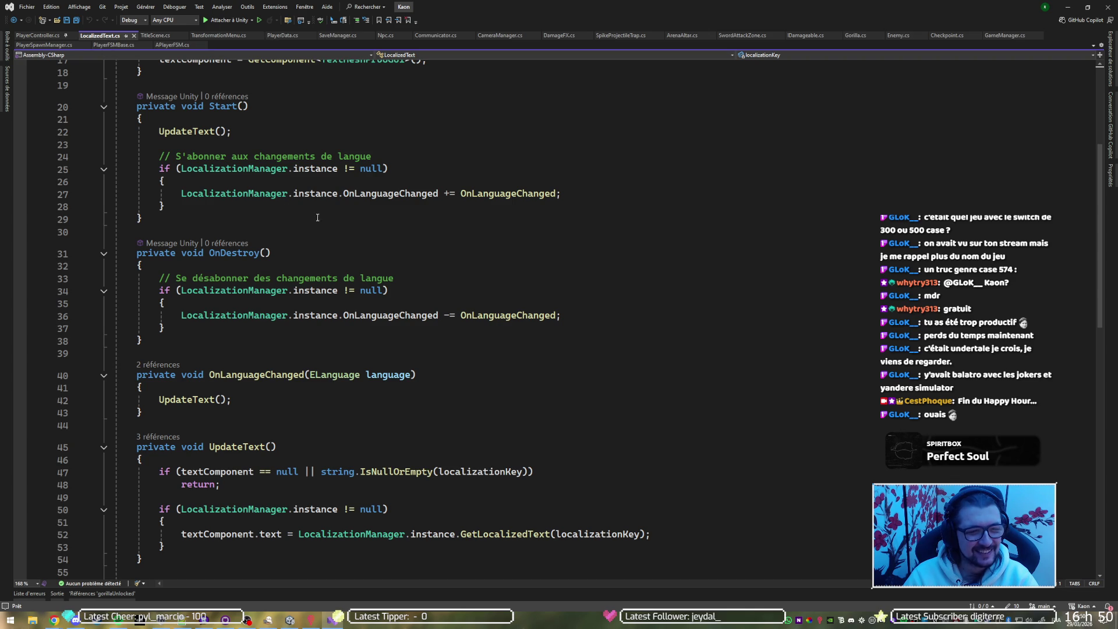
click(233, 167)
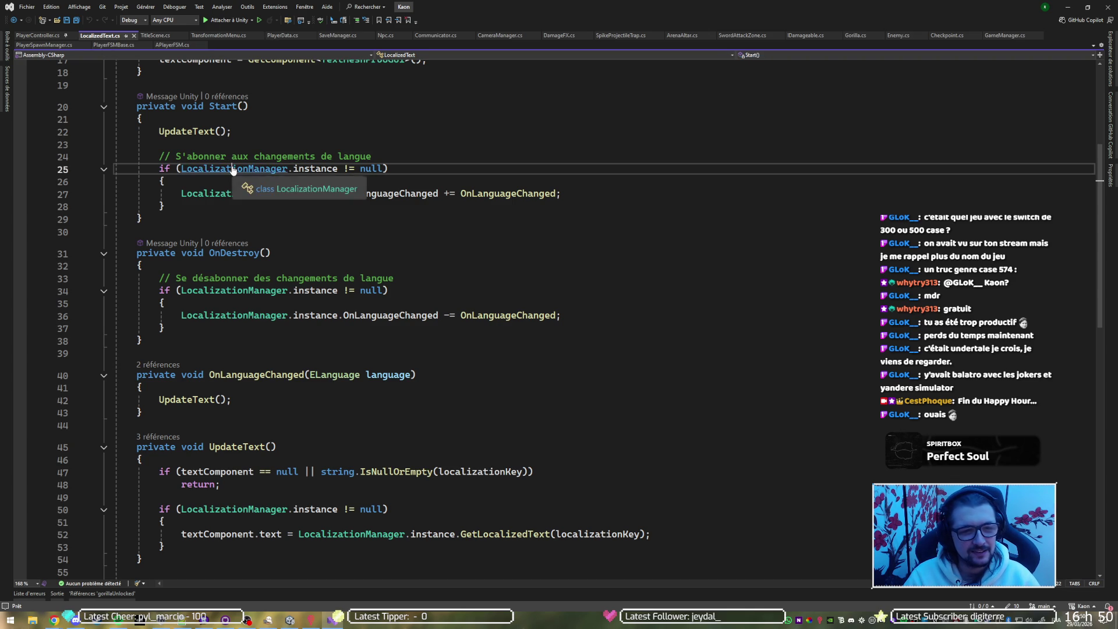
key(F12)
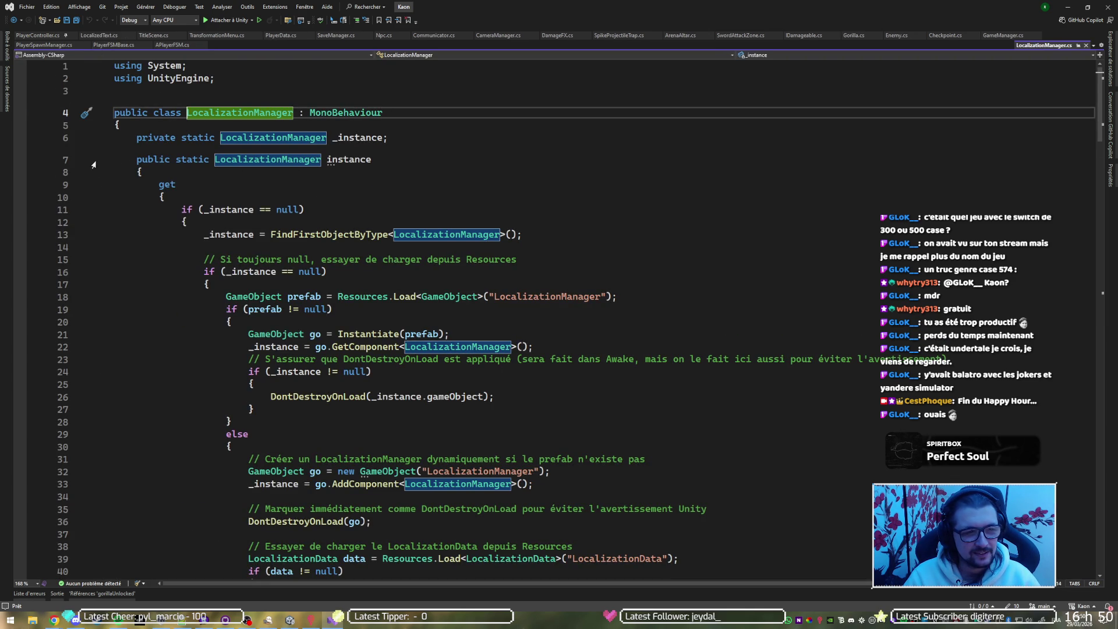
click(104, 169)
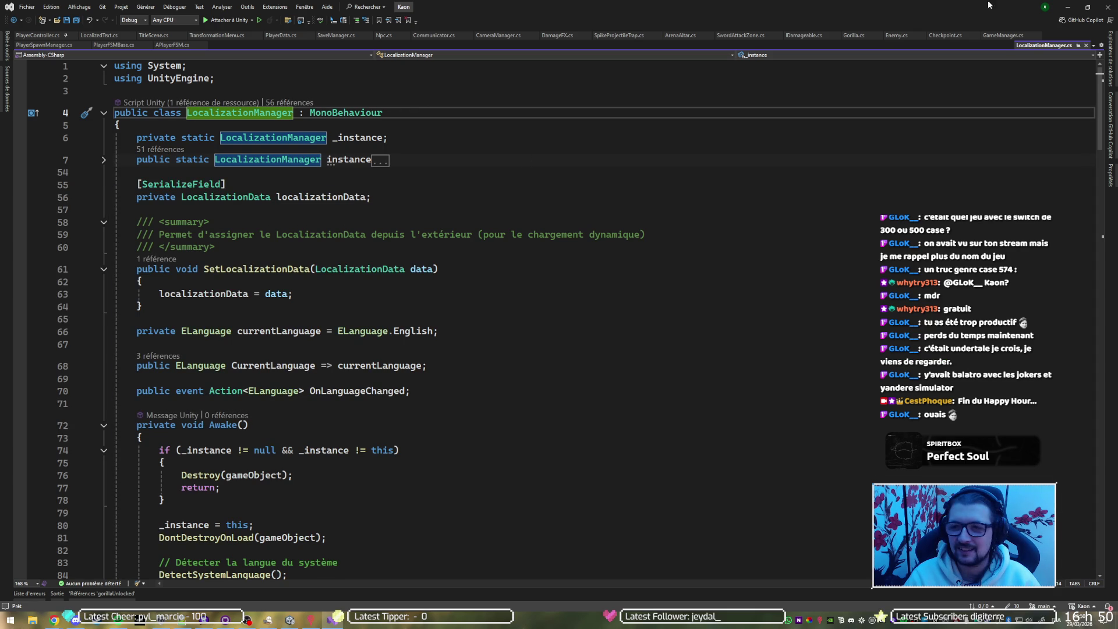
click(1074, 5)
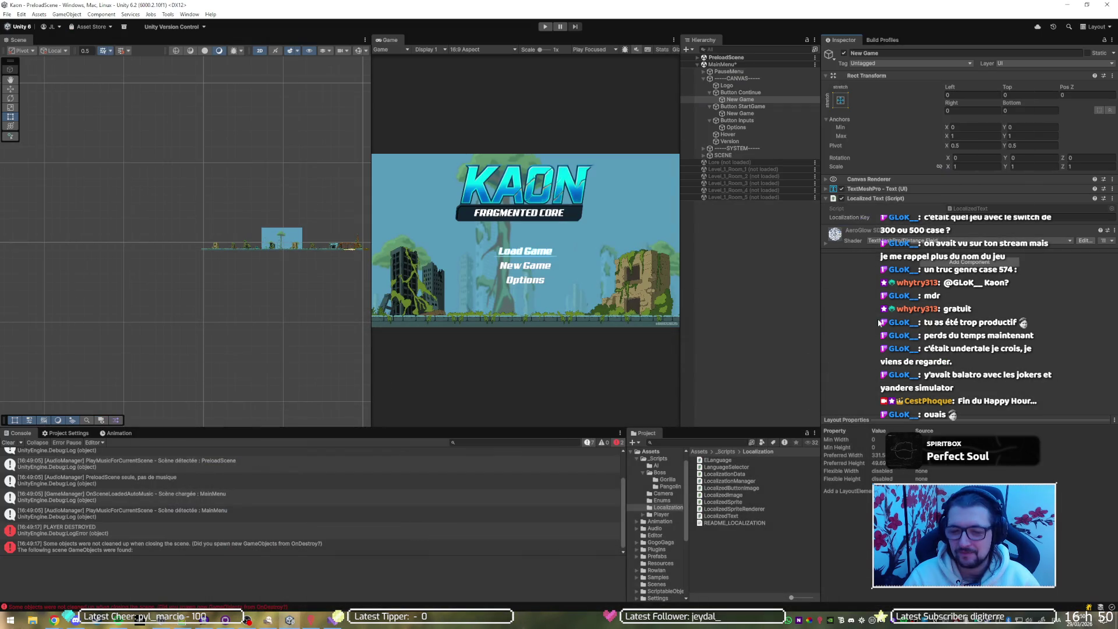
Inspect the LocalizationData script and the SYSTEM and CANVAS objects in the menu scene.
click(728, 475)
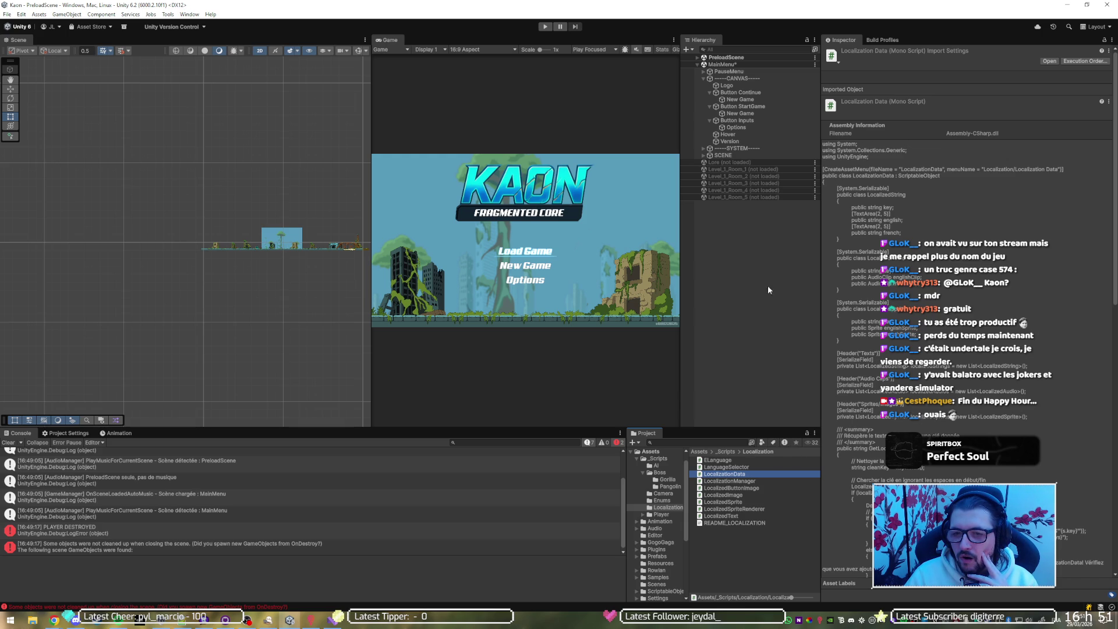
click(725, 150)
click(702, 148)
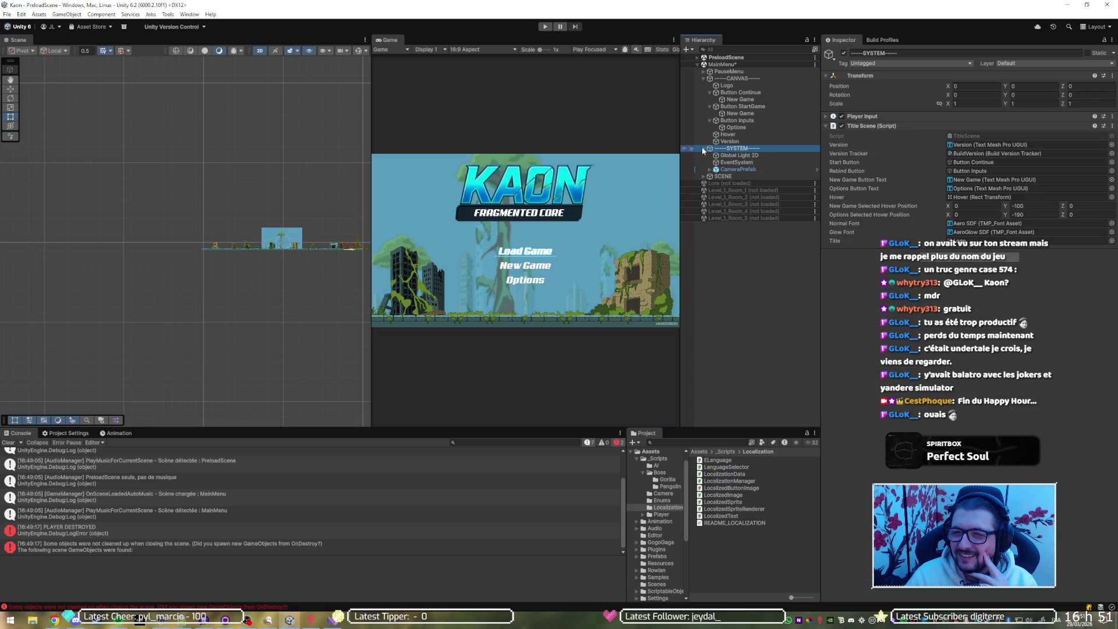
click(723, 77)
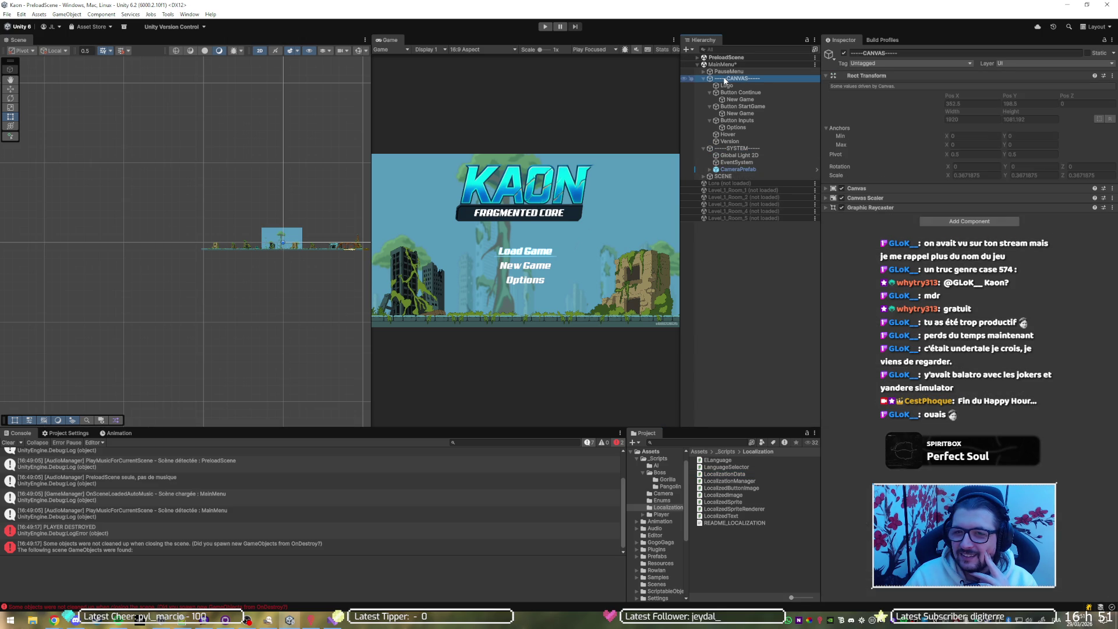
Inspect PreloadScene's GameManager object, then run the game.
click(697, 57)
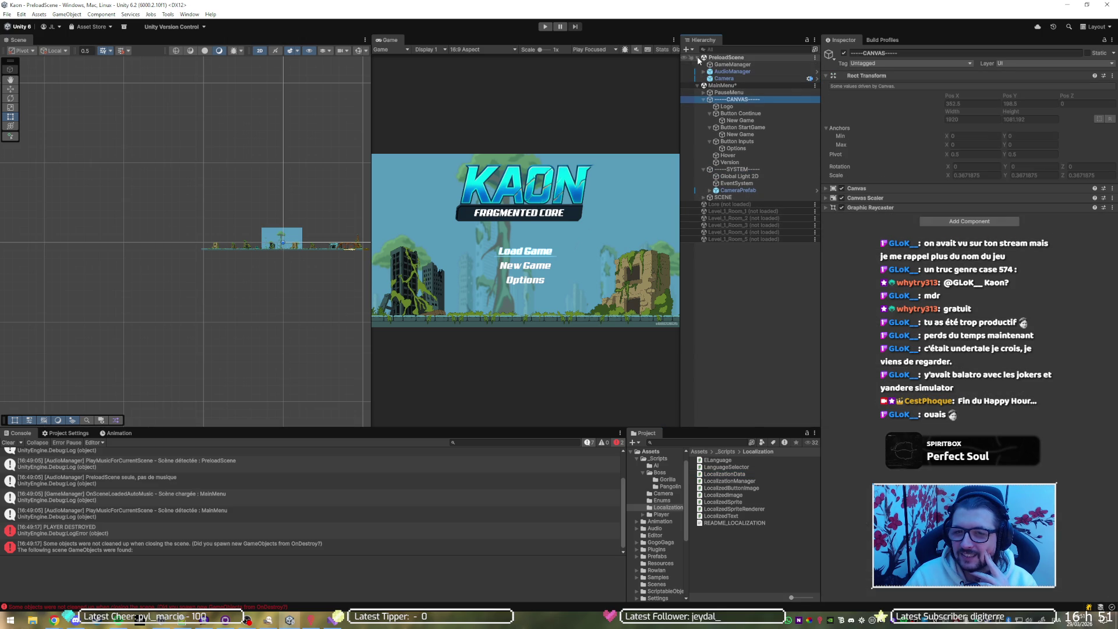
click(728, 65)
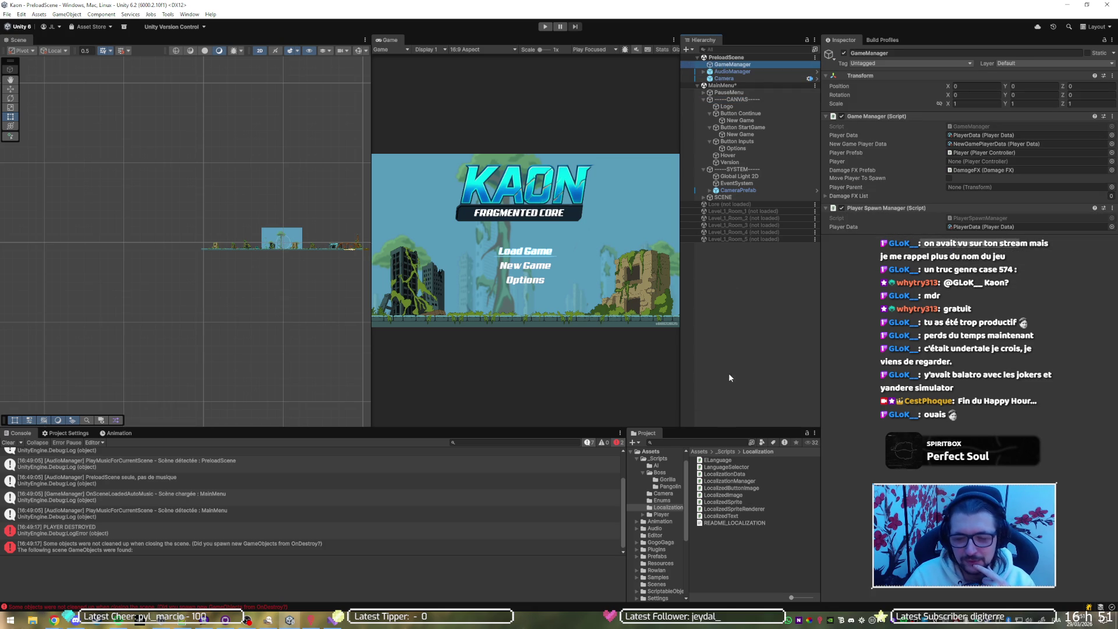
click(545, 26)
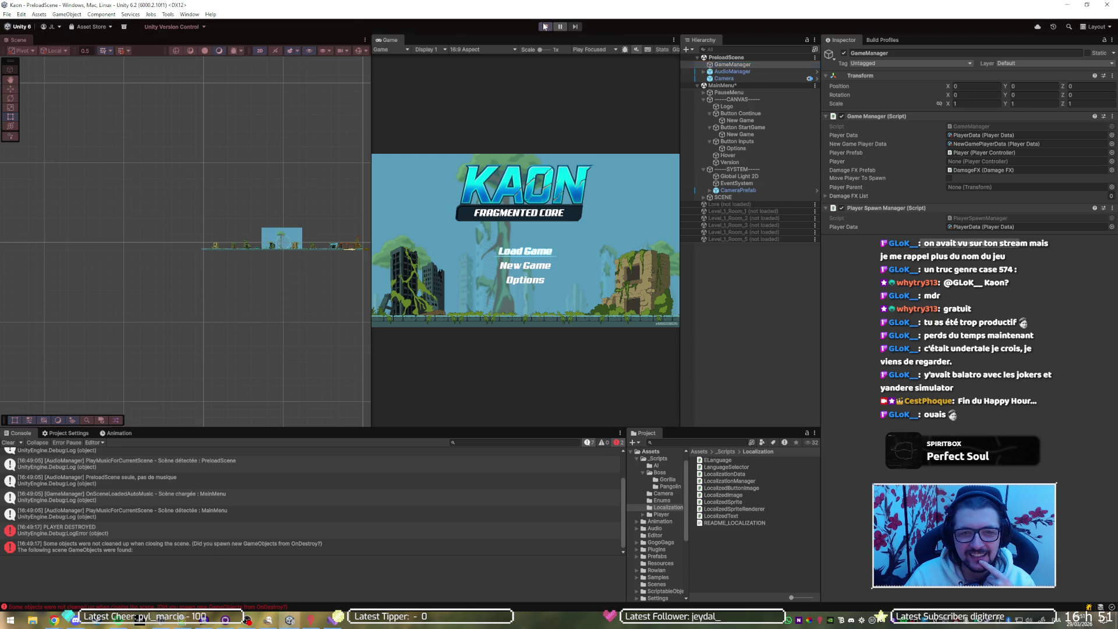
Locate the LocalizationManager's LocalizationData asset and expand its 13 localized strings.
click(735, 226)
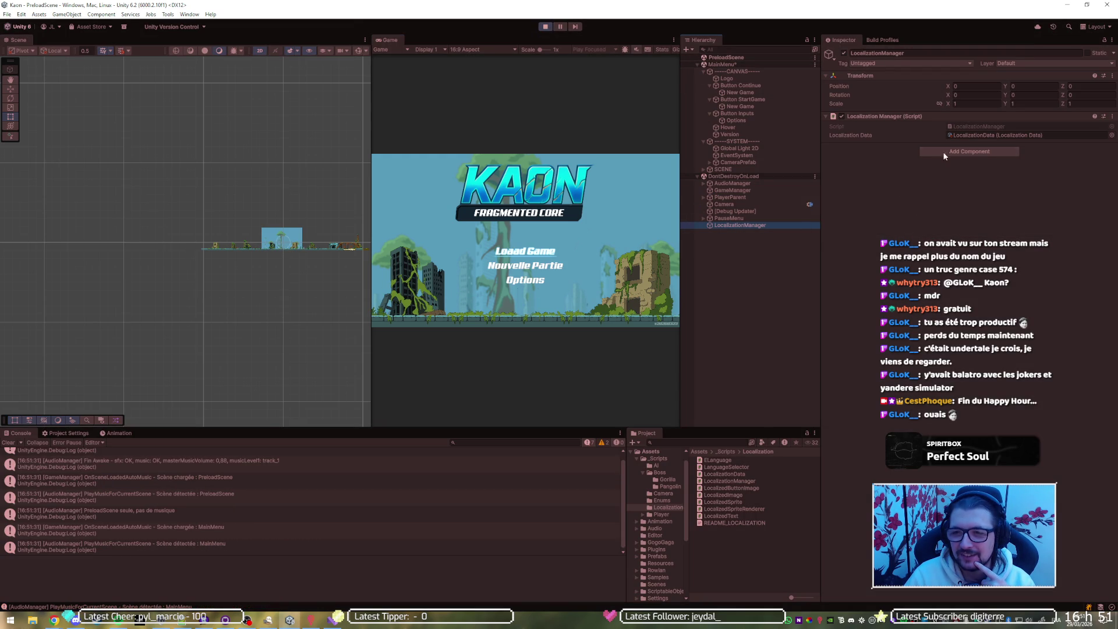
click(989, 136)
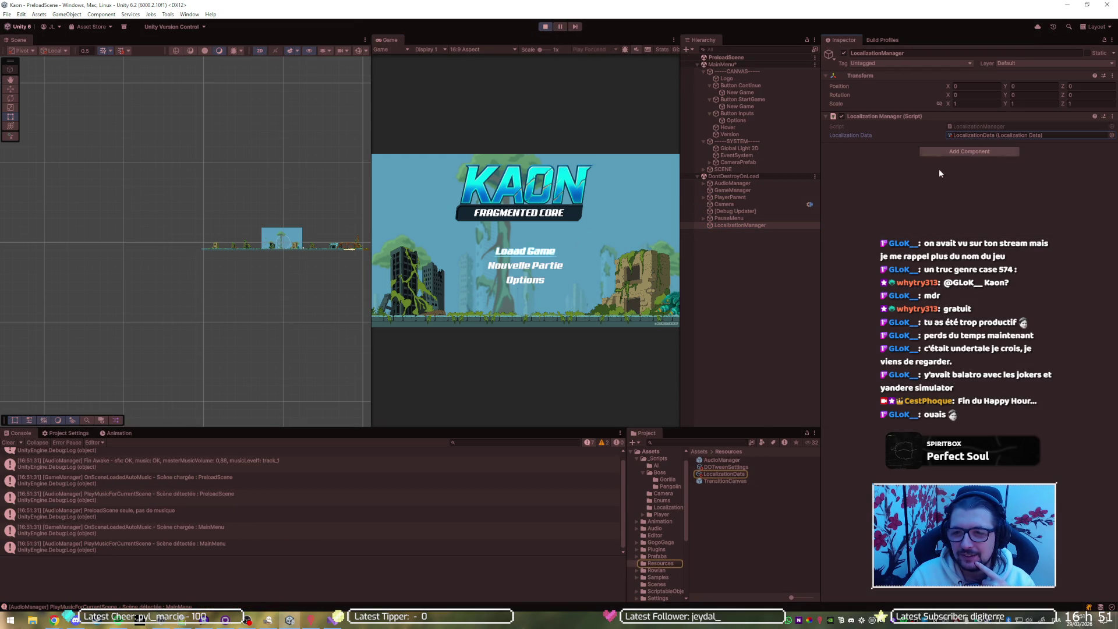
click(728, 474)
click(853, 94)
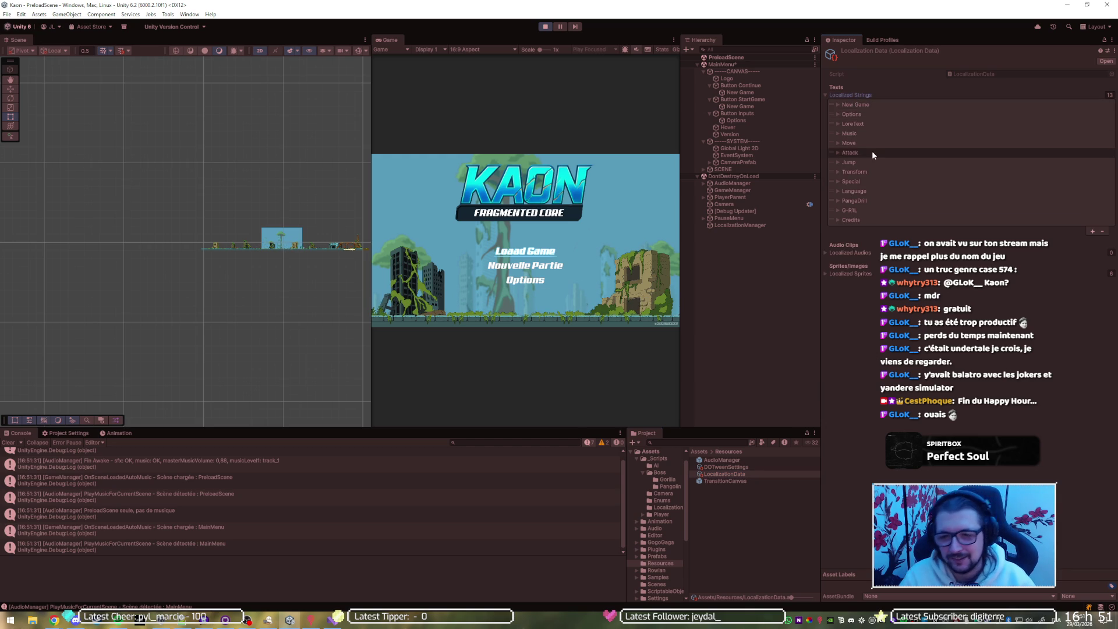
Stop the game, duplicate the Credits entry and move the copy up the list.
click(547, 26)
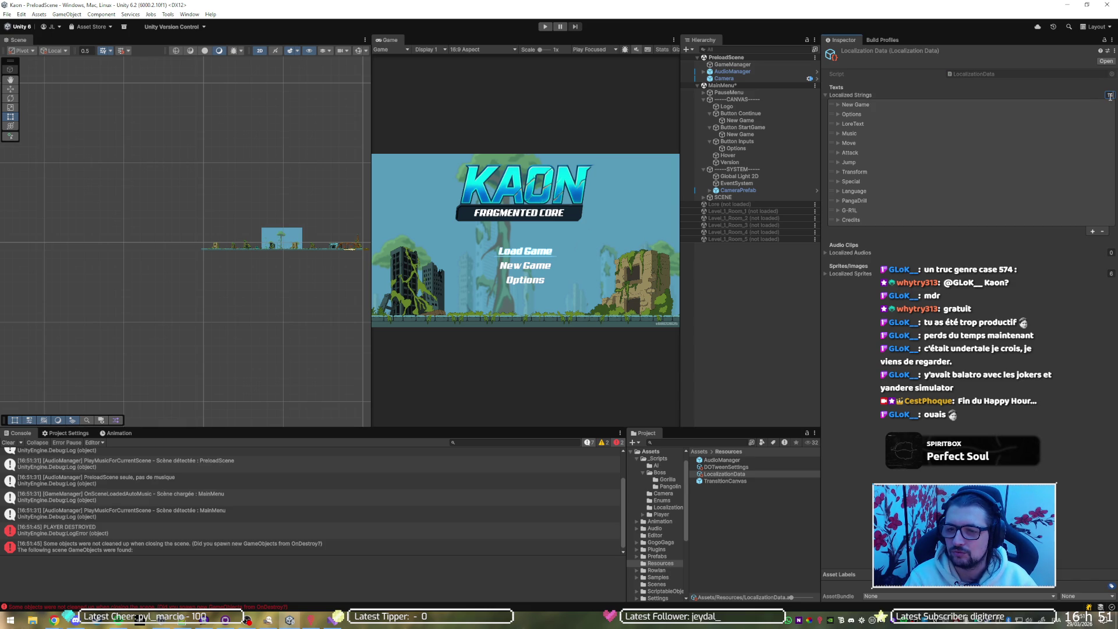
key(Return)
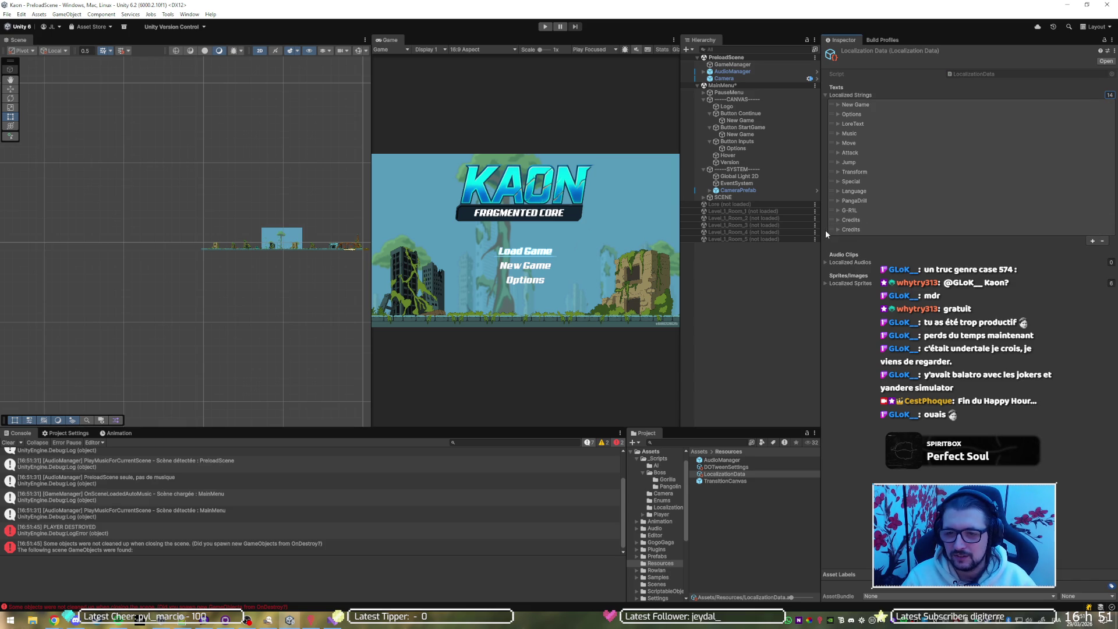
drag(830, 228, 827, 113)
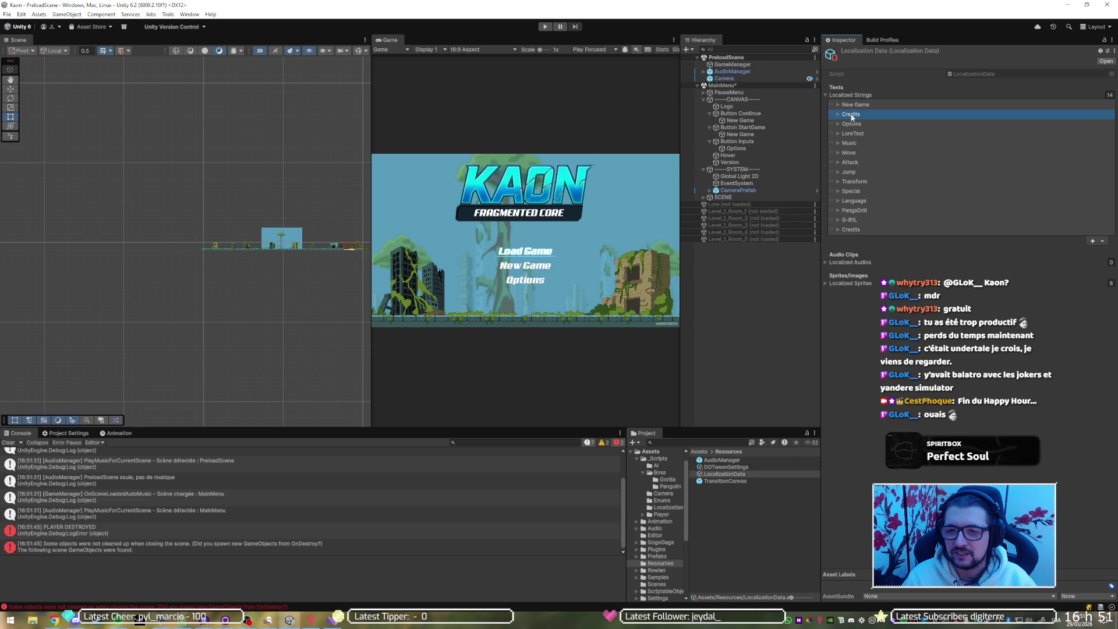
click(839, 114)
Rename the new entry's key to LoadGame and move it to the top of the list.
click(971, 123)
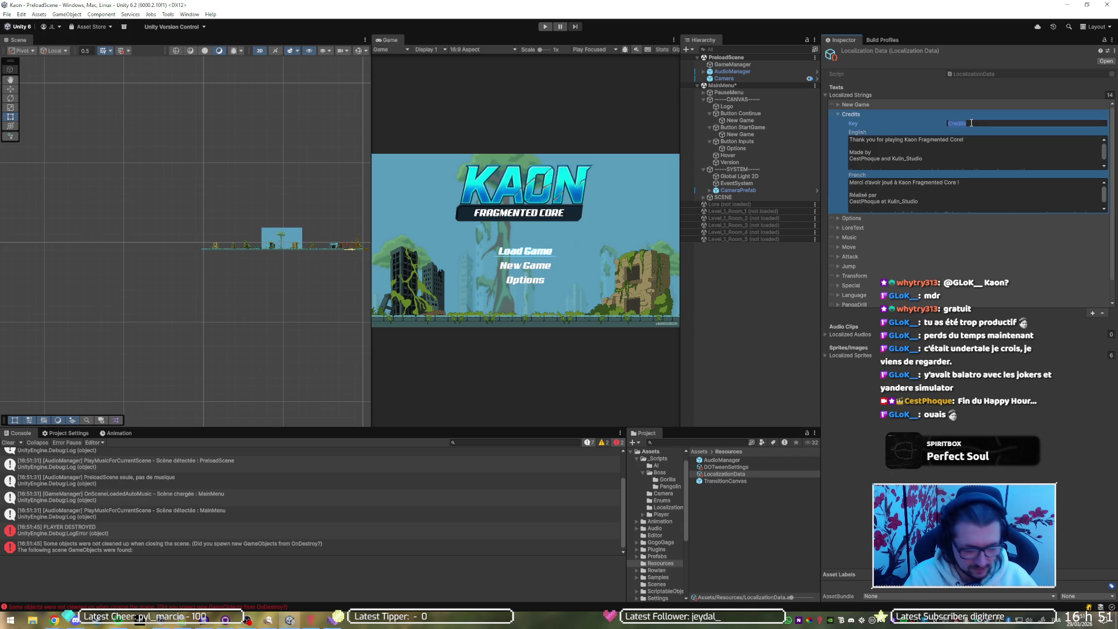
text(New Game)
key(shift+Home)
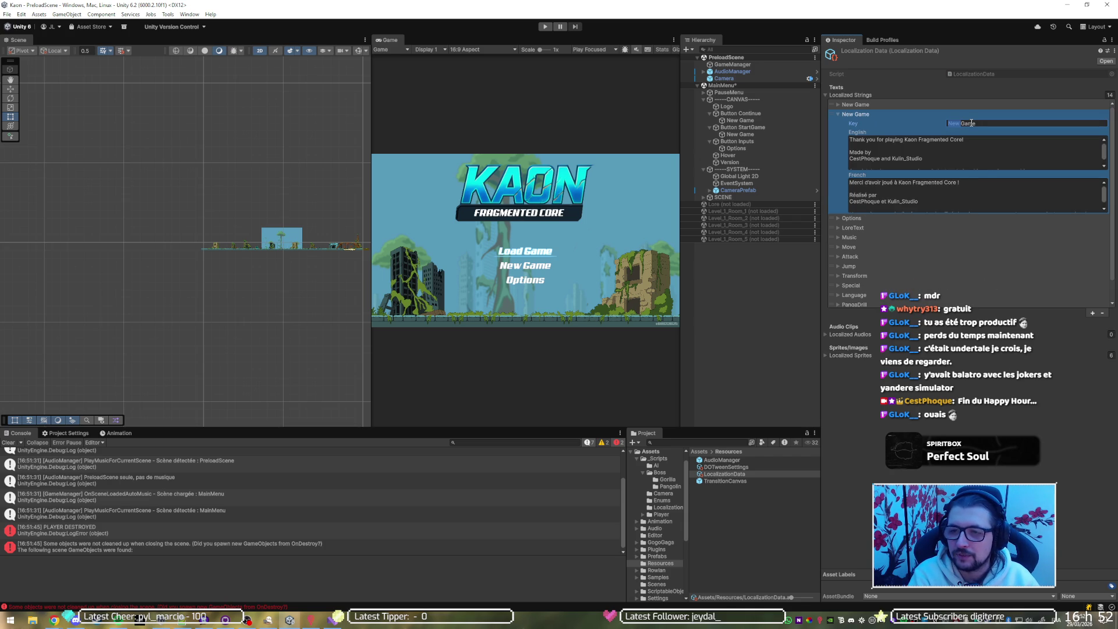
text(Load)
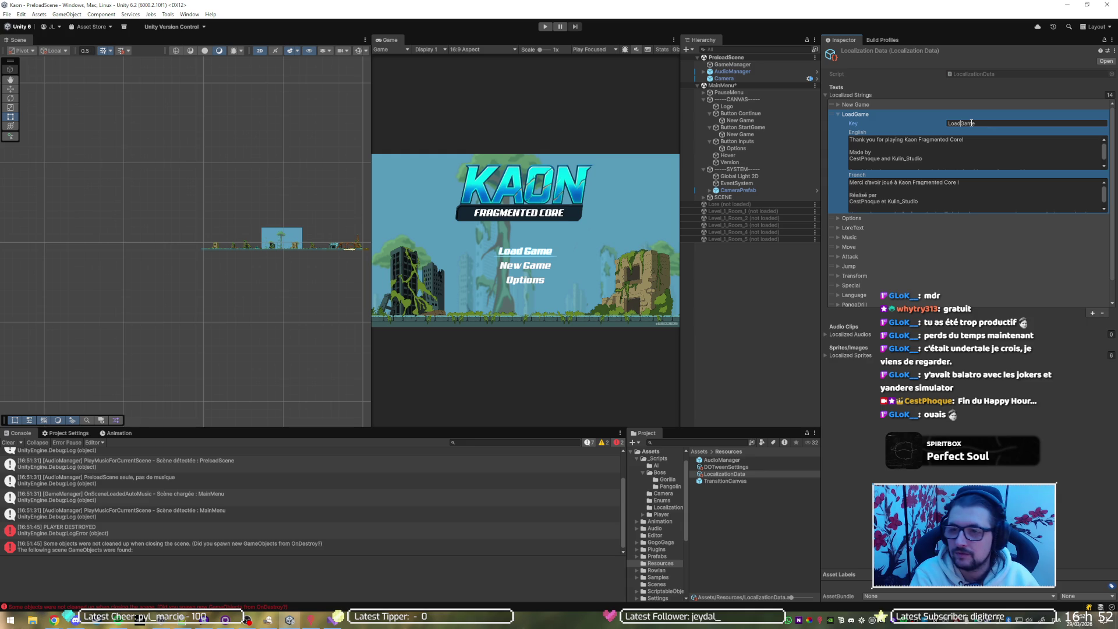
key(ctrl+a)
click(971, 123)
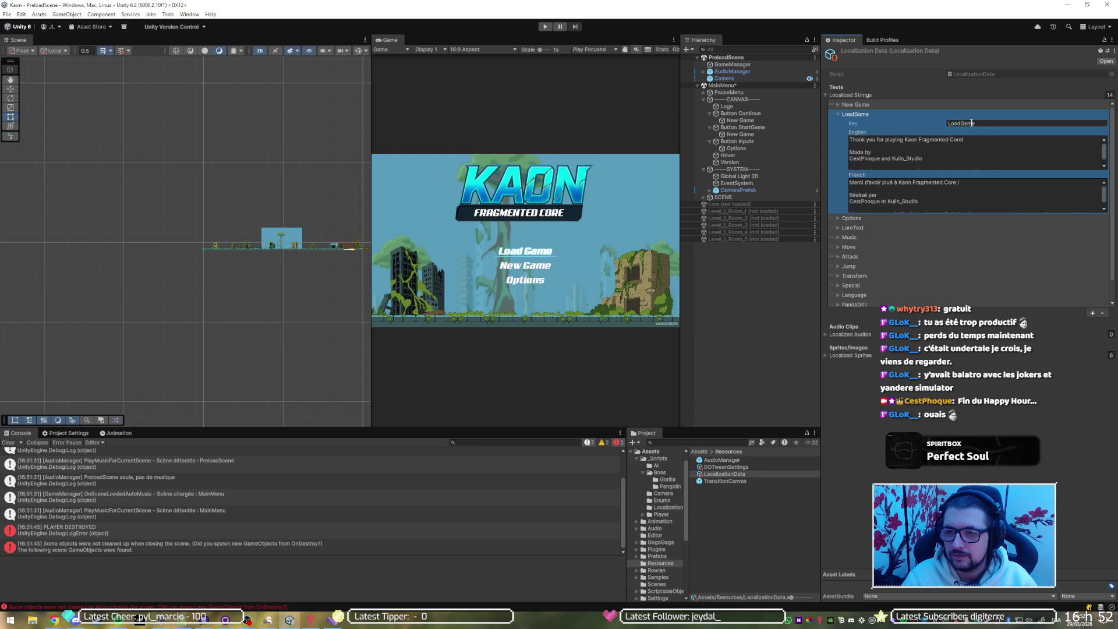
drag(834, 115, 836, 109)
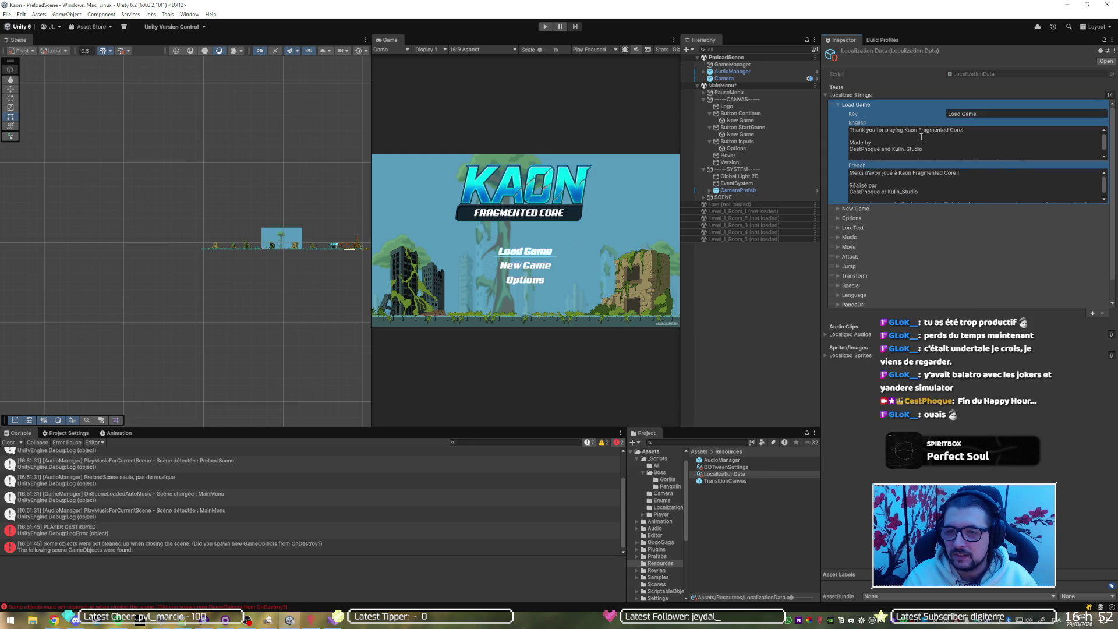
Set the entry's English text to Load Game and French text to Charger partie.
click(957, 143)
text(Load Game)
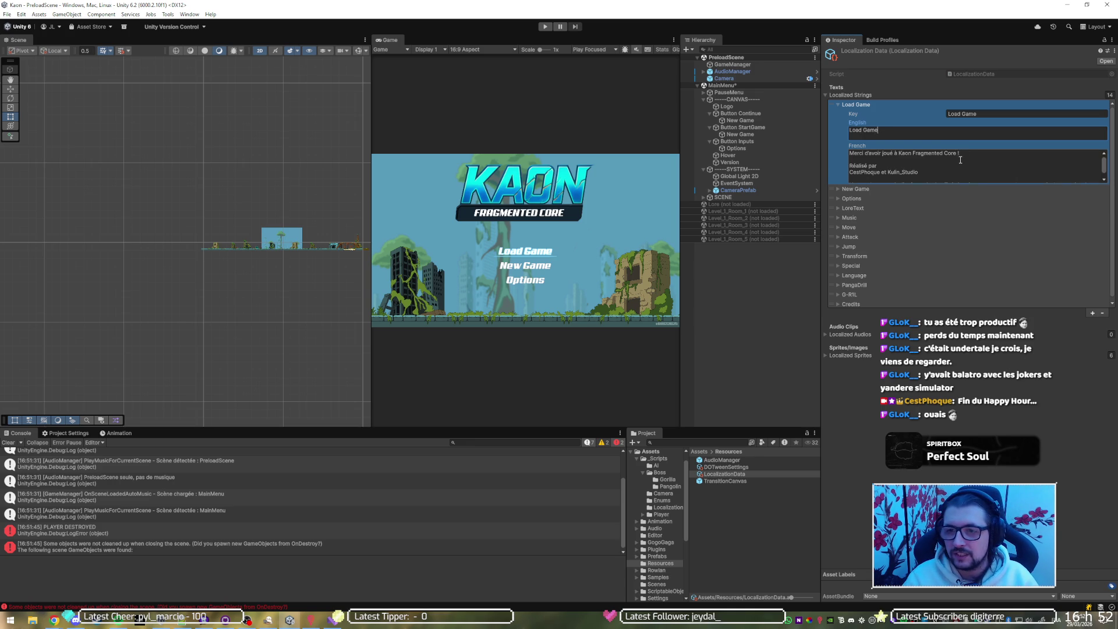
click(961, 159)
text(Charger partie)
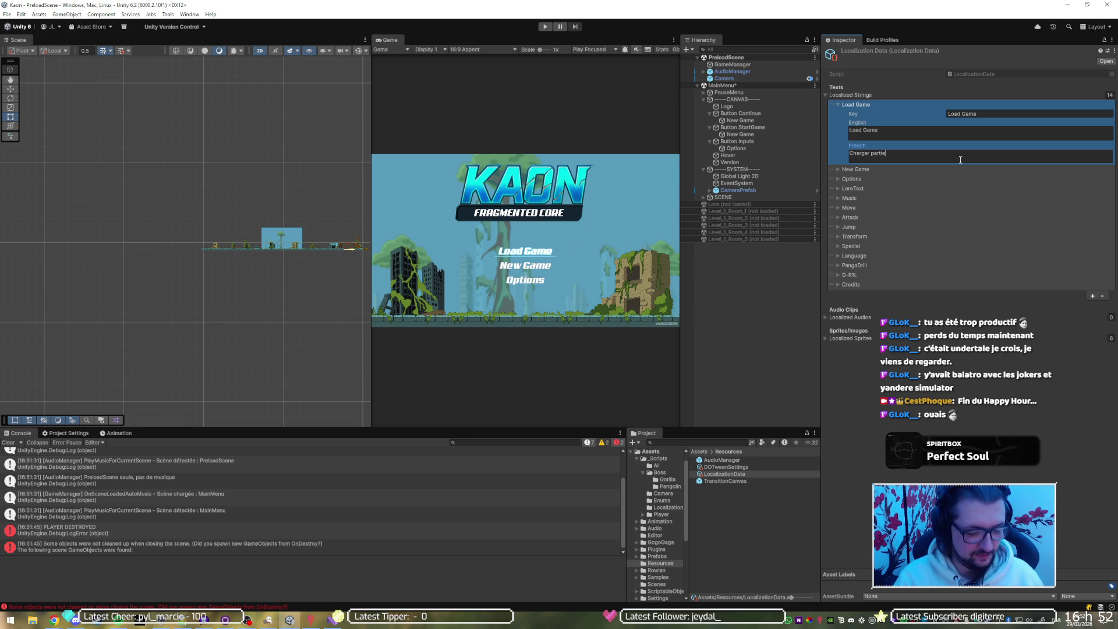
key(super)
text(sil)
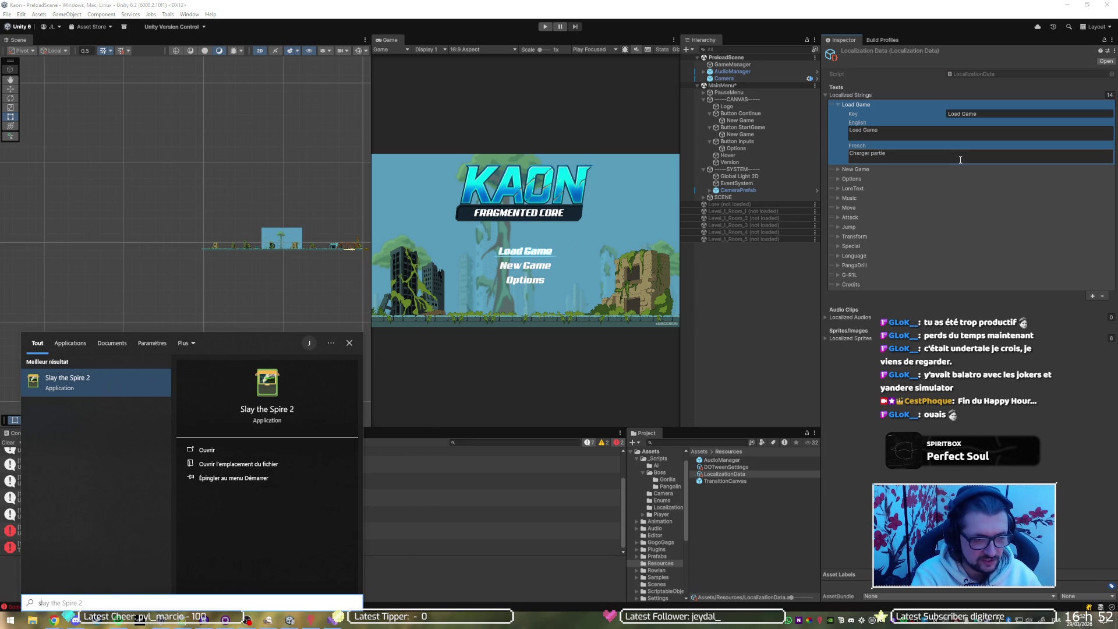
Launch Hollow Knight Silksong to view its title menu wording, then switch back to Unity.
key(Return)
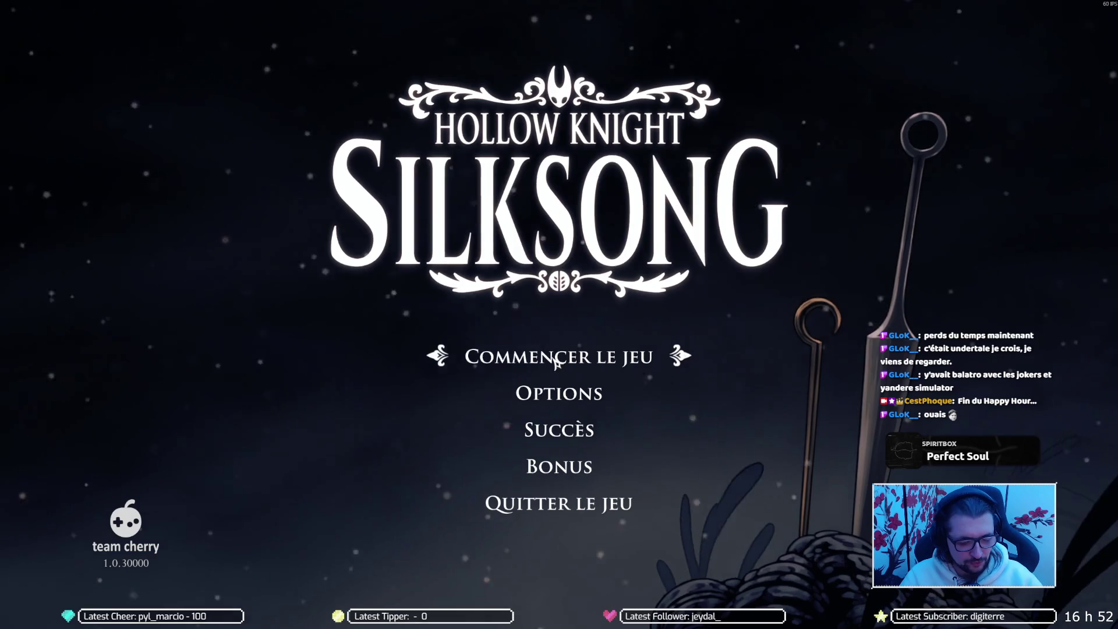
key(alt+Tab)
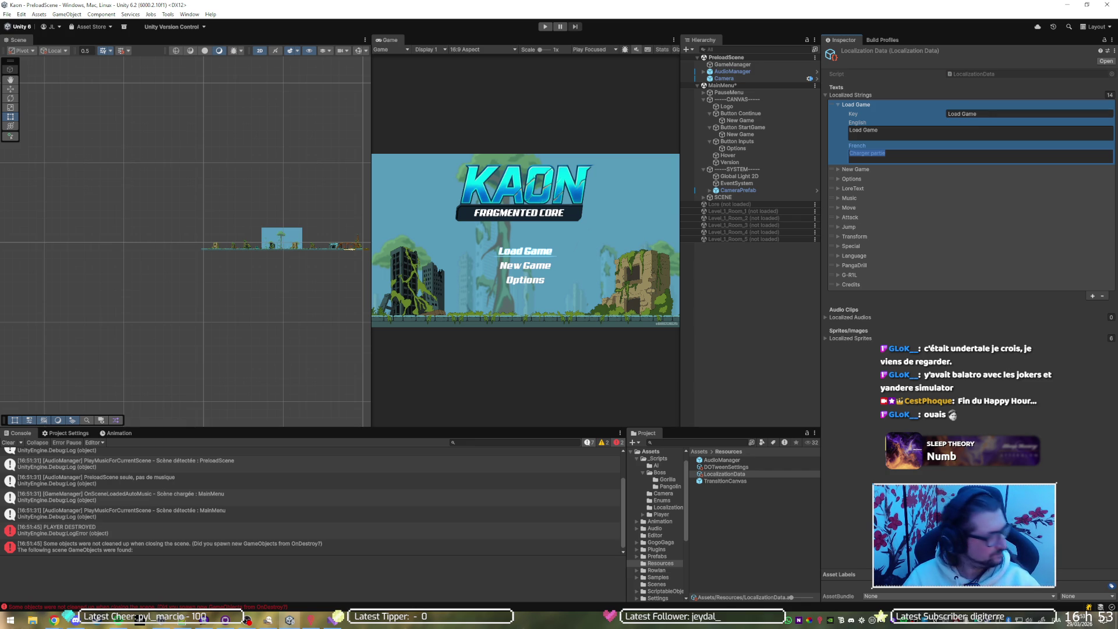
key(Escape)
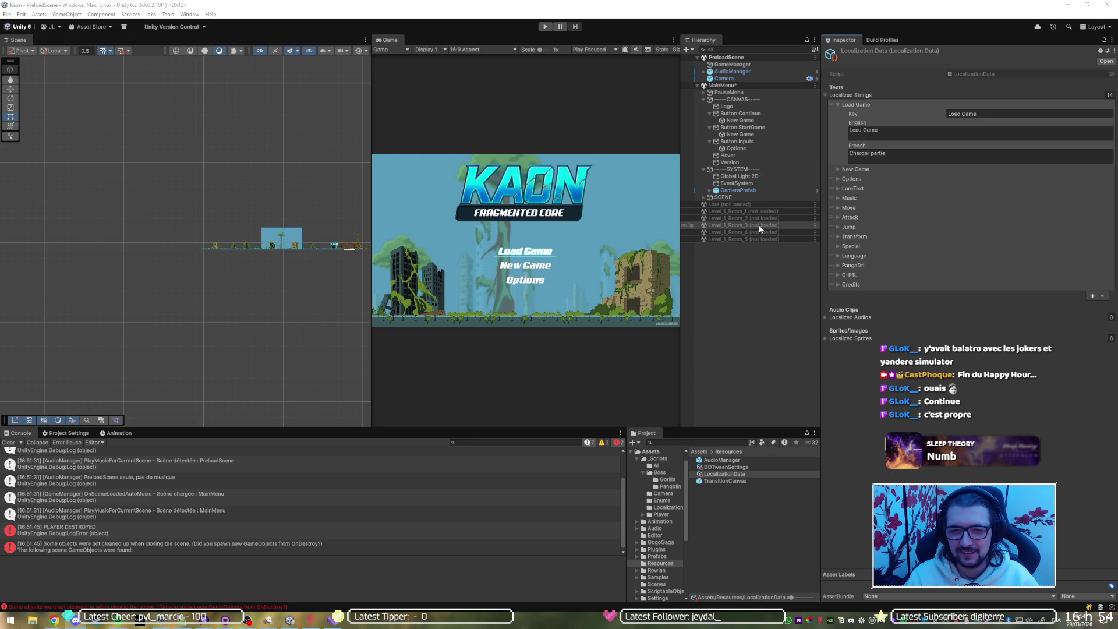
click(951, 132)
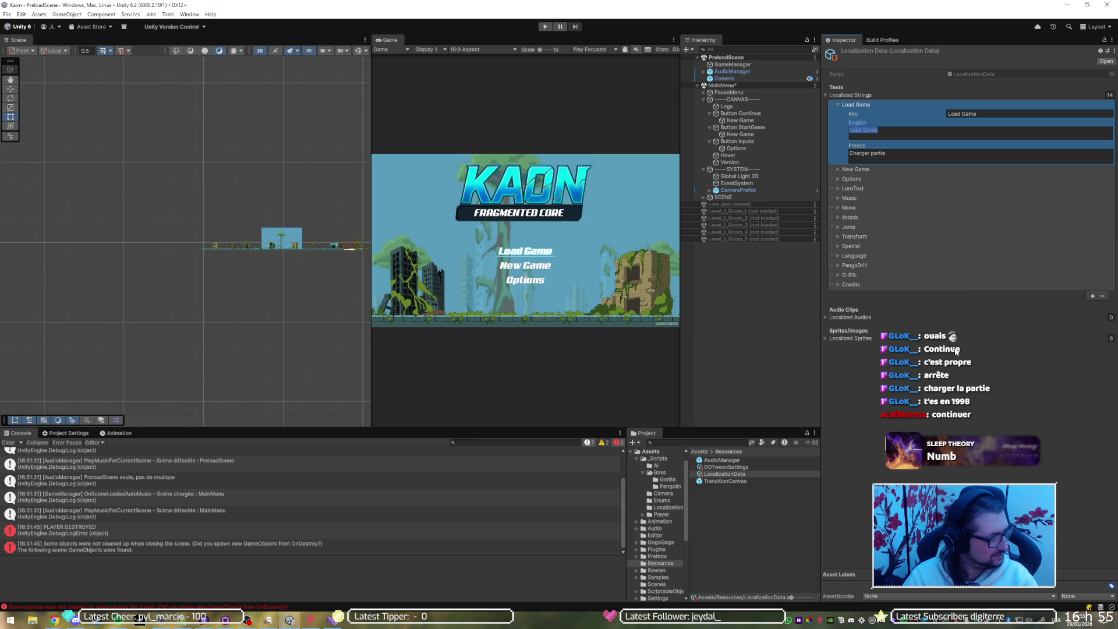
Rename the entry's key to Continue, with English text Continue and French Continuer.
click(990, 114)
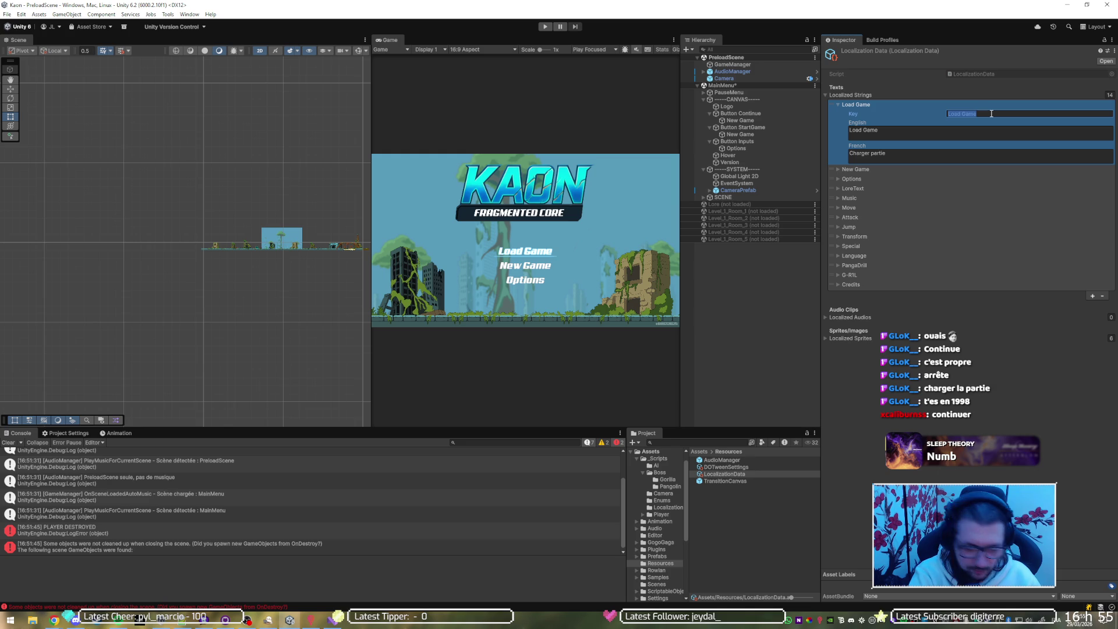
text(Continue)
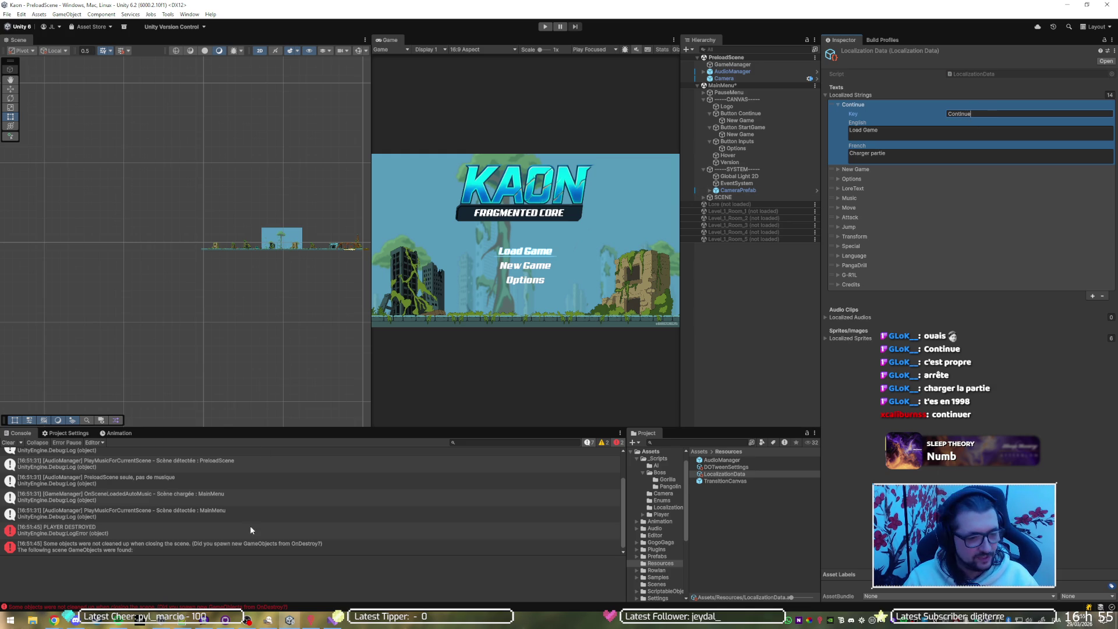
click(247, 620)
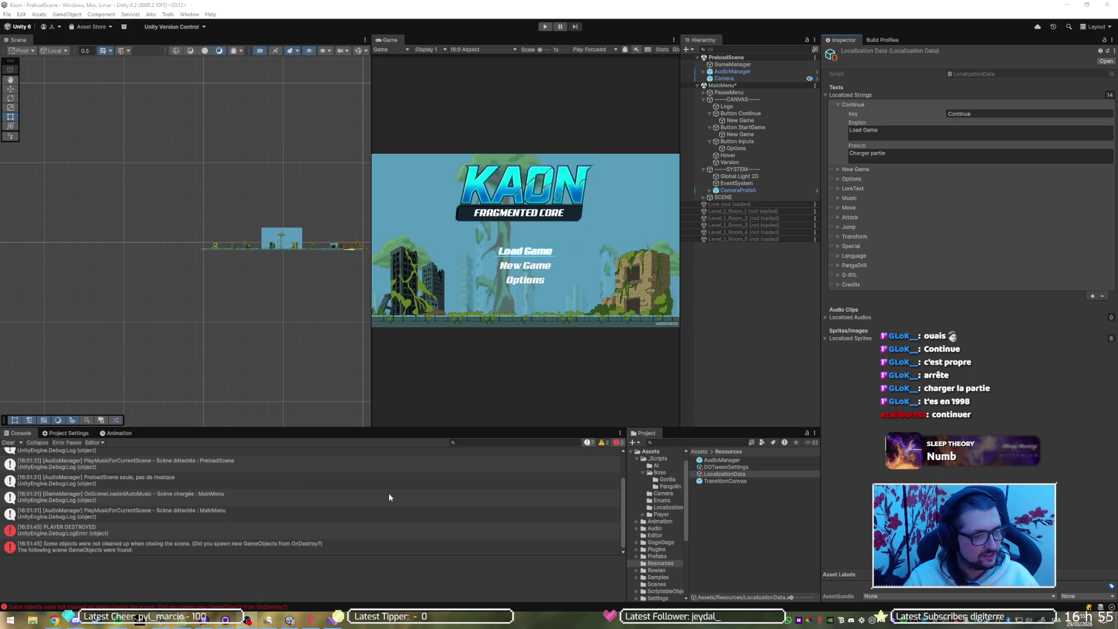
click(896, 133)
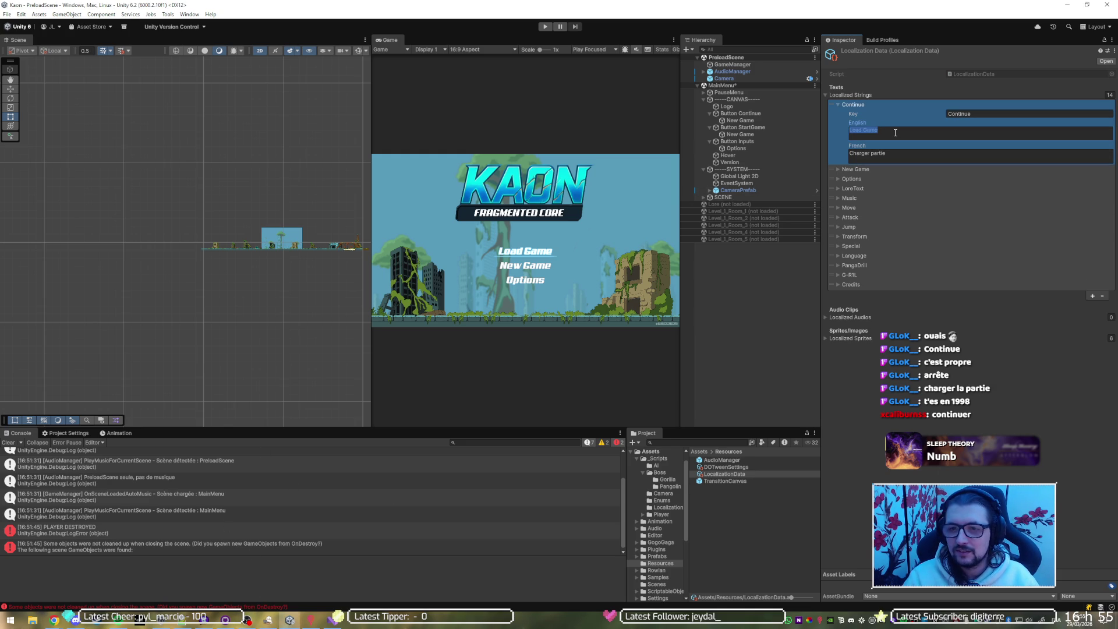
text(Continue)
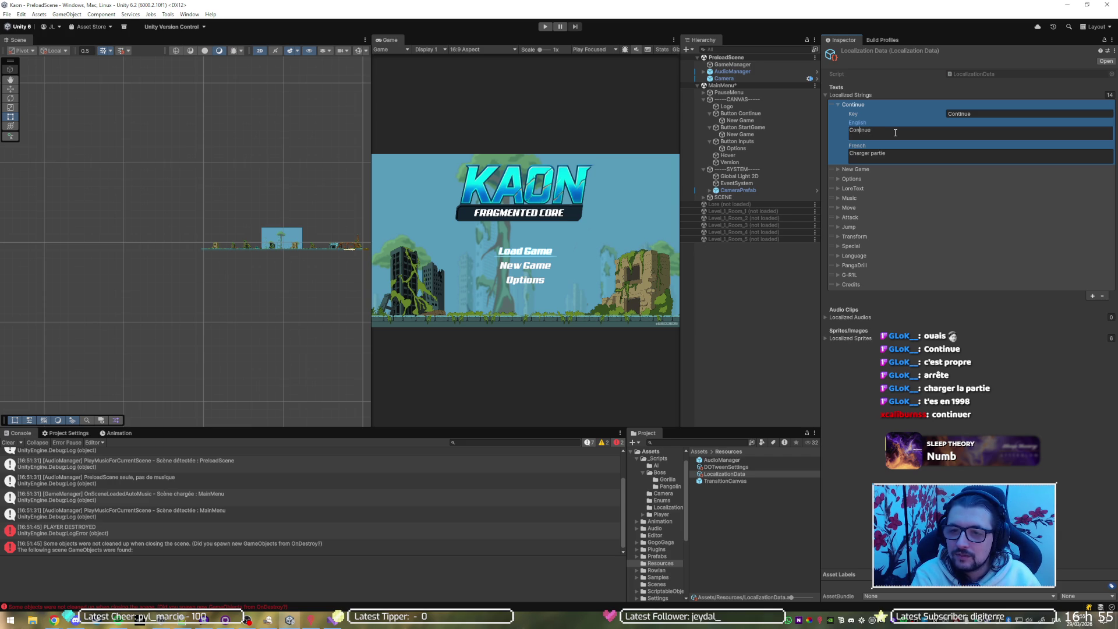
text(i)
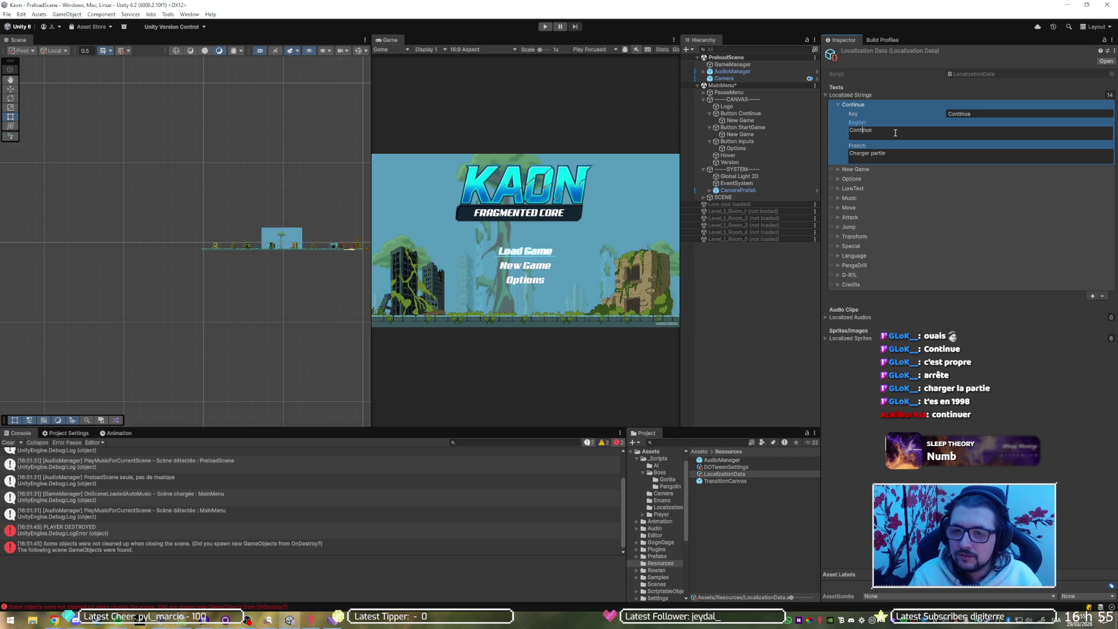
click(906, 161)
text(C)
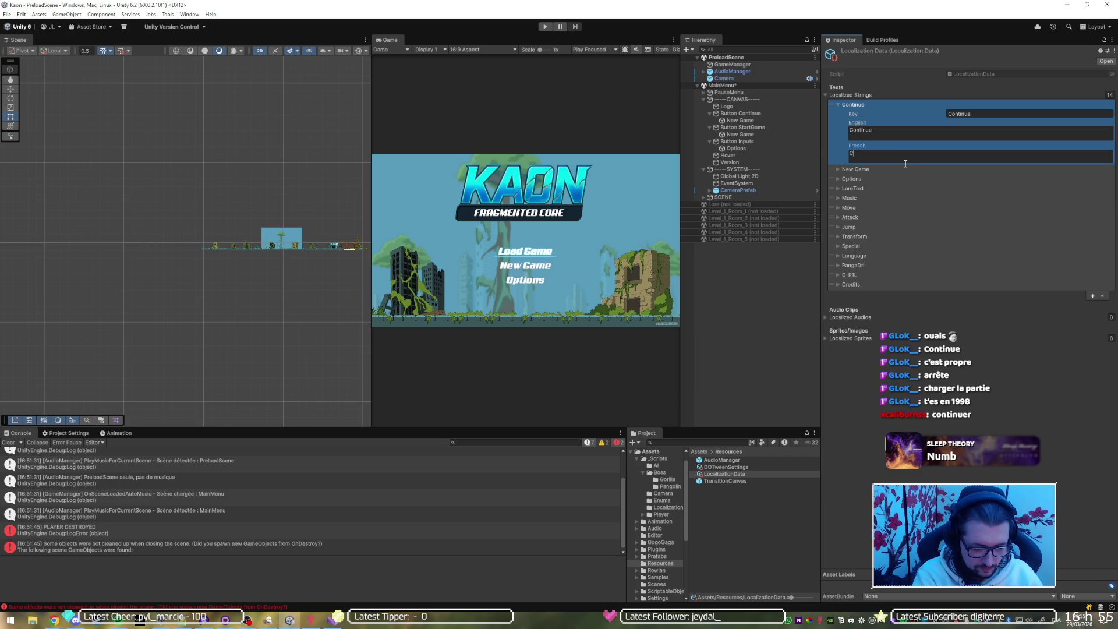
text(ontinuer)
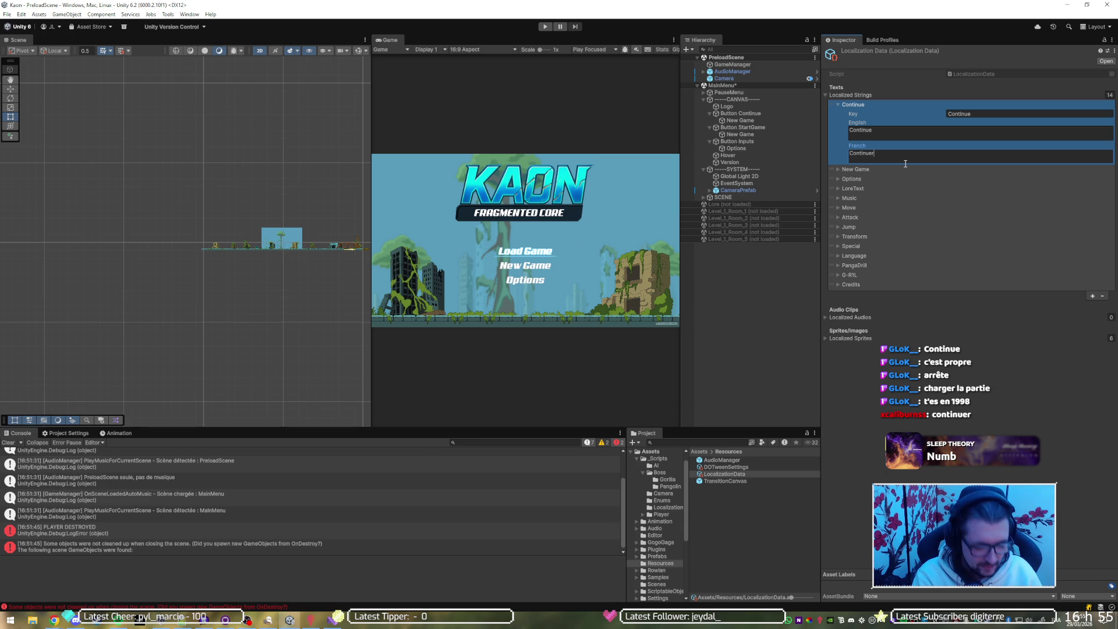
Launch Slay the Spire 2 from the Start search.
key(super)
text(day)
key(Return)
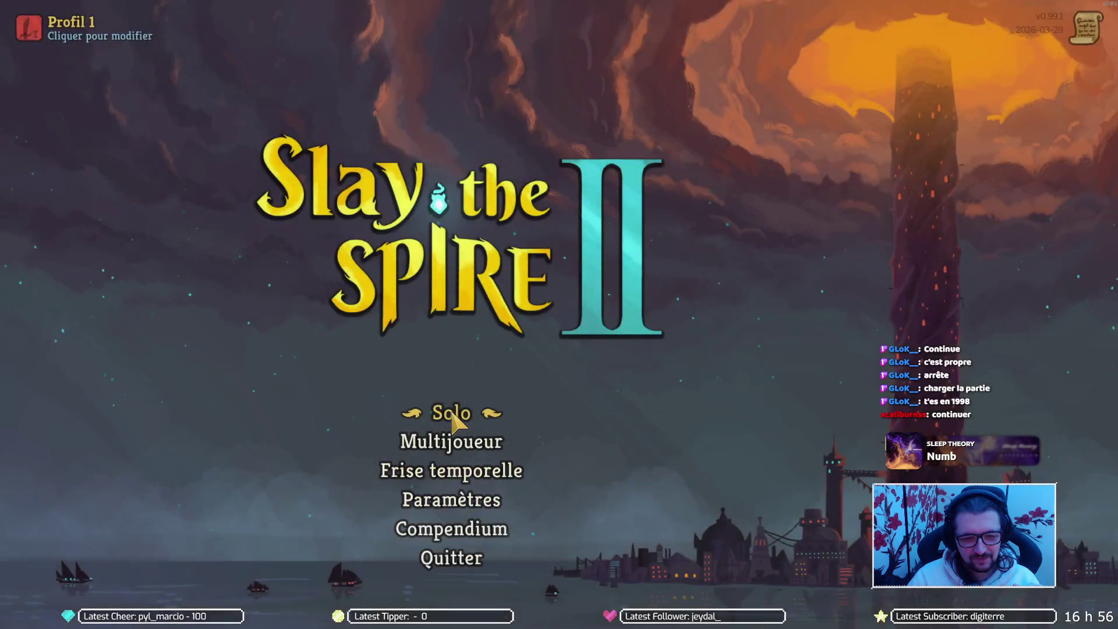
Start a Solo Standard run with a chosen character.
click(449, 412)
click(356, 336)
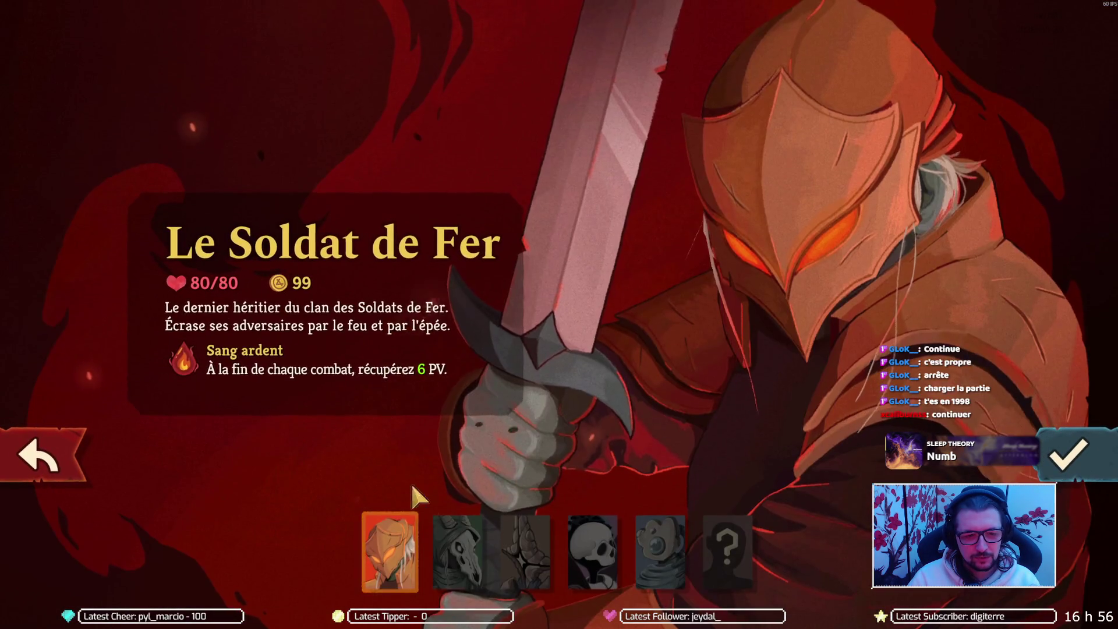
click(458, 550)
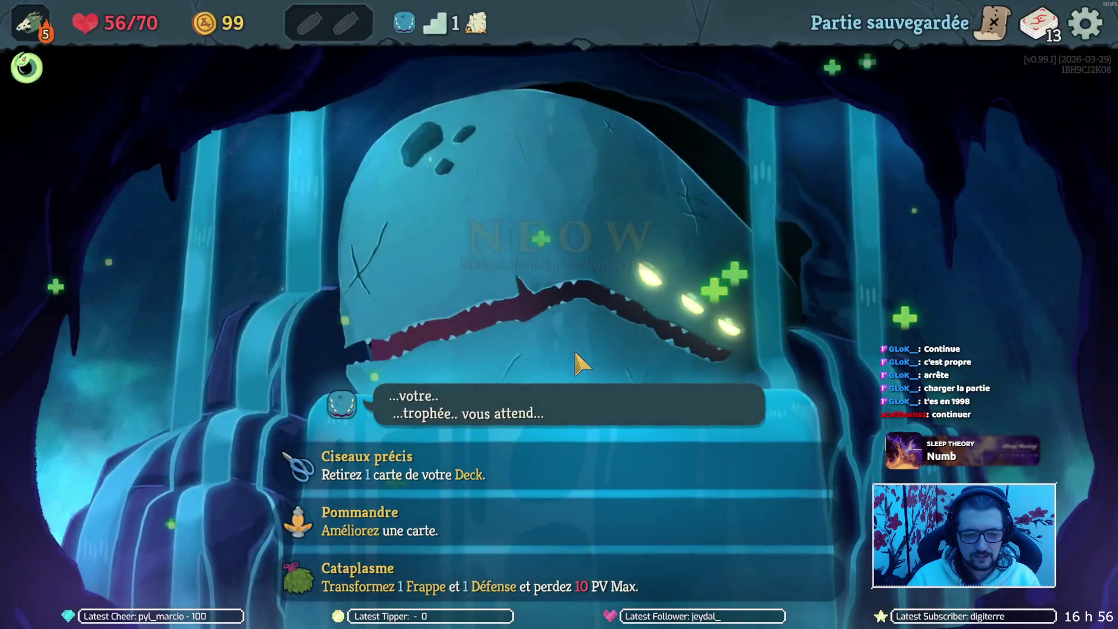
Save and quit the run to the title menu, then quit the game and confirm.
key(Escape)
click(576, 427)
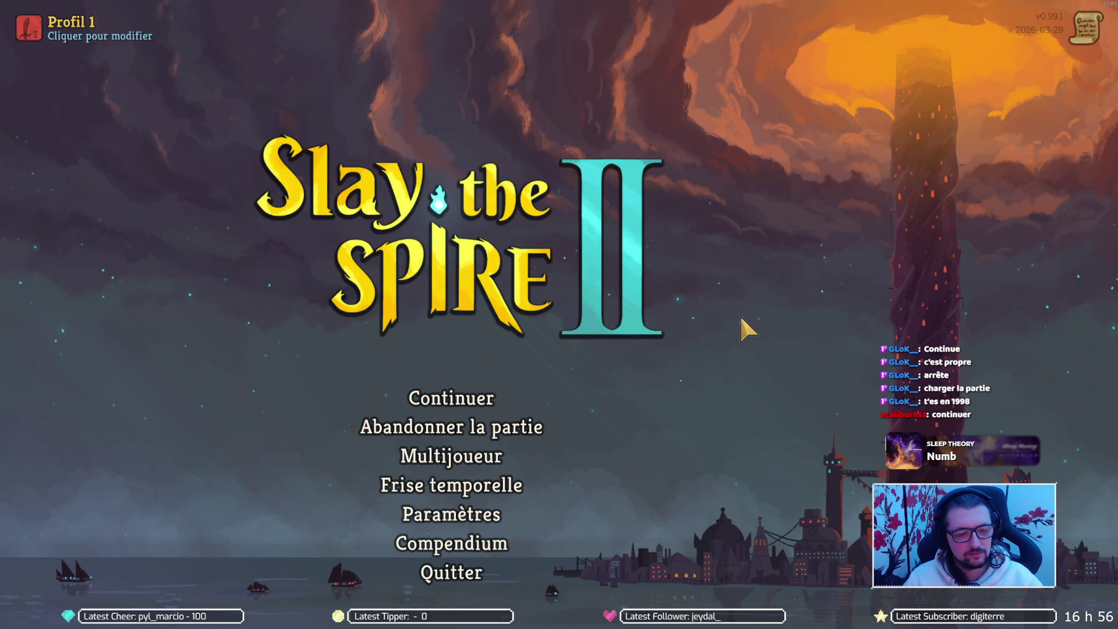
click(479, 574)
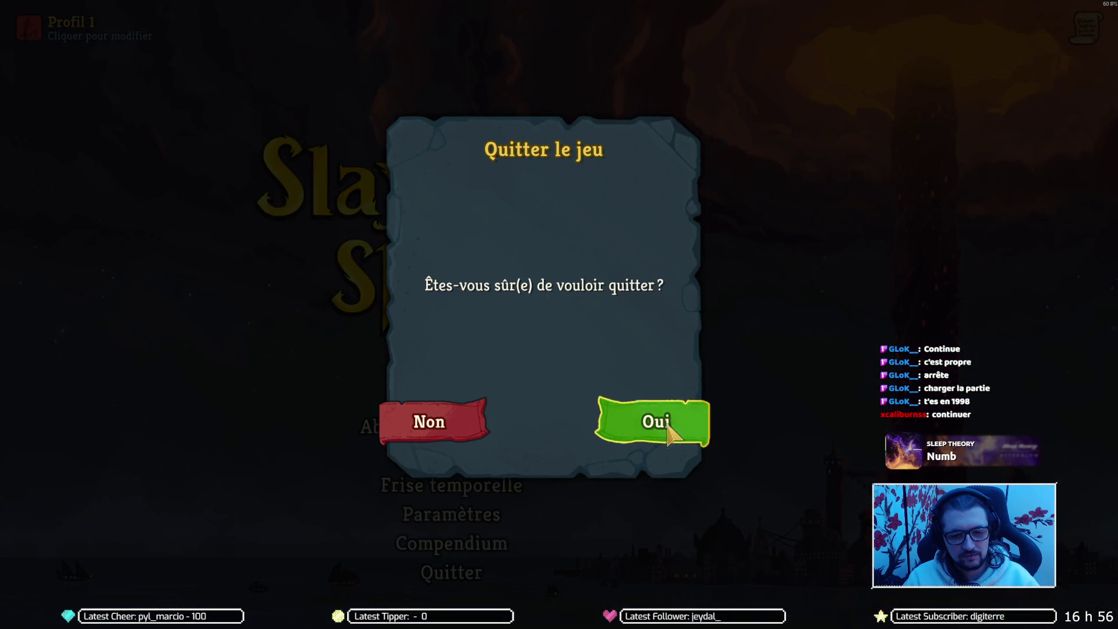
click(667, 426)
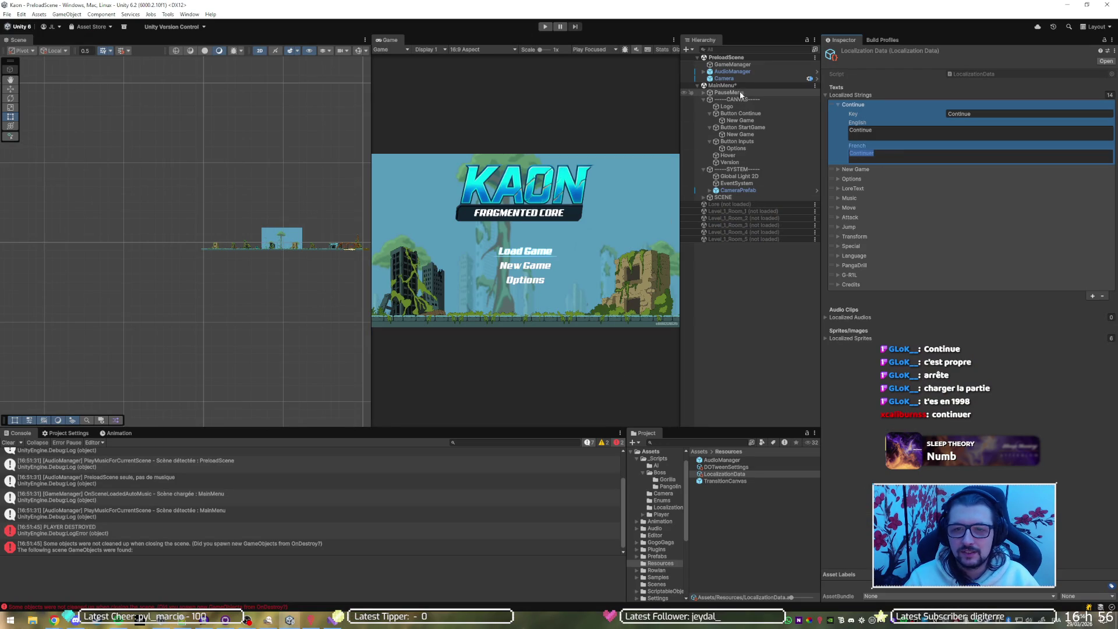
Set the Continue button label's Localization Key and TextMeshPro text to Continue, saving the scene.
click(739, 119)
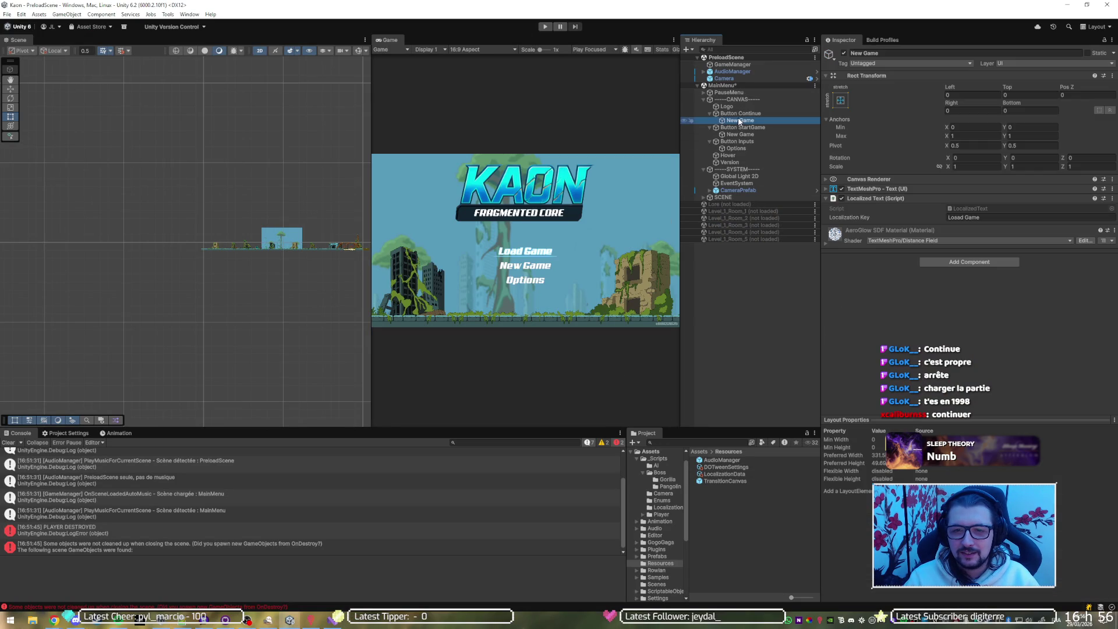
click(970, 218)
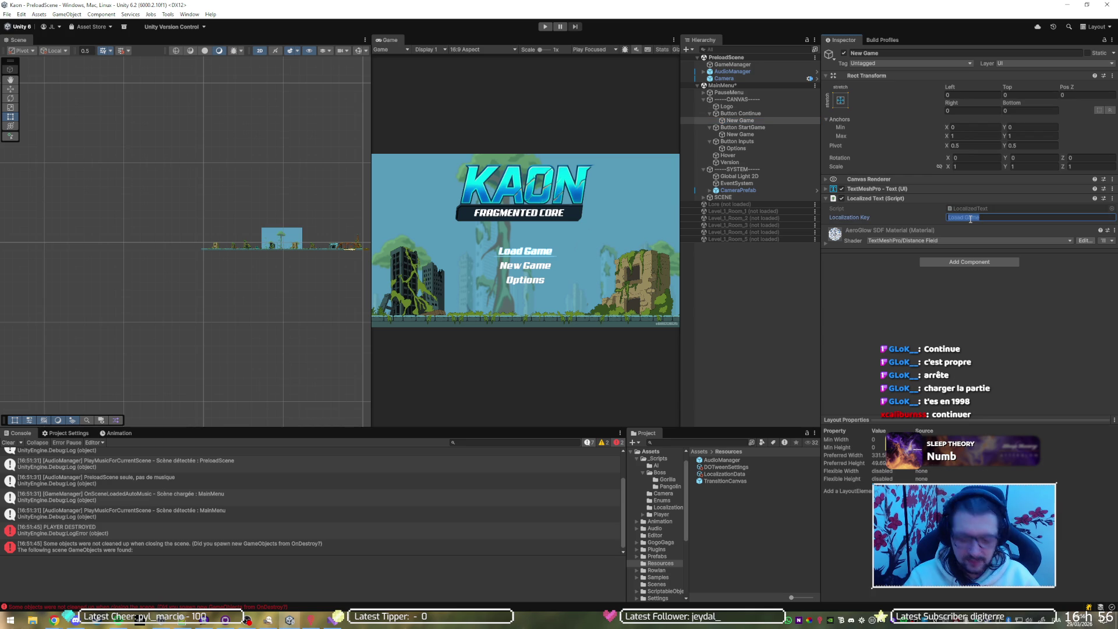
text(Continue)
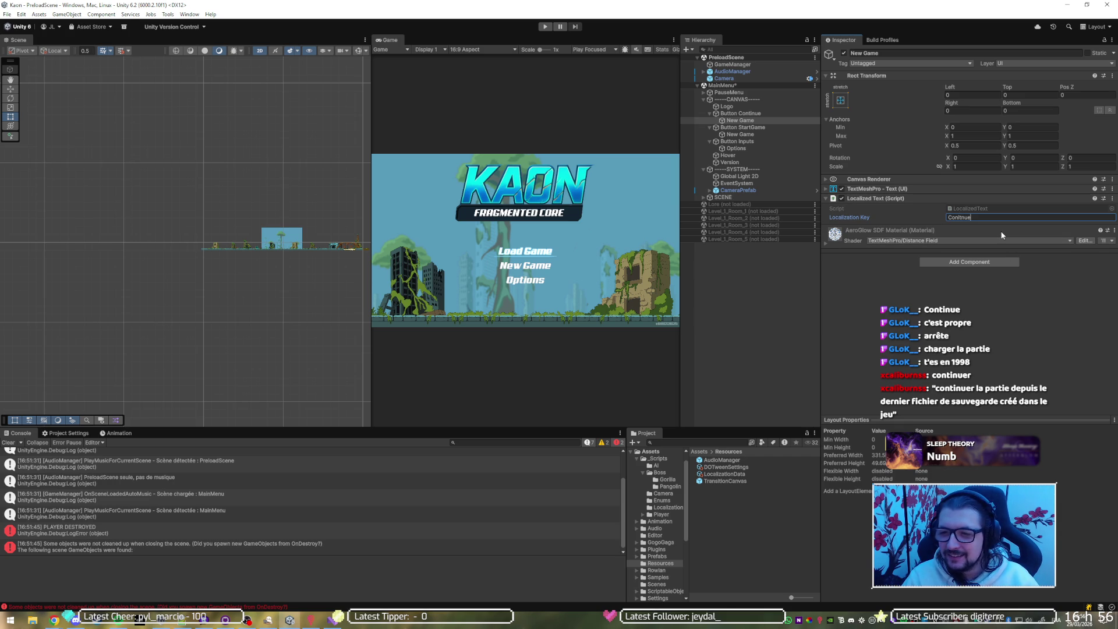
key(BackSpace)
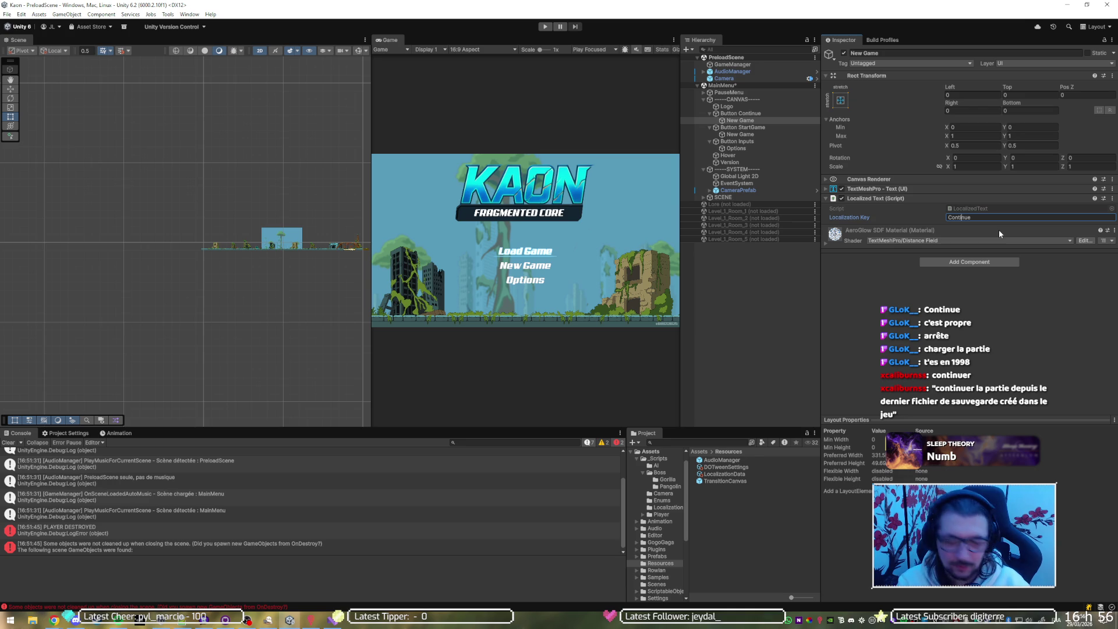
key(ctrl+s)
click(895, 190)
click(949, 217)
text(Continue)
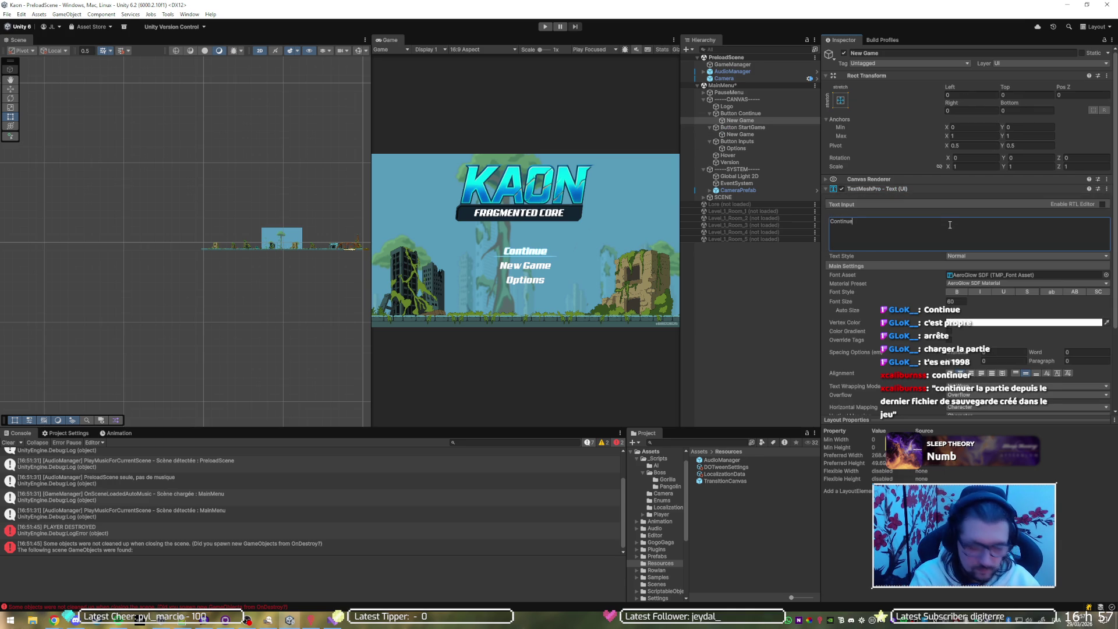
Review the Continue entry in LocalizationData and run the game to test the menu.
click(739, 113)
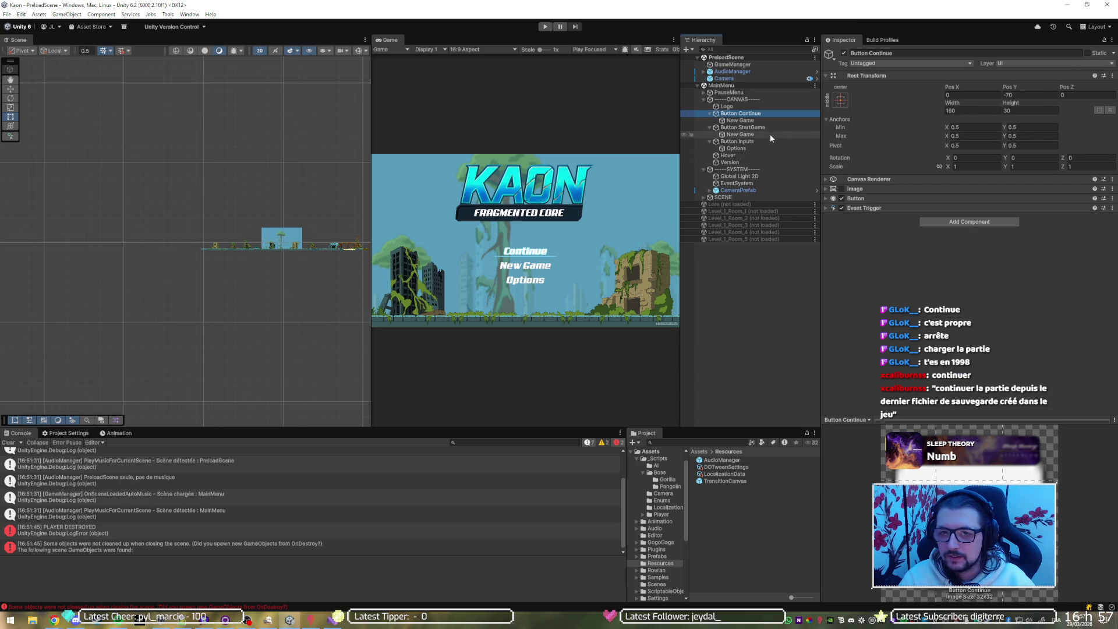
click(730, 475)
click(853, 104)
click(545, 27)
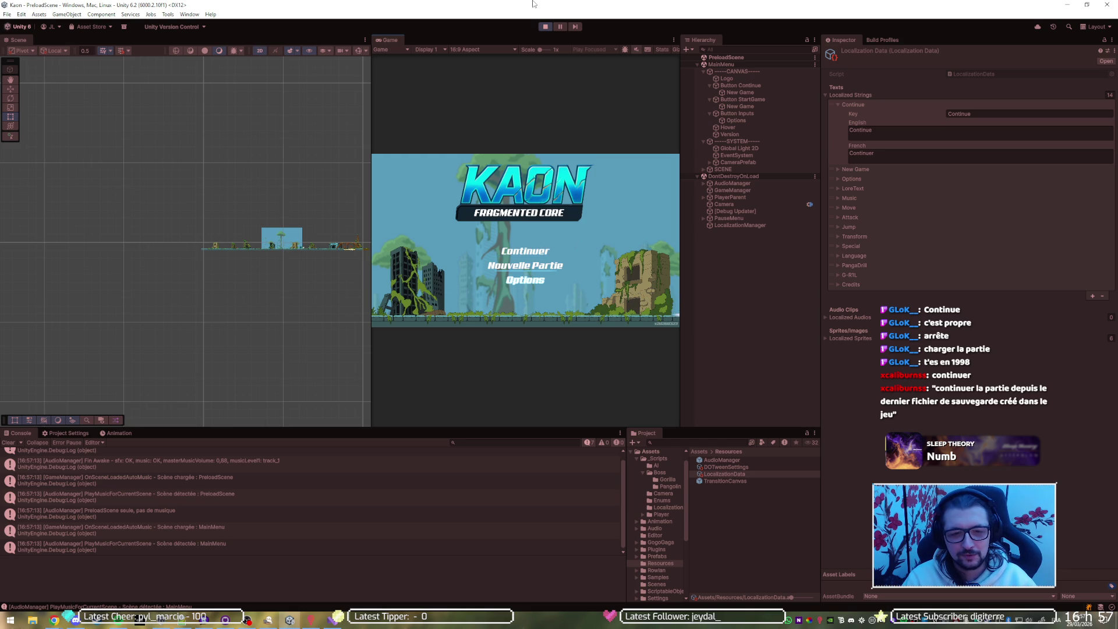
key(Down)
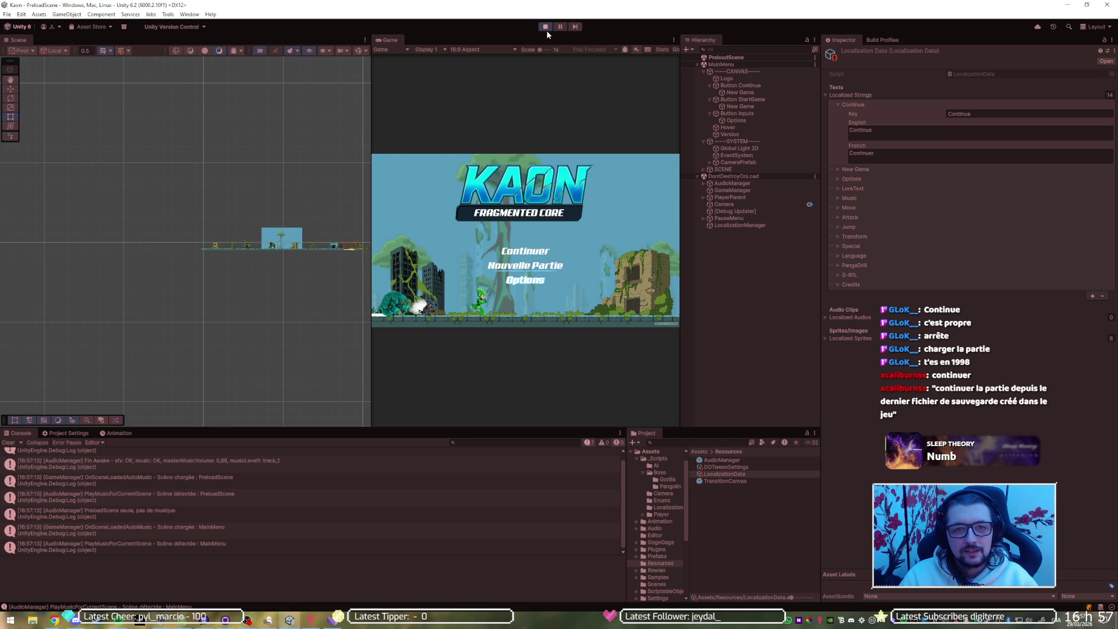
click(543, 27)
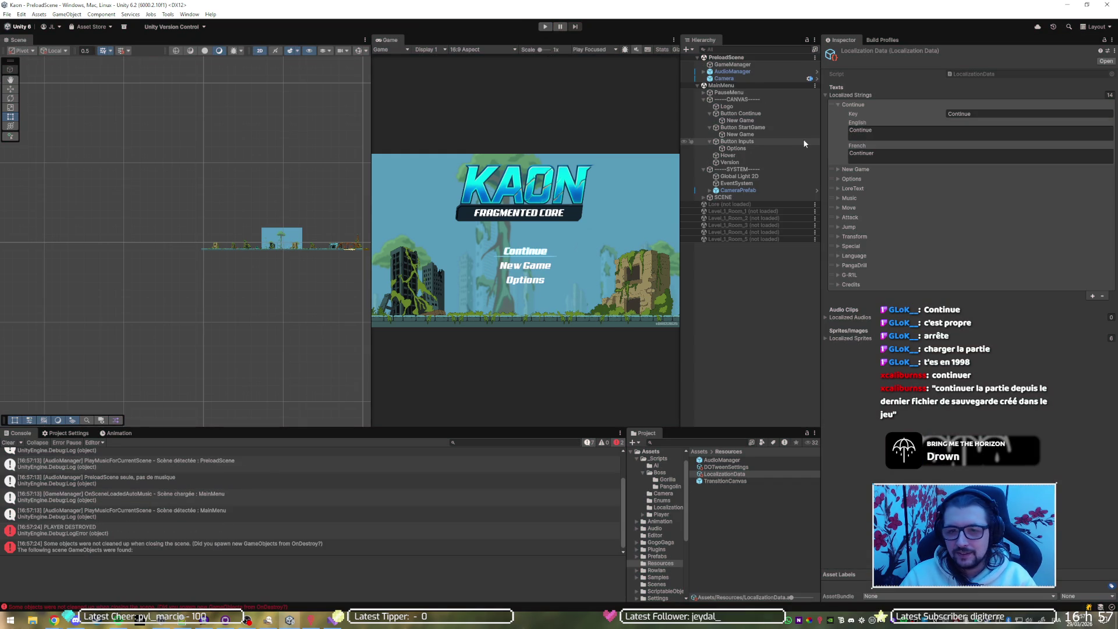
Browse EventSystem, CANVAS and SYSTEM, then locate and open the TitleScene script.
click(739, 183)
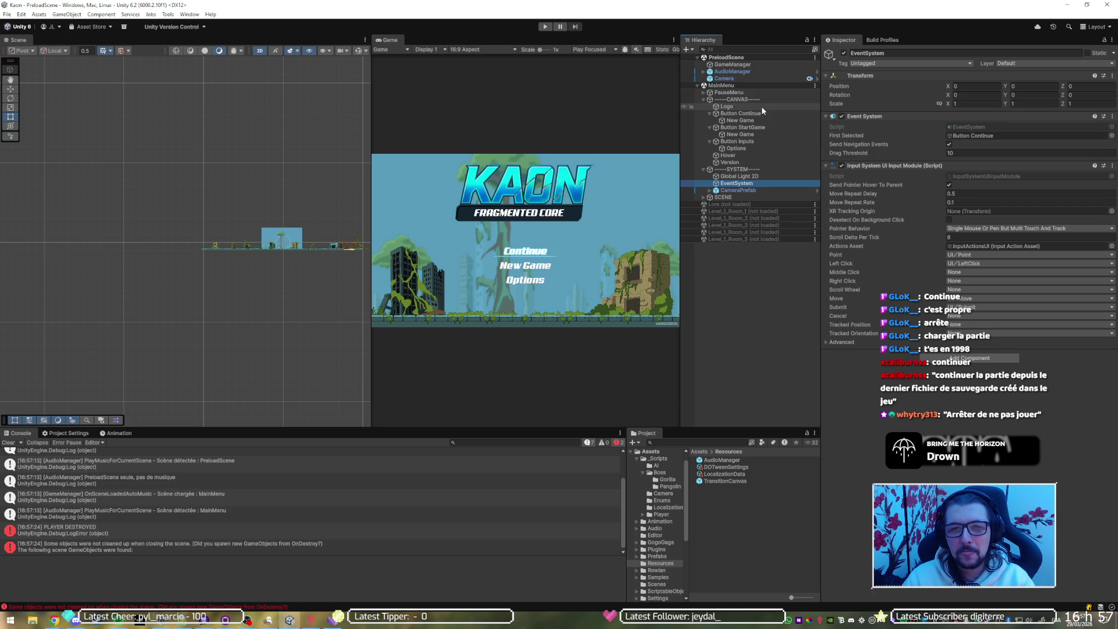
click(698, 57)
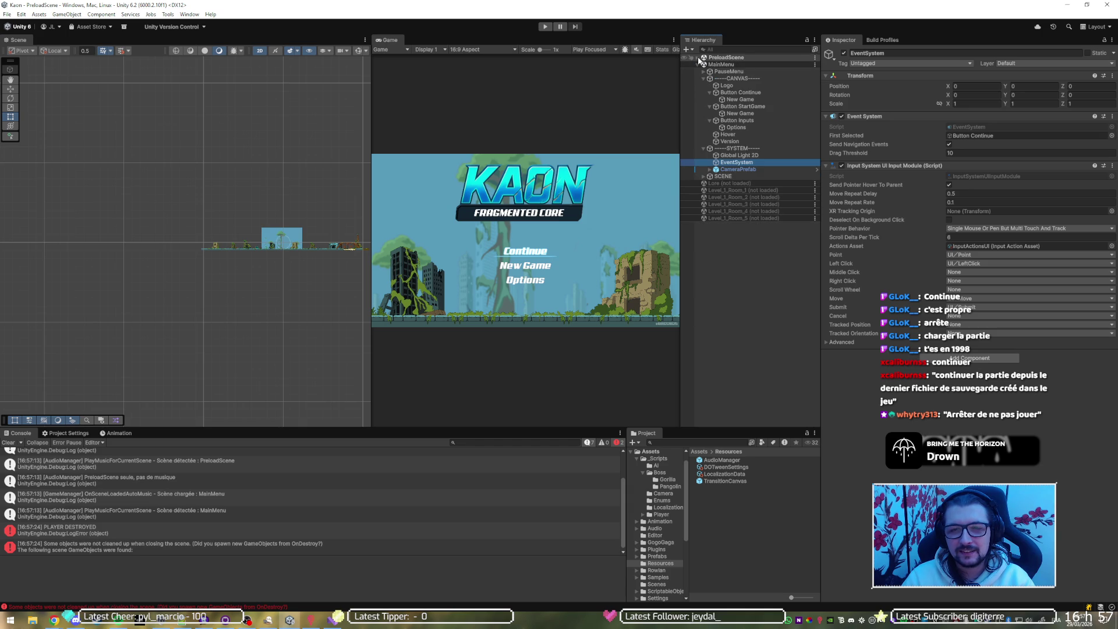
click(742, 78)
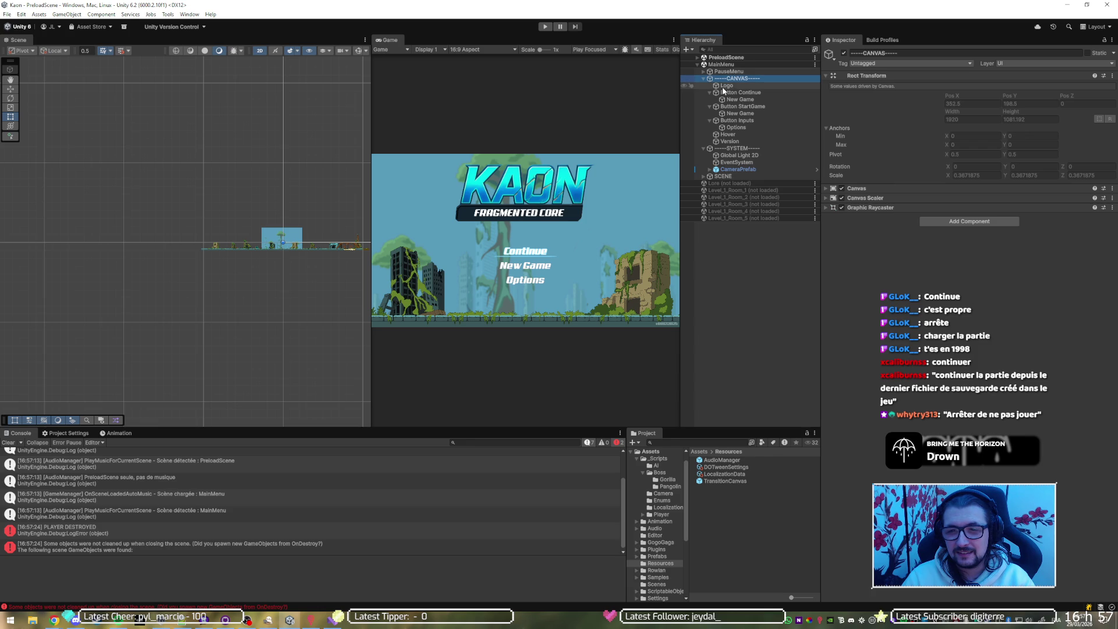
click(736, 148)
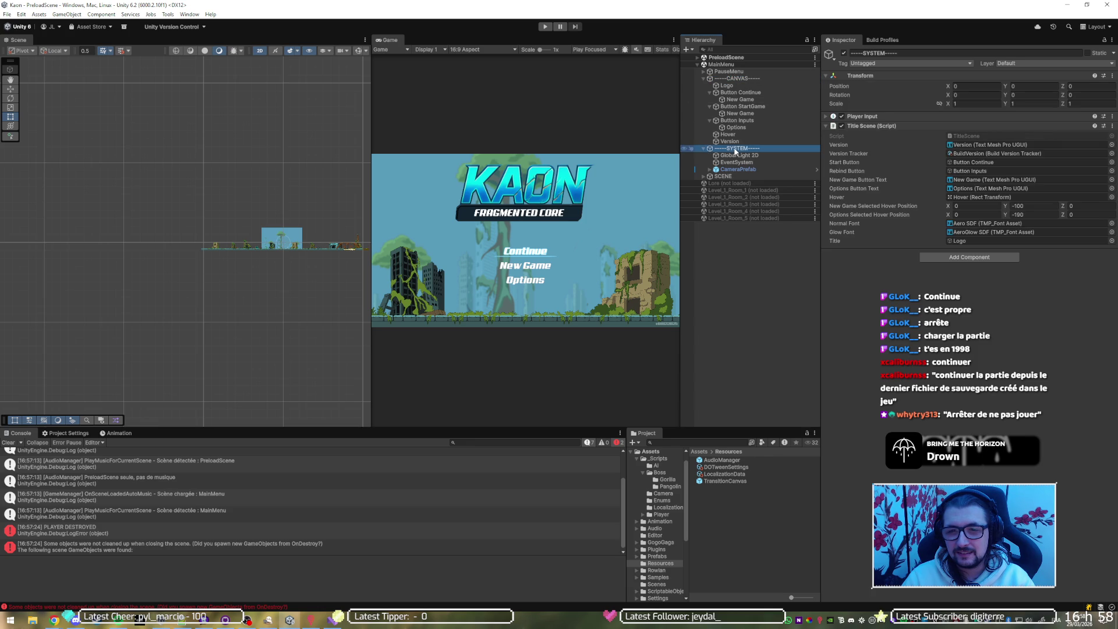
click(974, 138)
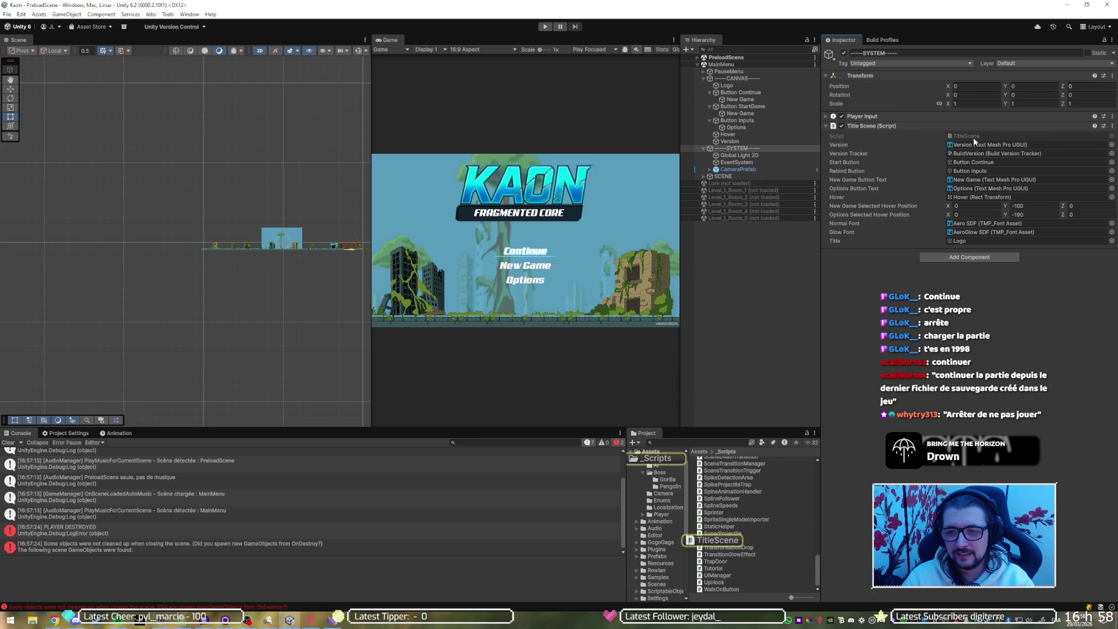
double_click(973, 137)
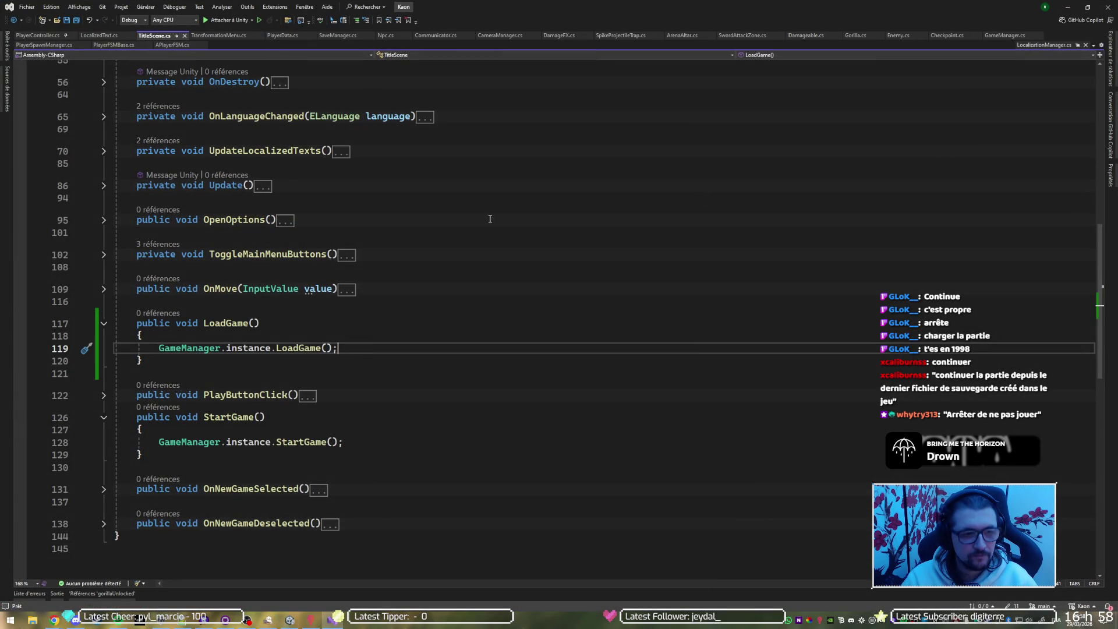
Fold the LoadGame and StartGame bodies and select the two New Game handler methods.
click(104, 325)
click(104, 381)
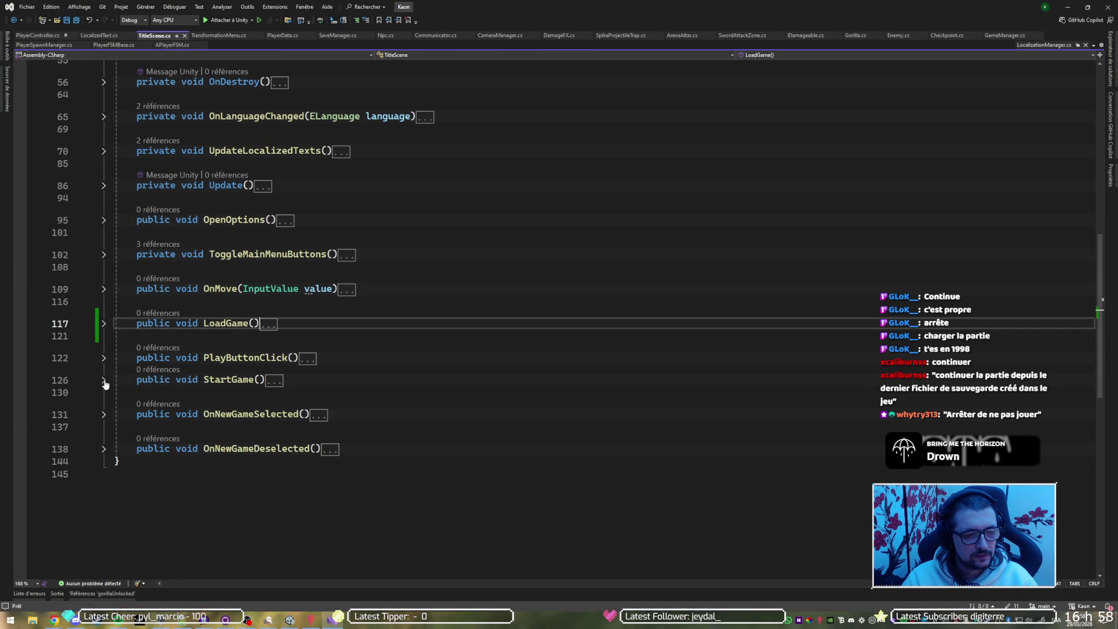
click(410, 361)
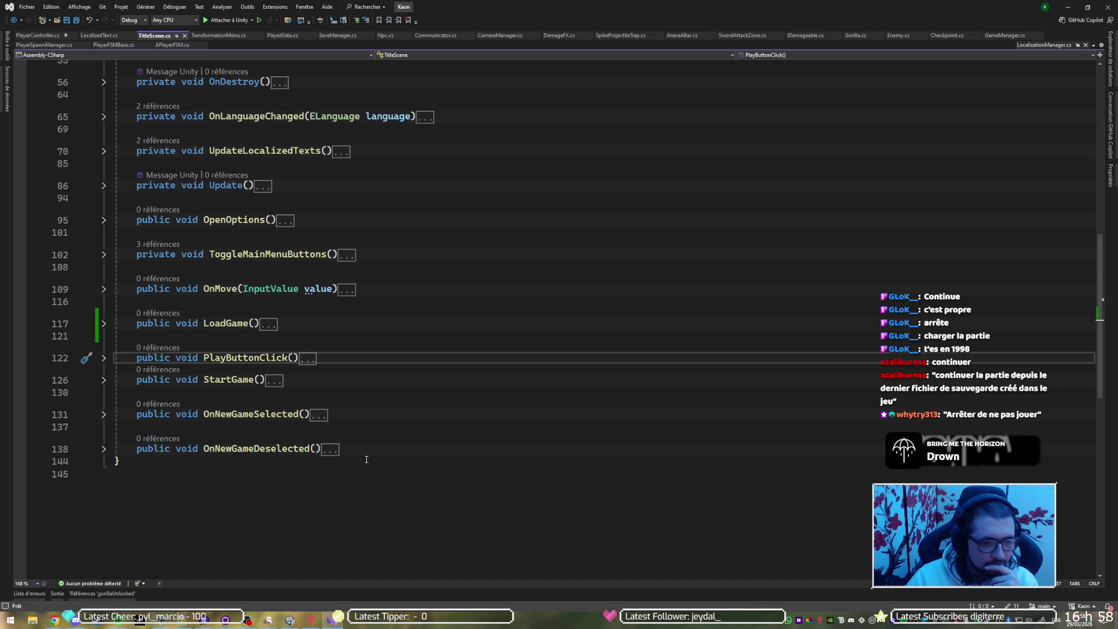
drag(367, 448, 380, 383)
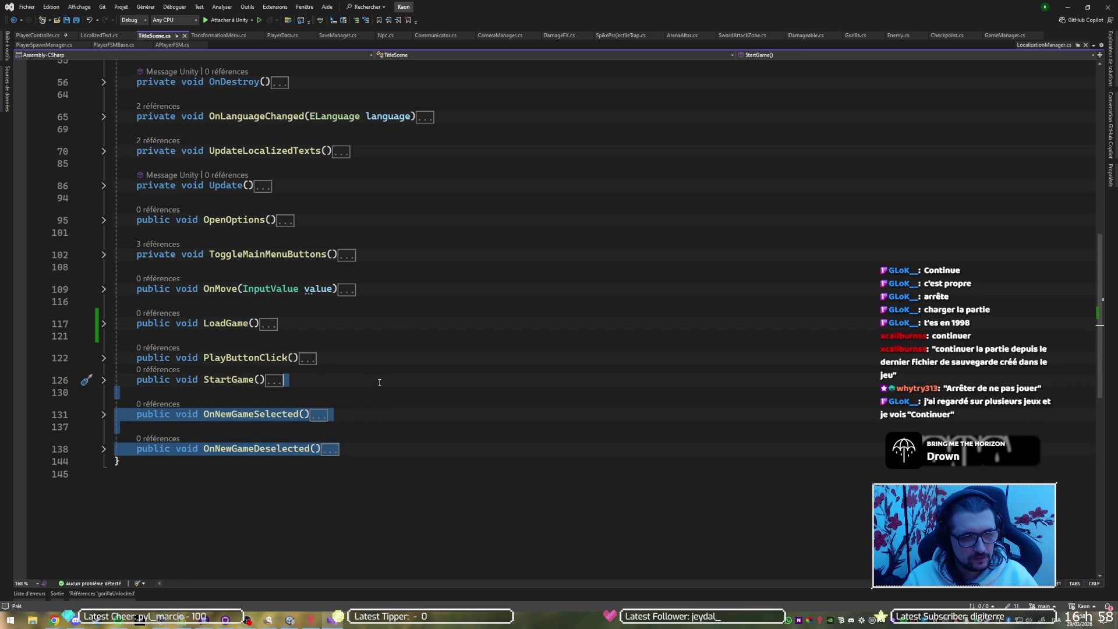
Duplicate the New Game selection handlers and rename the copies OnContinueSelected and OnContinueDeselected.
key(ctrl+d)
scroll(380, 382, down, 2)
click(221, 338)
double_click(222, 339)
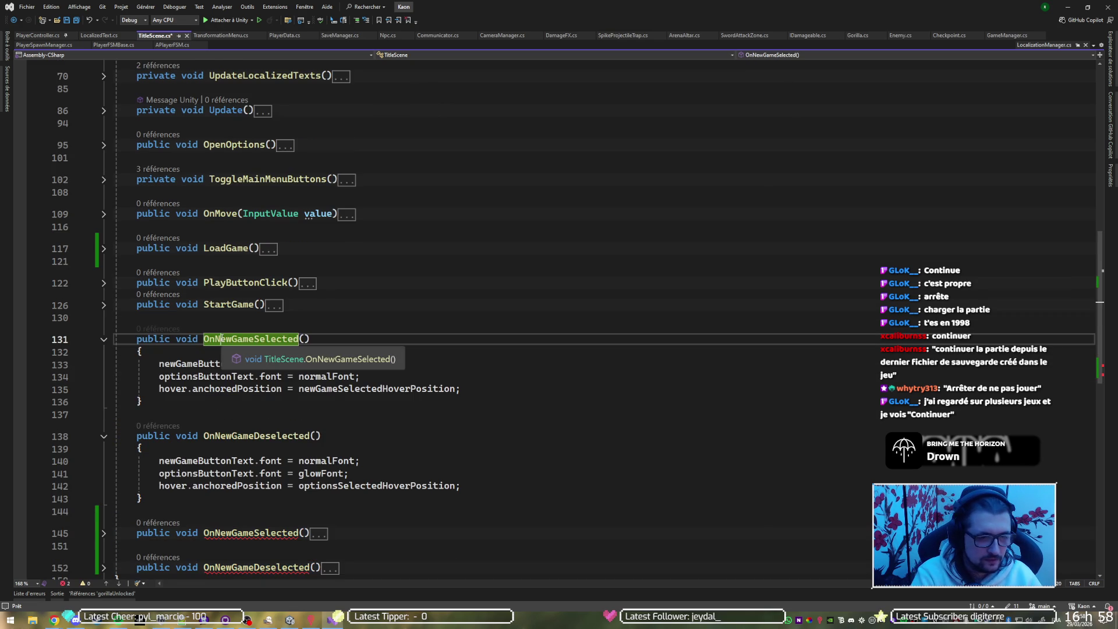
click(217, 339)
key(Delete)
key(Delete)
key(Delete)
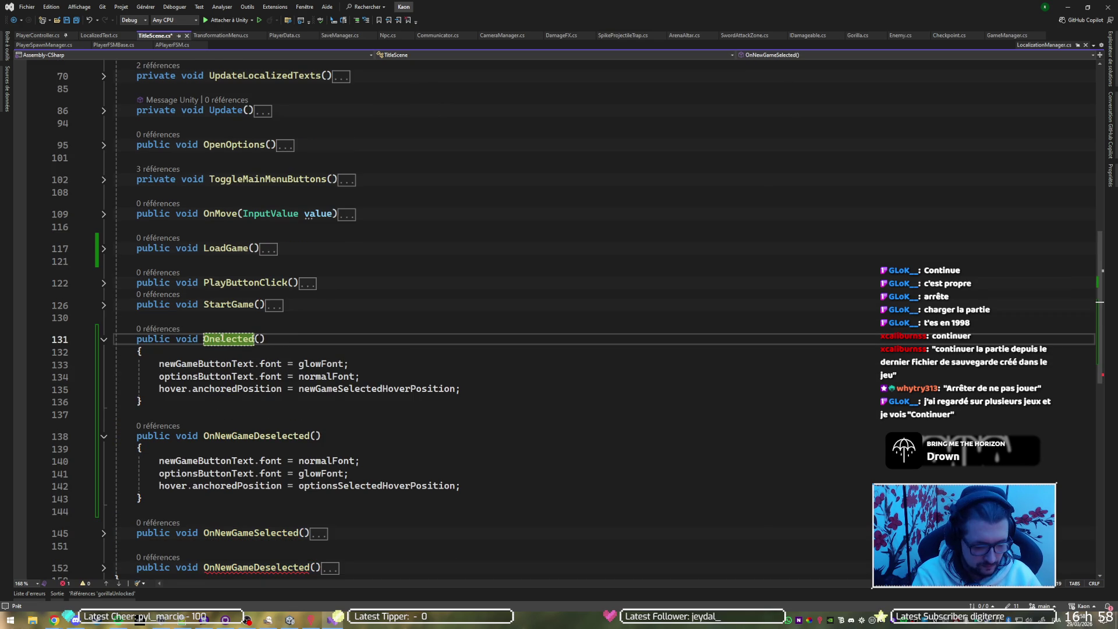
text(ContinueS)
key(Down)
key(Down)
key(Down)
key(Up)
key(Up)
key(Left)
key(Left)
key(BackSpace)
key(BackSpace)
key(BackSpace)
text(Continue)
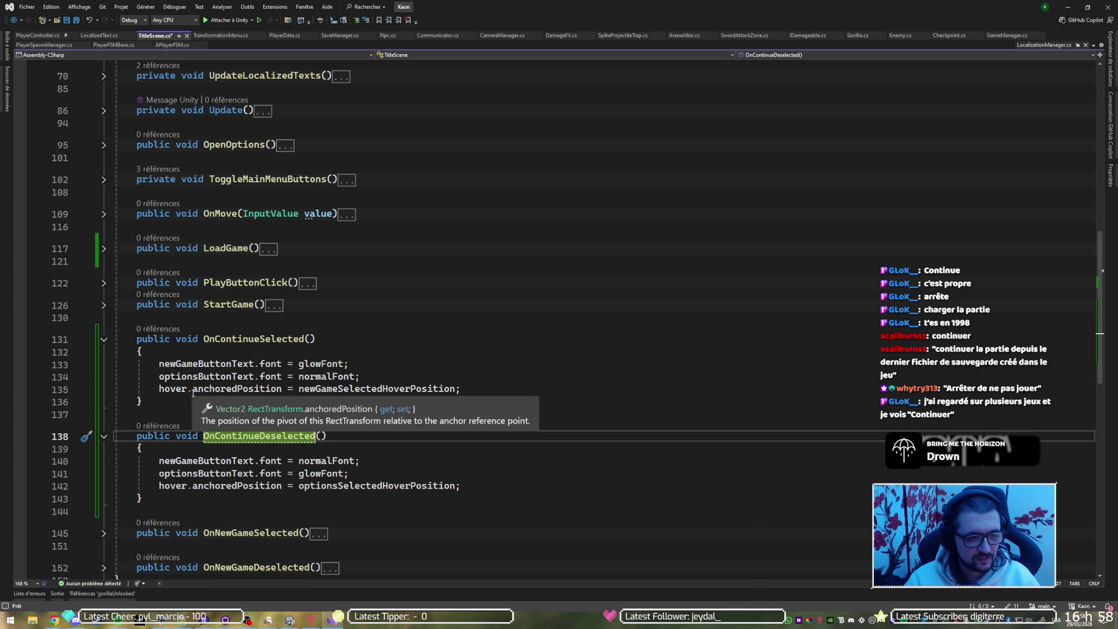
In OnContinueSelected, add a line setting newGameButtonText to normalFont.
click(229, 377)
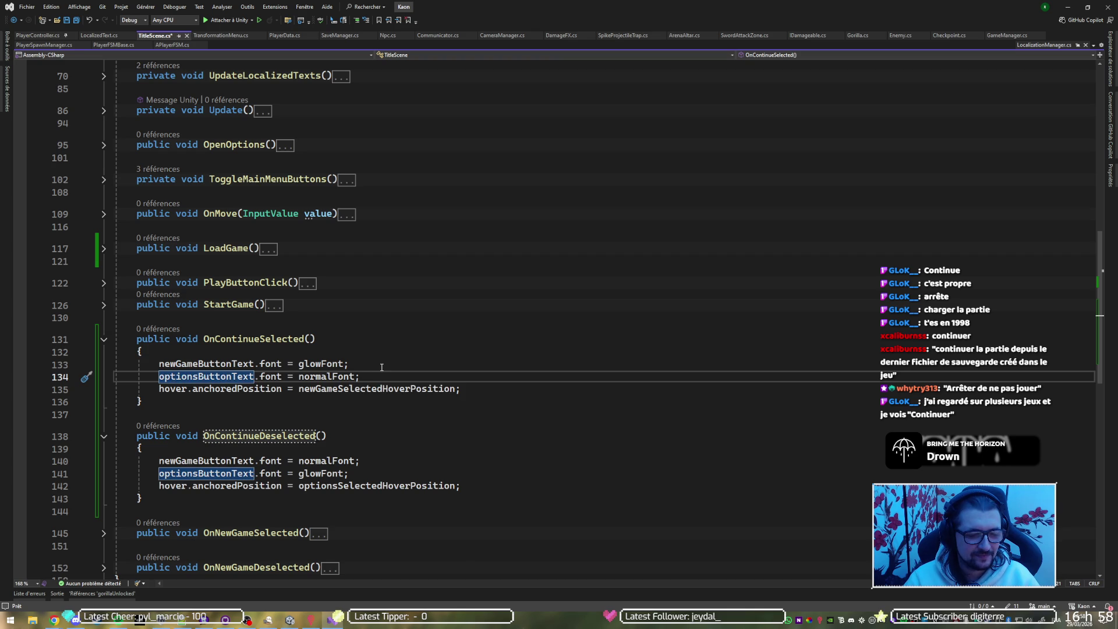
click(382, 366)
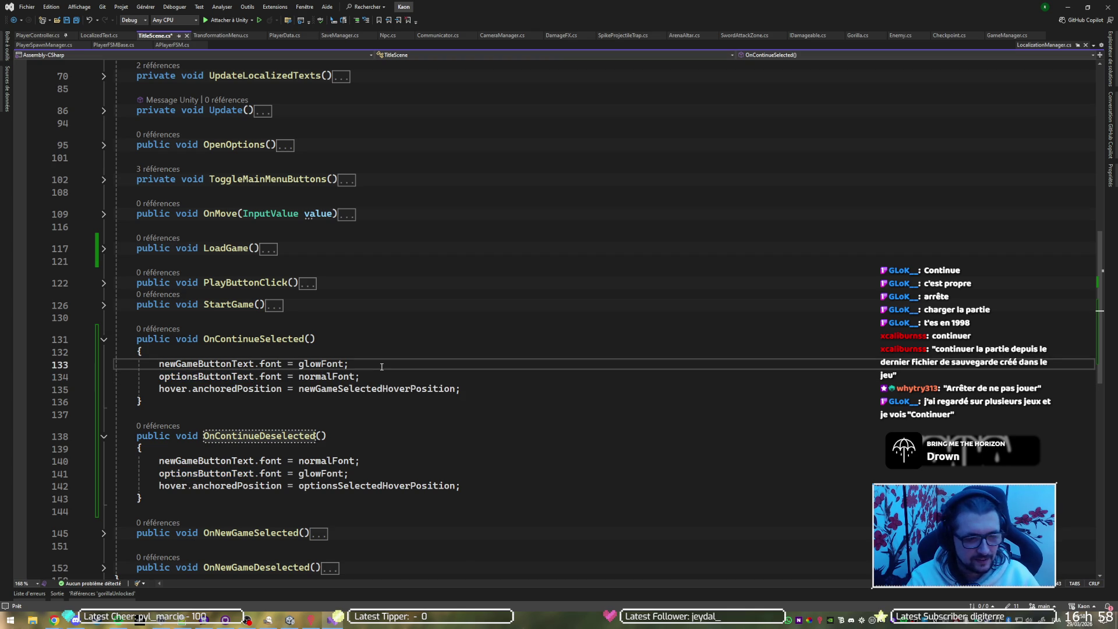
key(ctrl+d)
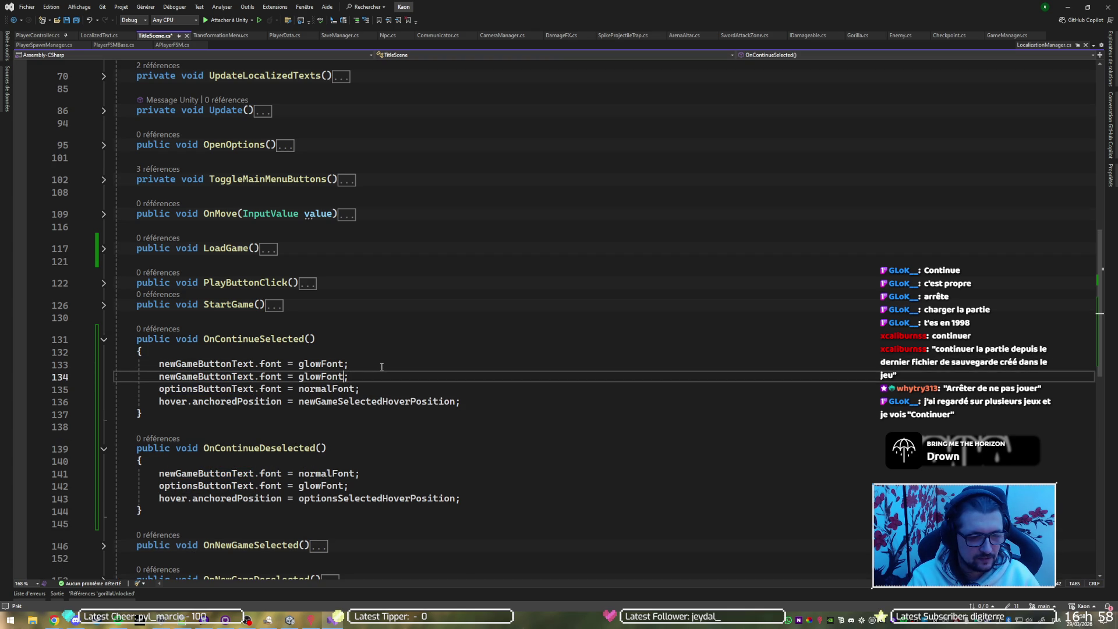
key(ctrl+shift+Left)
text(nom)
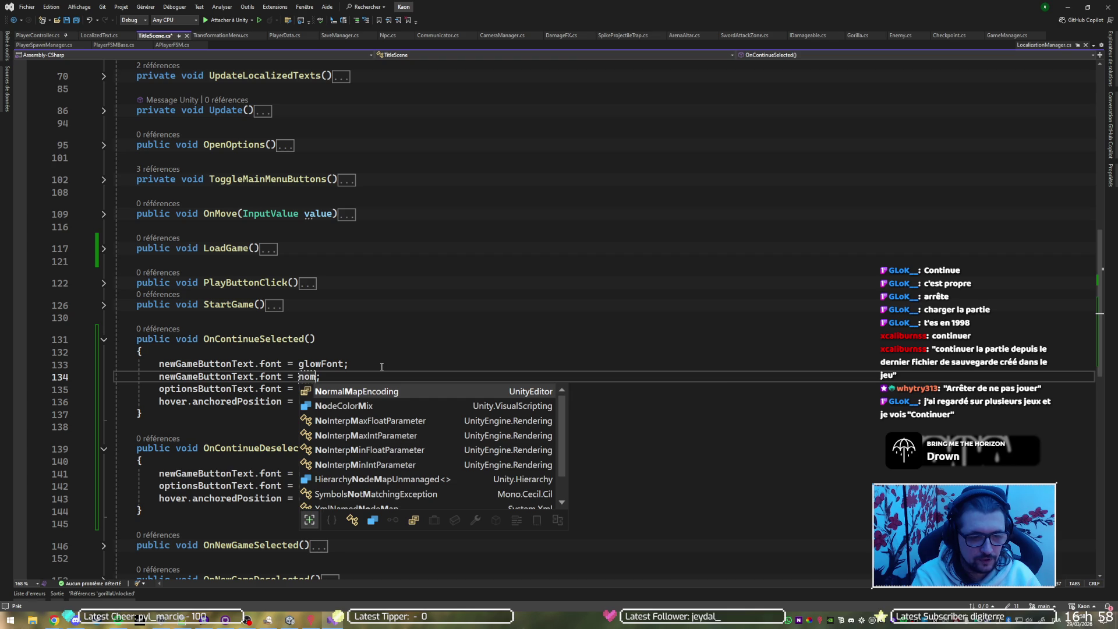
text(r)
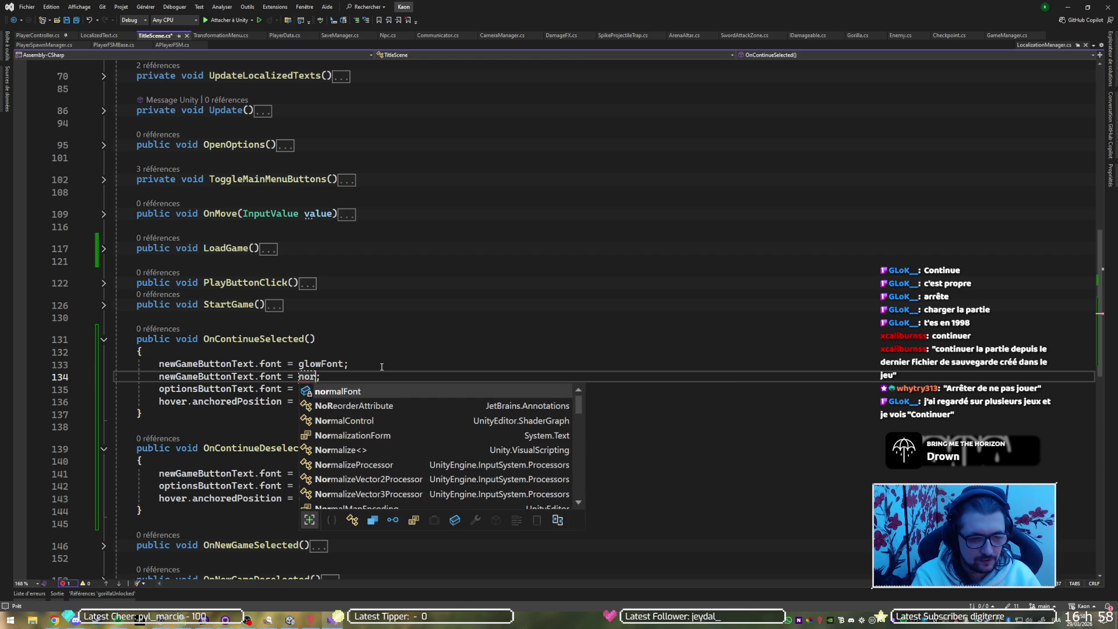
key(Tab)
Jump to the newGameButtonText field declaration.
key(Up)
key(ctrl+Left)
key(ctrl+Left)
key(ctrl+Left)
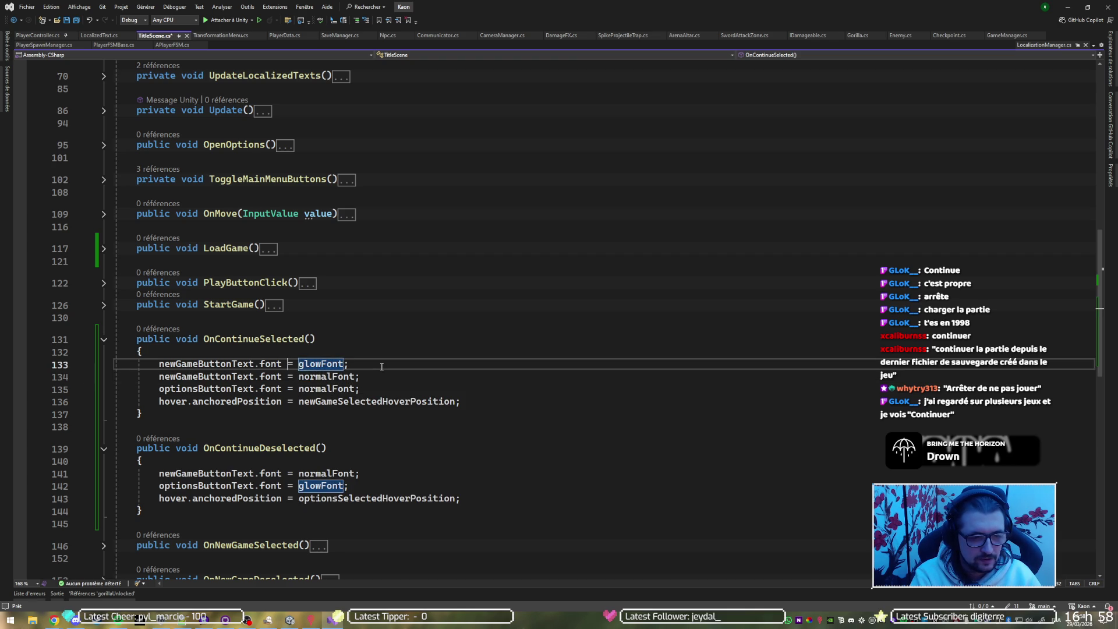
key(ctrl+Left)
key(ctrl+Left)
key(F12)
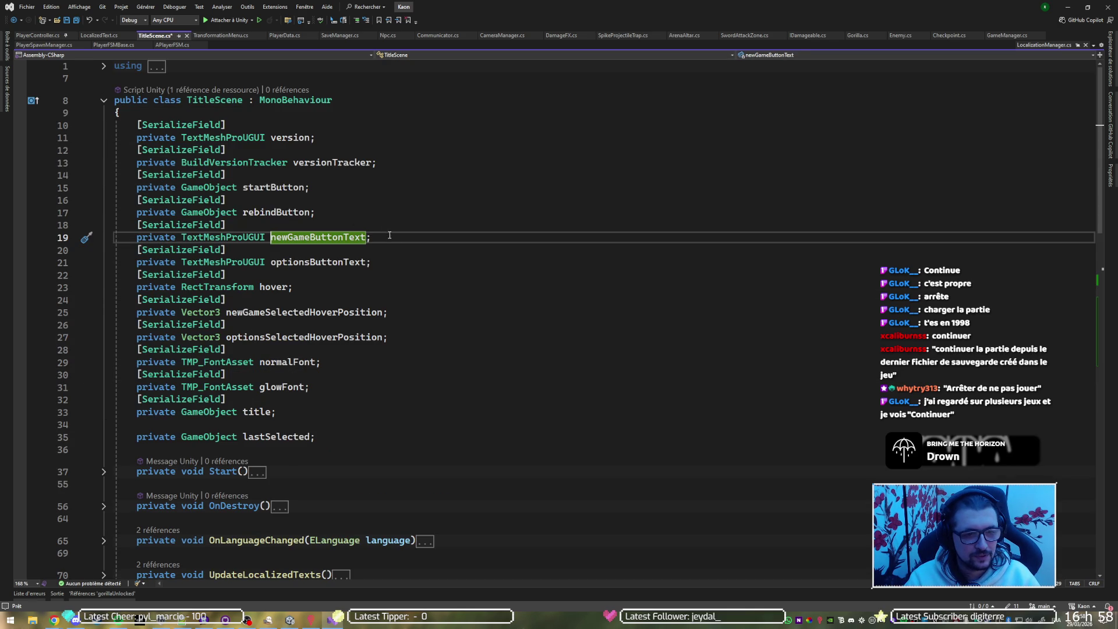
Duplicate the serialized newGameButtonText field, rename the copy continueButtonText, and save TitleScene.cs.
drag(389, 234, 400, 212)
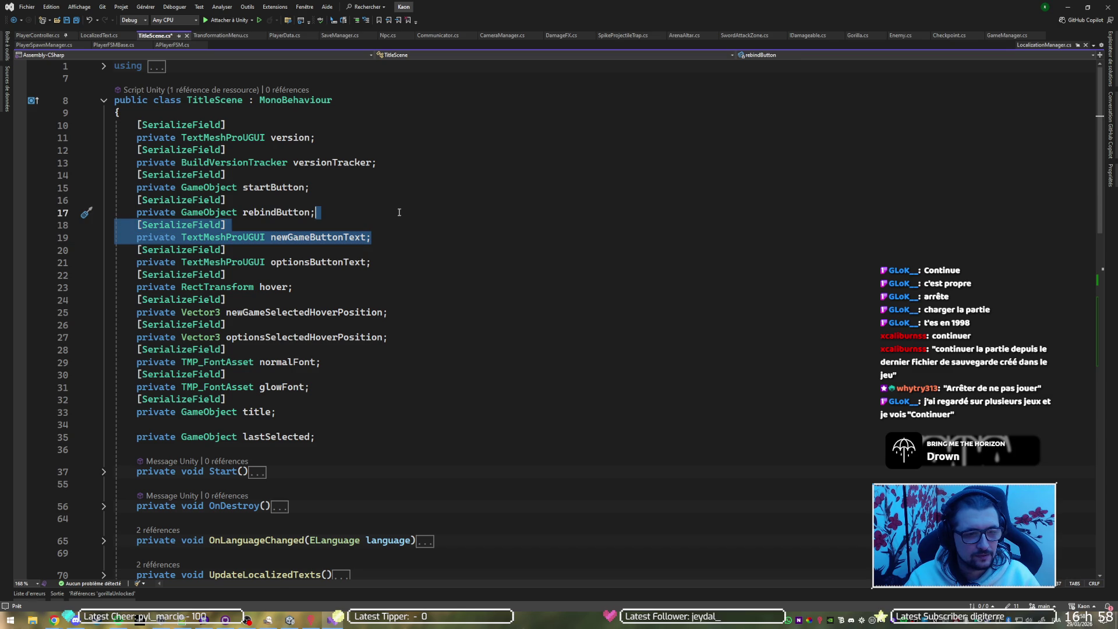
key(ctrl+d)
click(297, 237)
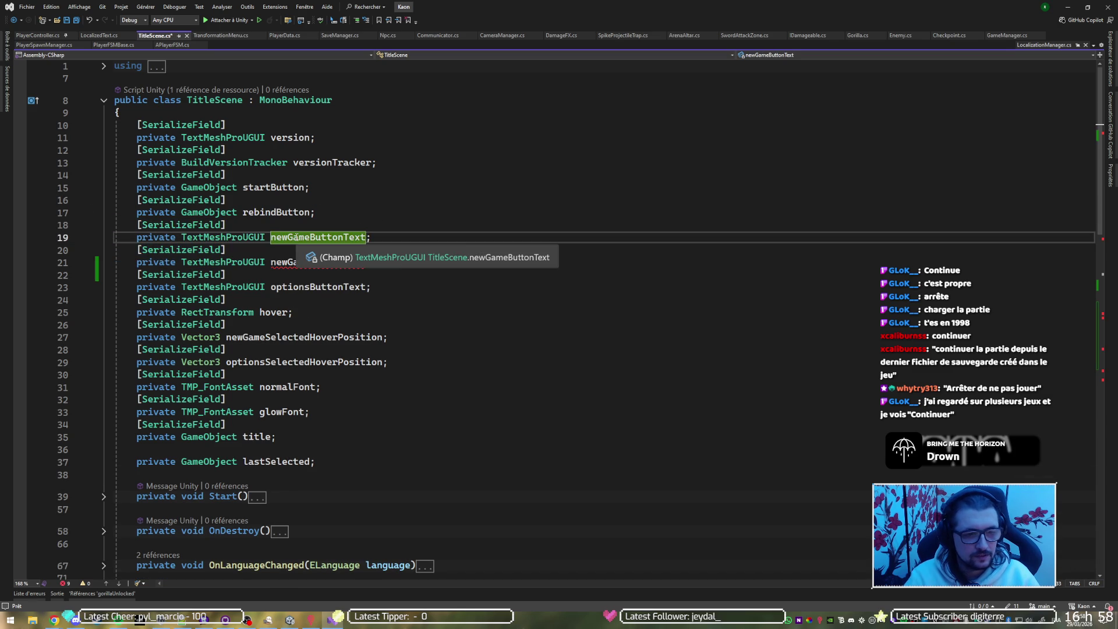
key(BackSpace)
key(BackSpace)
key(BackSpace)
key(Delete)
key(Delete)
key(Delete)
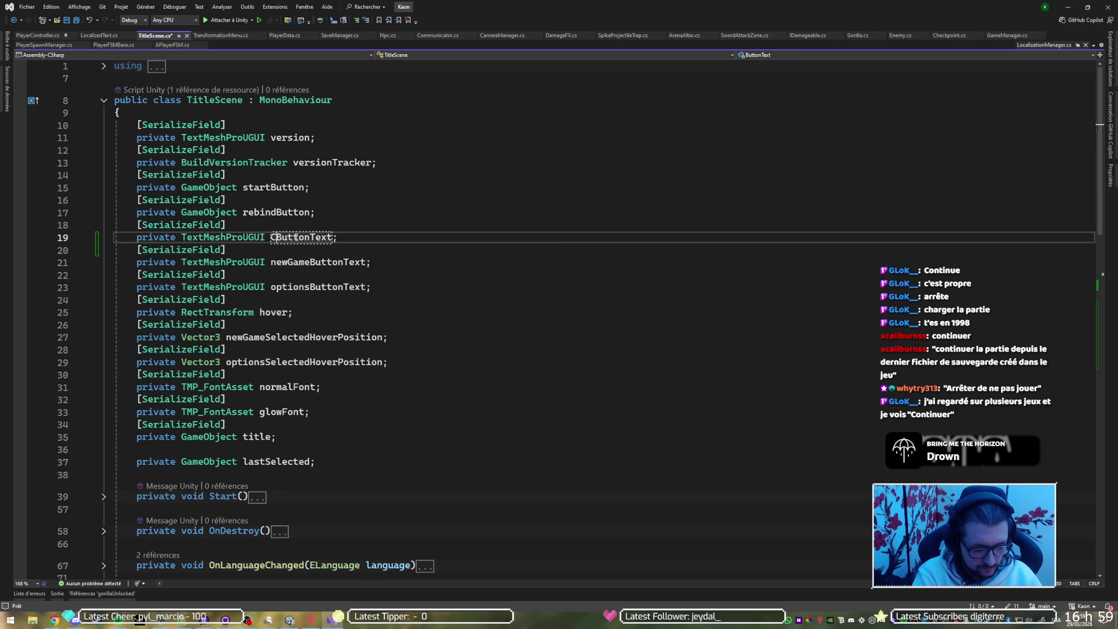
text(continue)
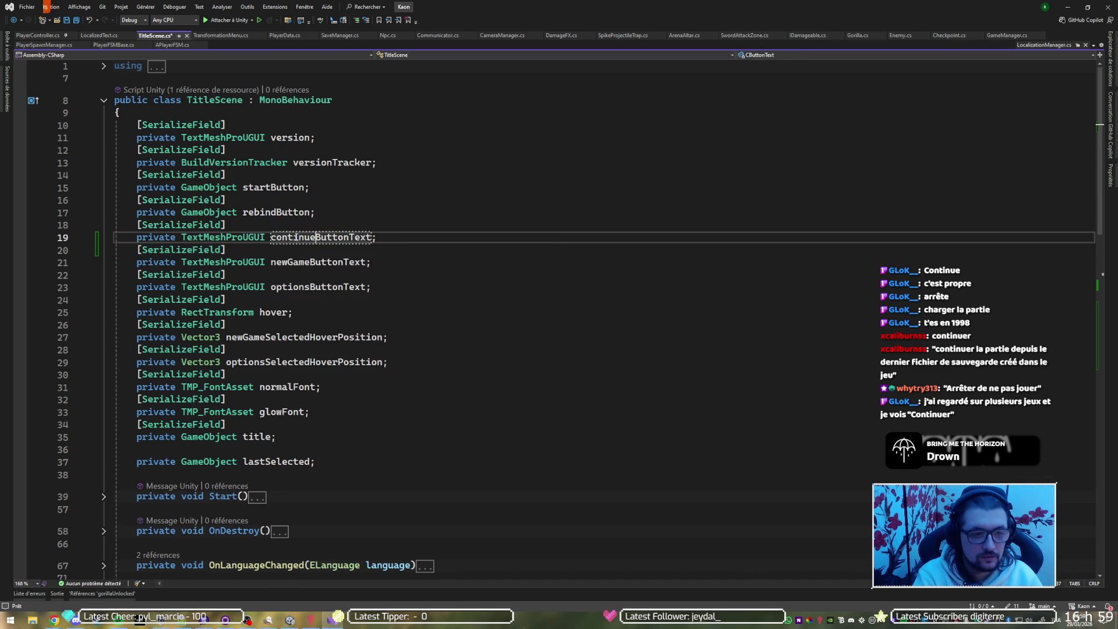
text(szzzz)
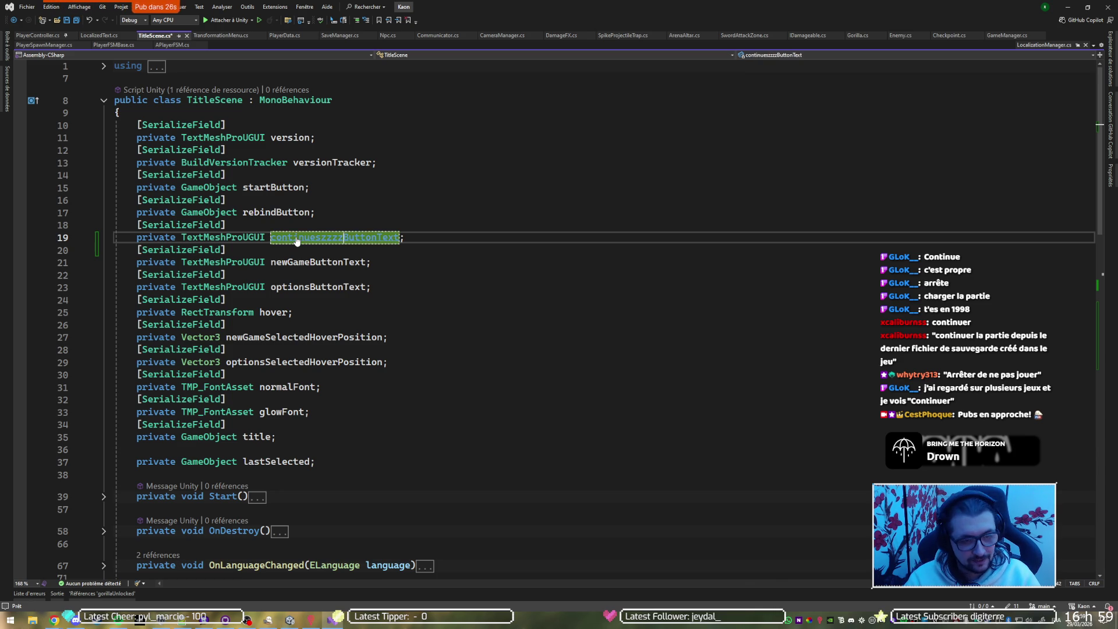
key(ctrl+BackSpace)
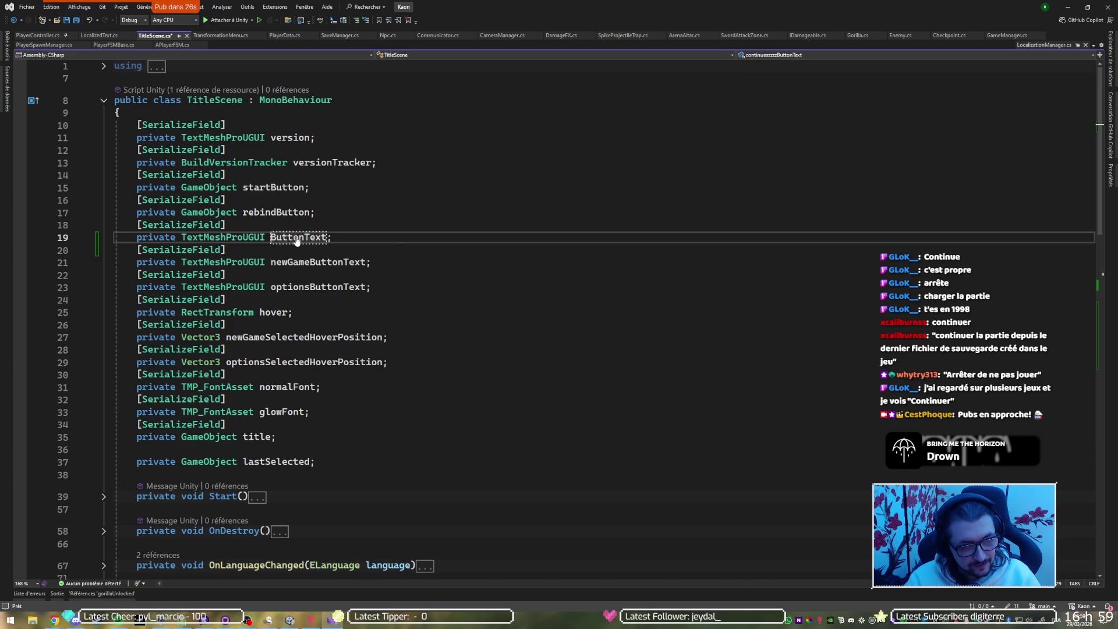
text(continue)
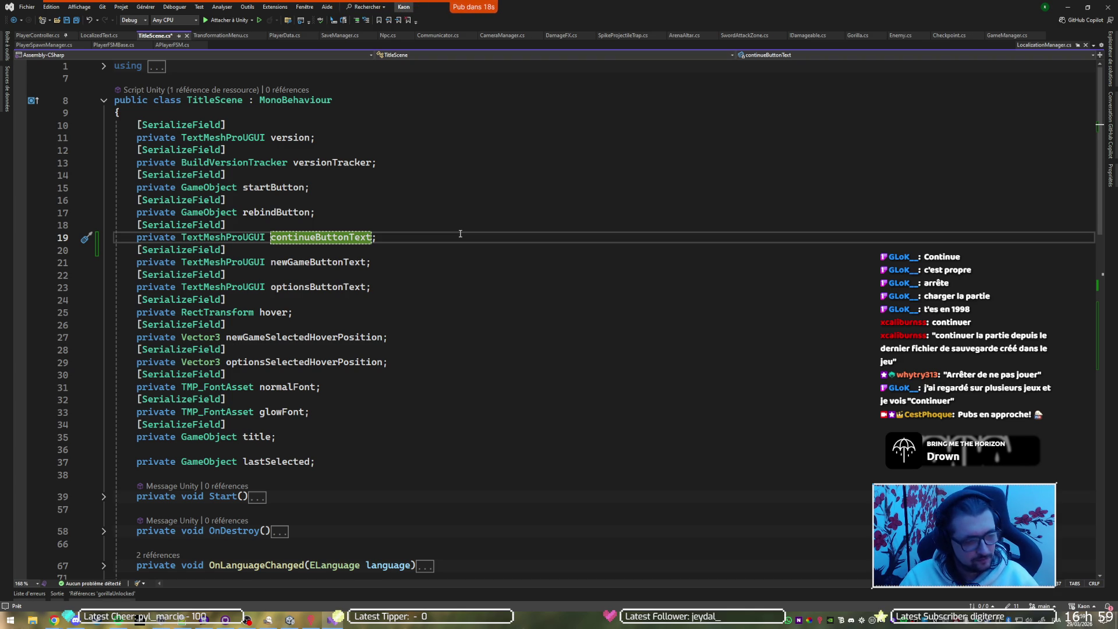
key(ctrl+s)
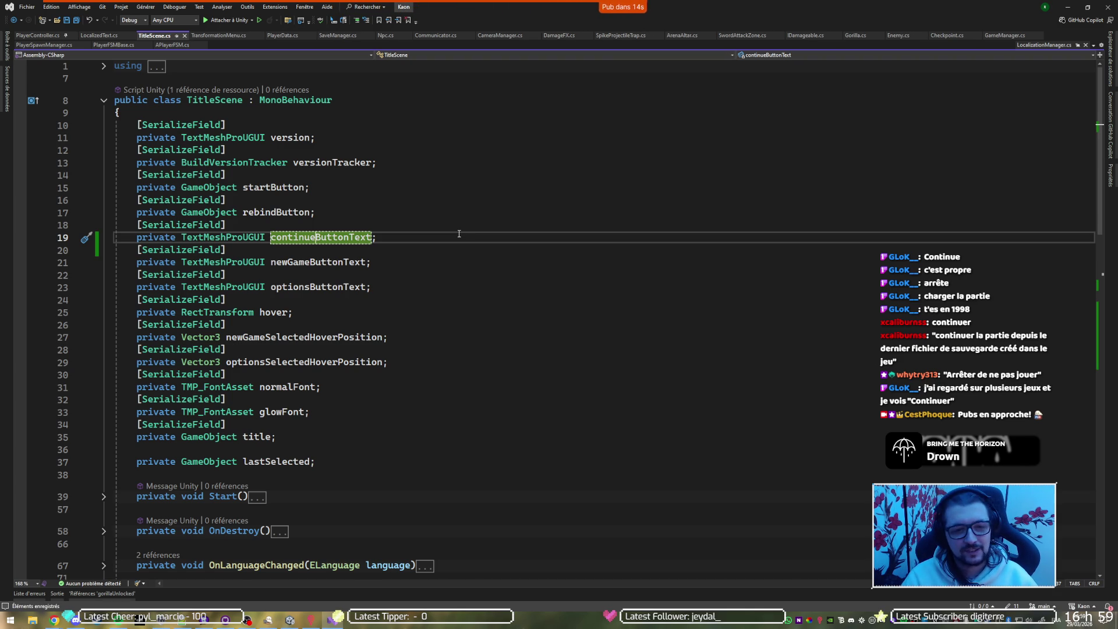
click(457, 234)
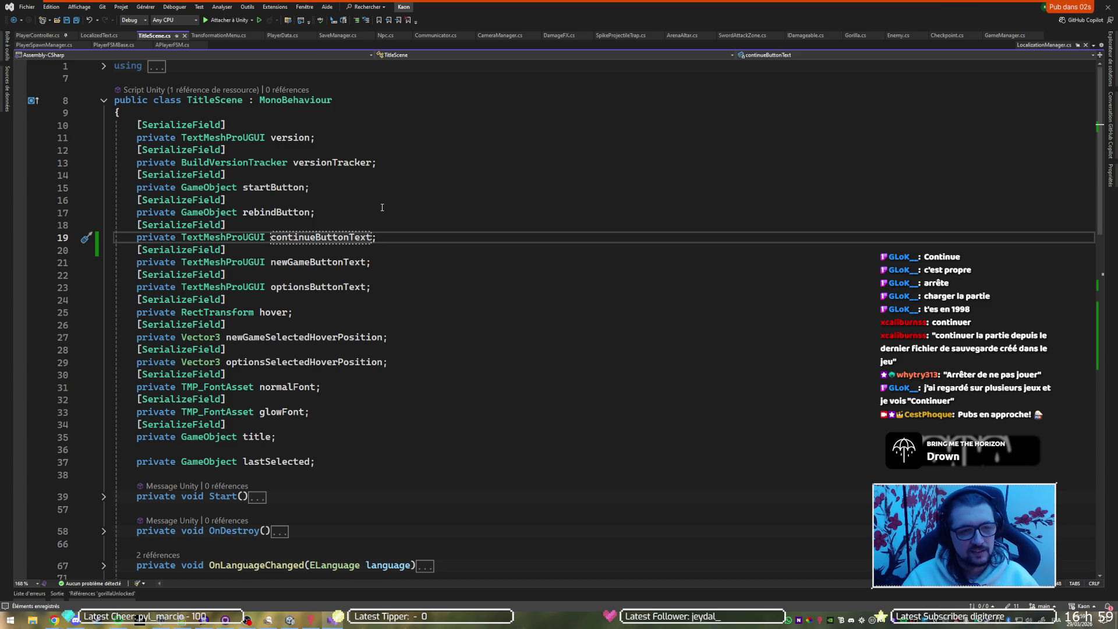
Follow UpdateLocalizedTexts' CodeLens references to its calls in Start and OnLanguageChanged.
click(403, 182)
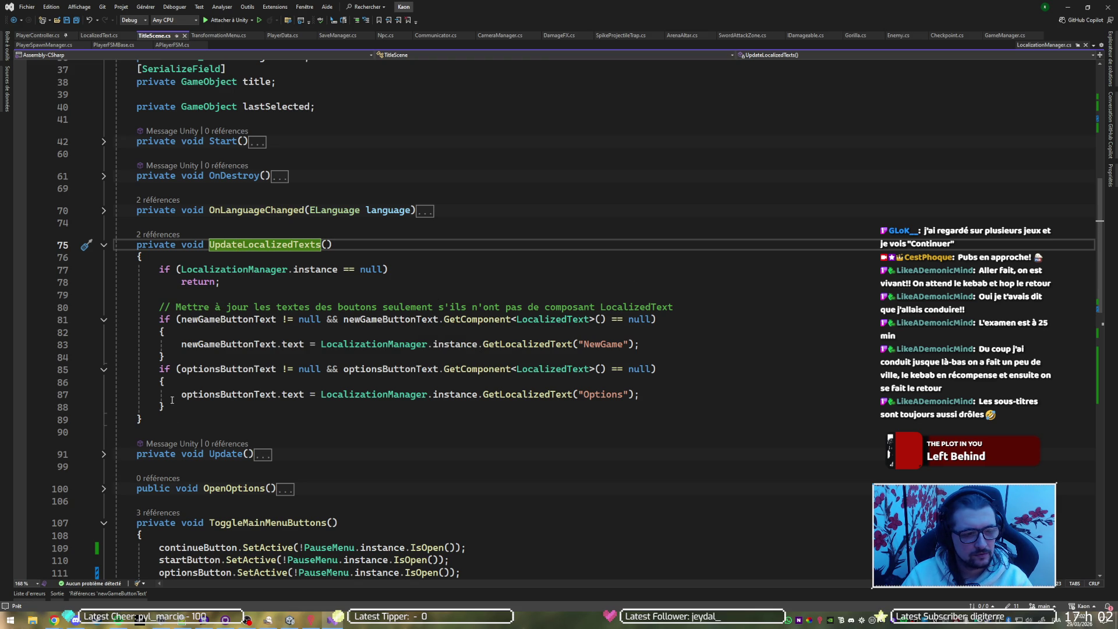
click(160, 235)
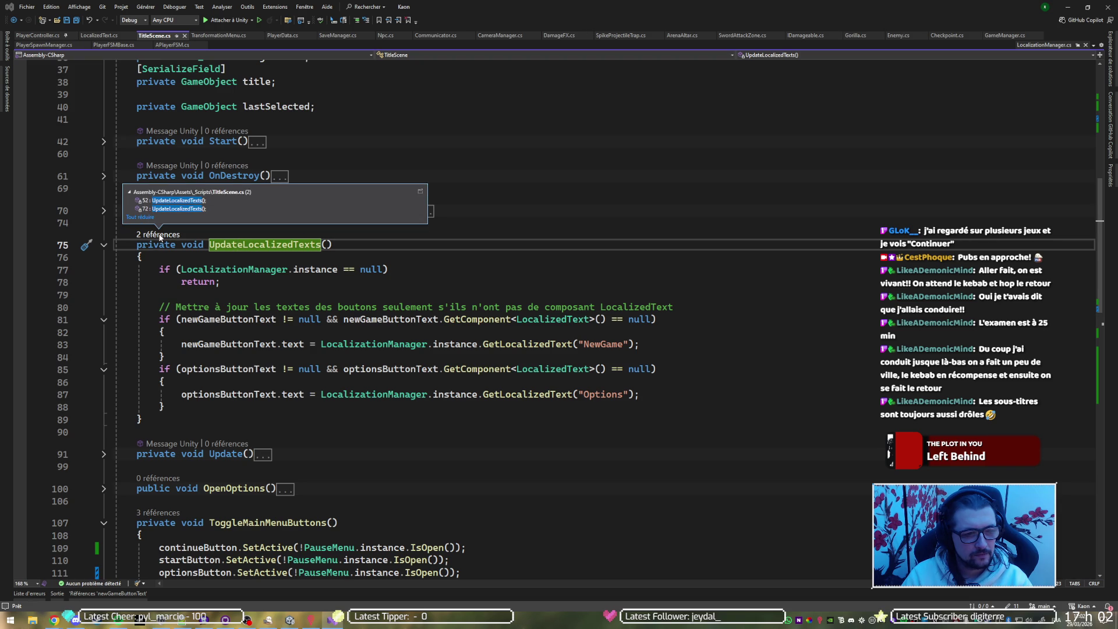
click(182, 200)
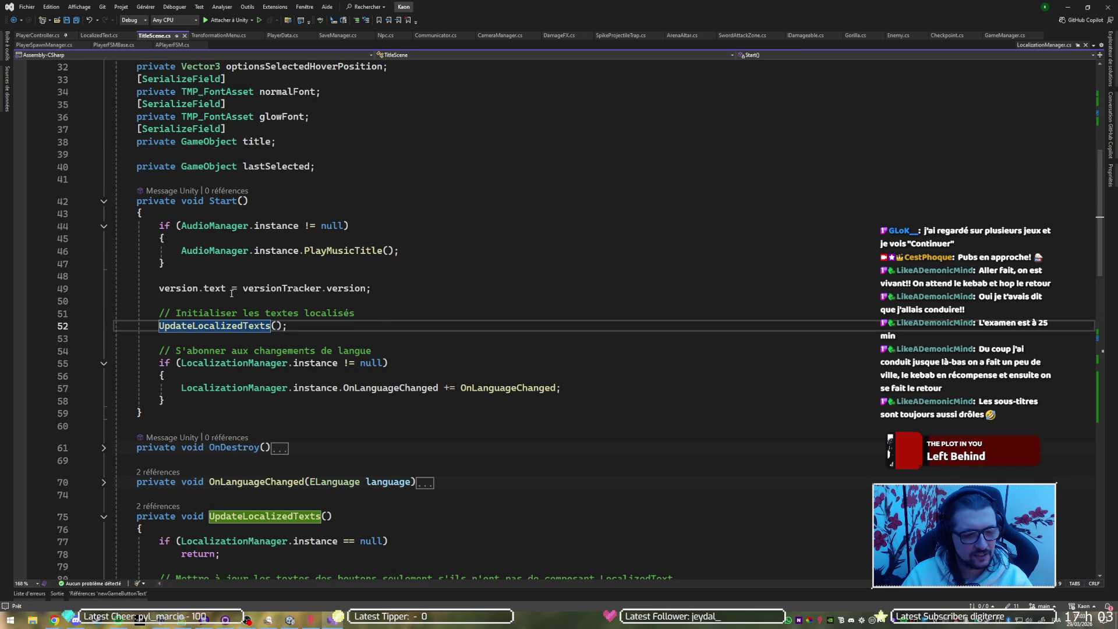
click(238, 516)
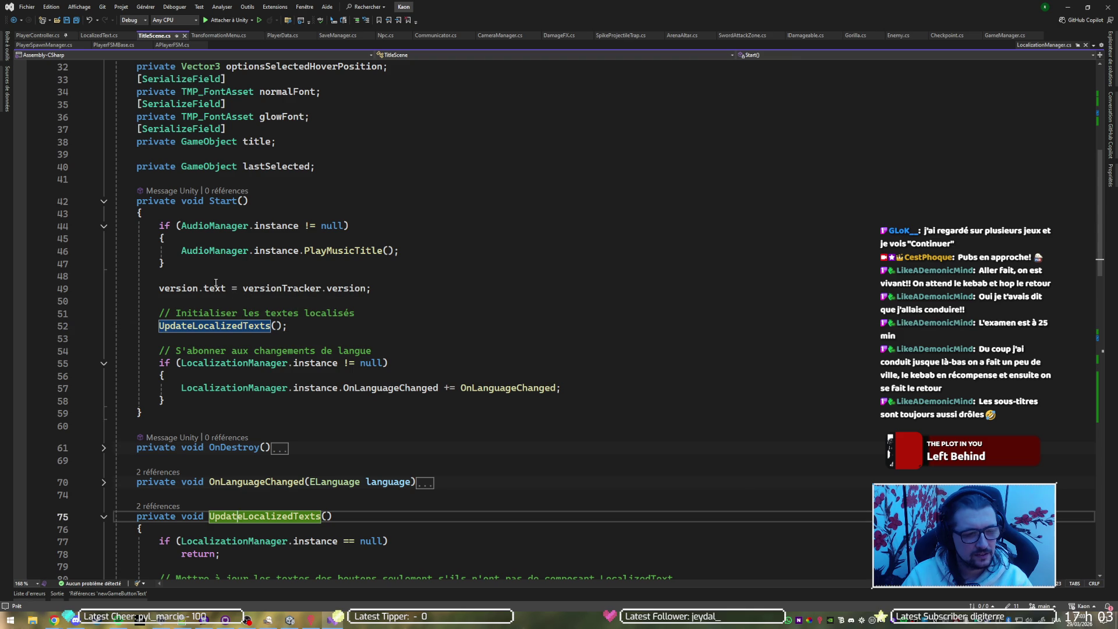
click(146, 506)
click(163, 481)
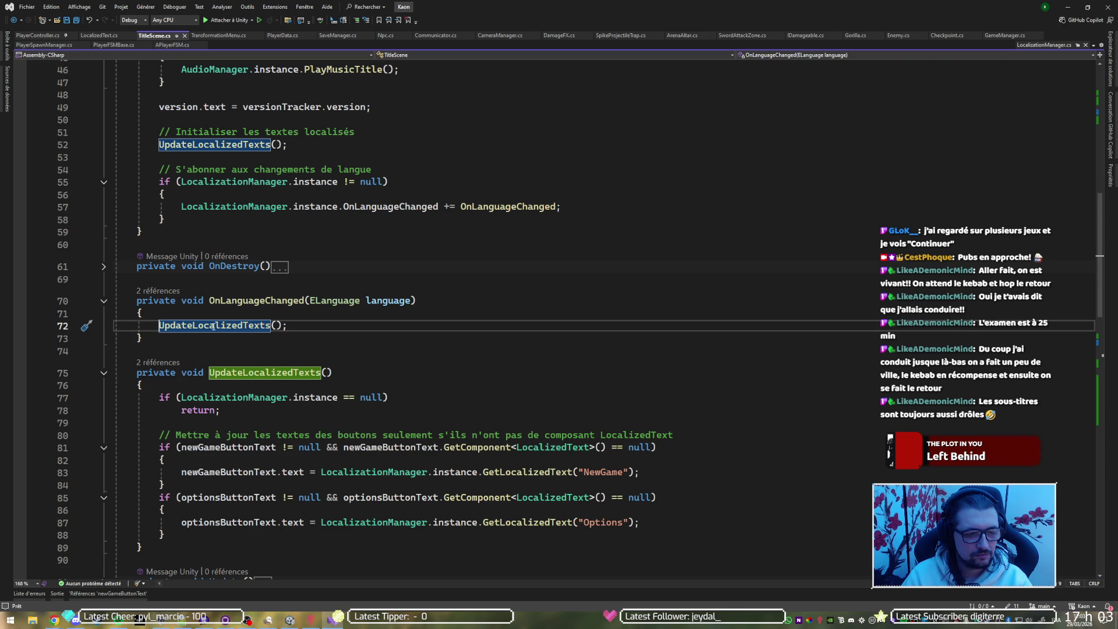
scroll(248, 318, up, 3)
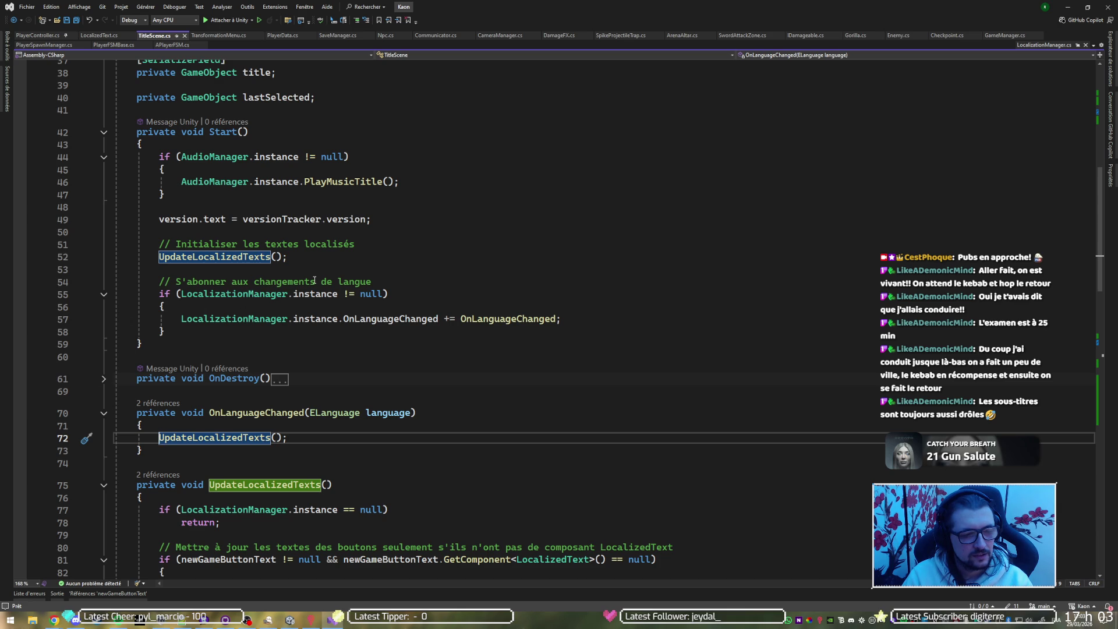
click(292, 320)
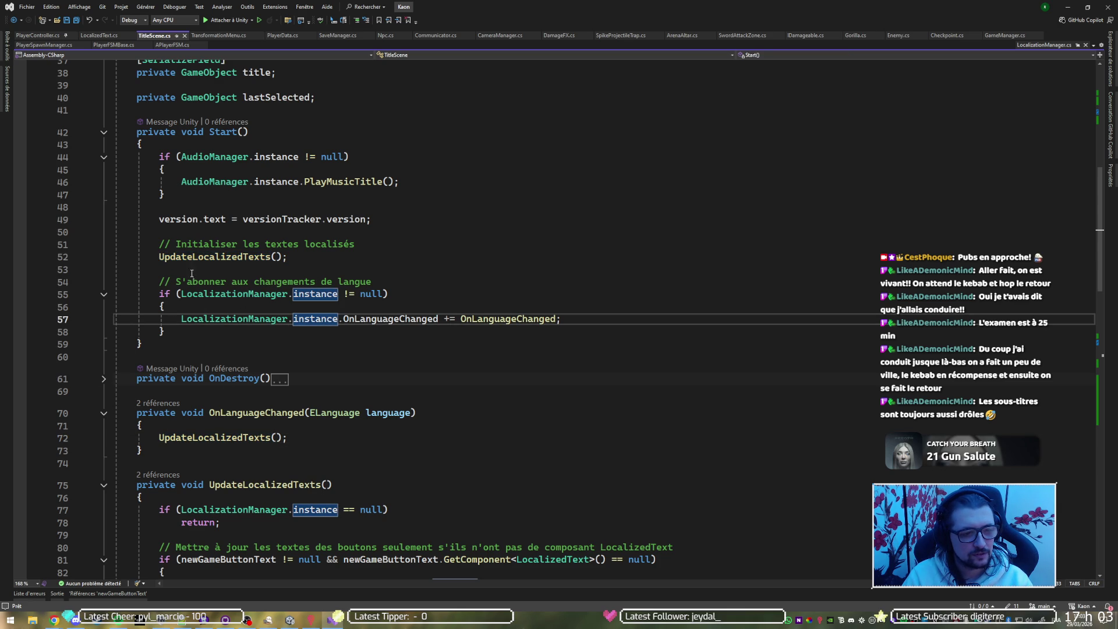
scroll(193, 431, down, 4)
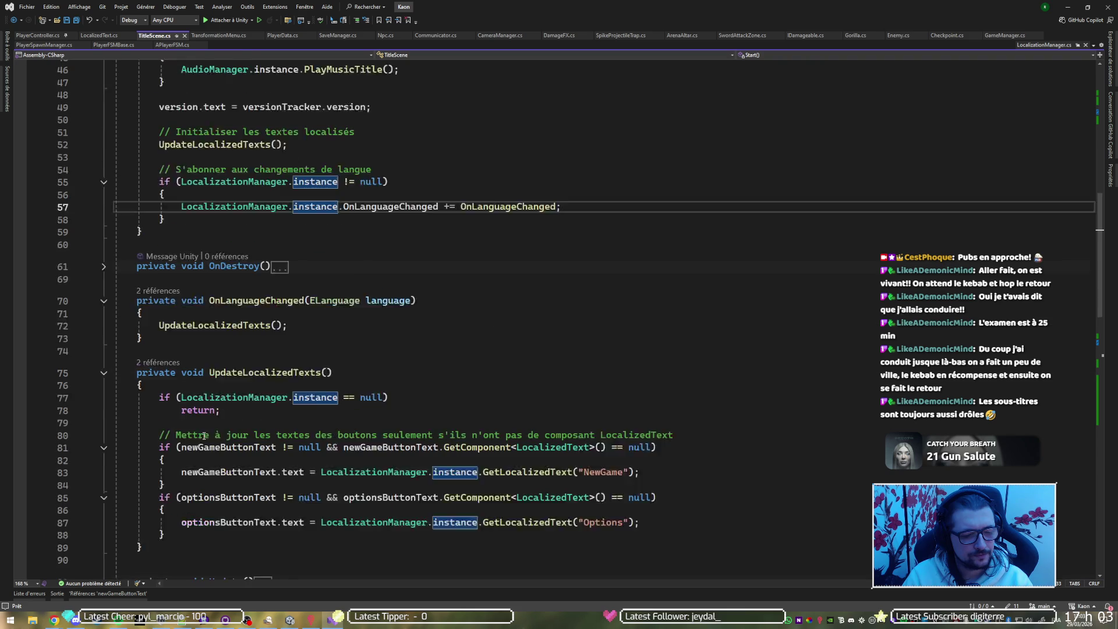
Delete UpdateLocalizedTexts, OnLanguageChanged and the localization lines in Start, then save.
drag(145, 510, 256, 302)
key(Delete)
scroll(220, 360, up, 4)
drag(160, 455, 292, 379)
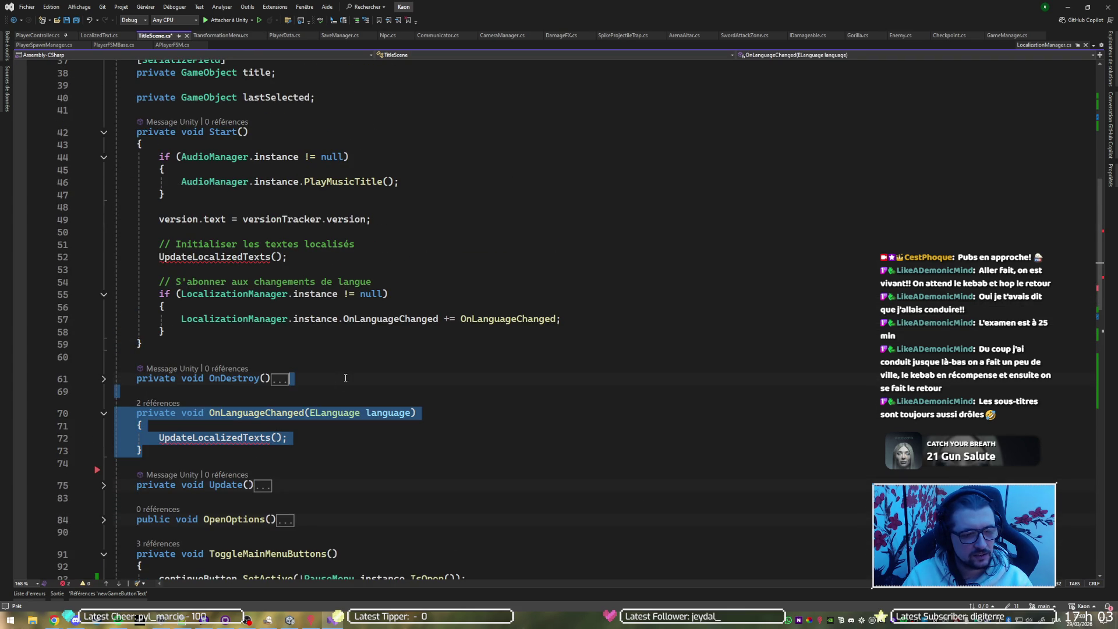
key(Delete)
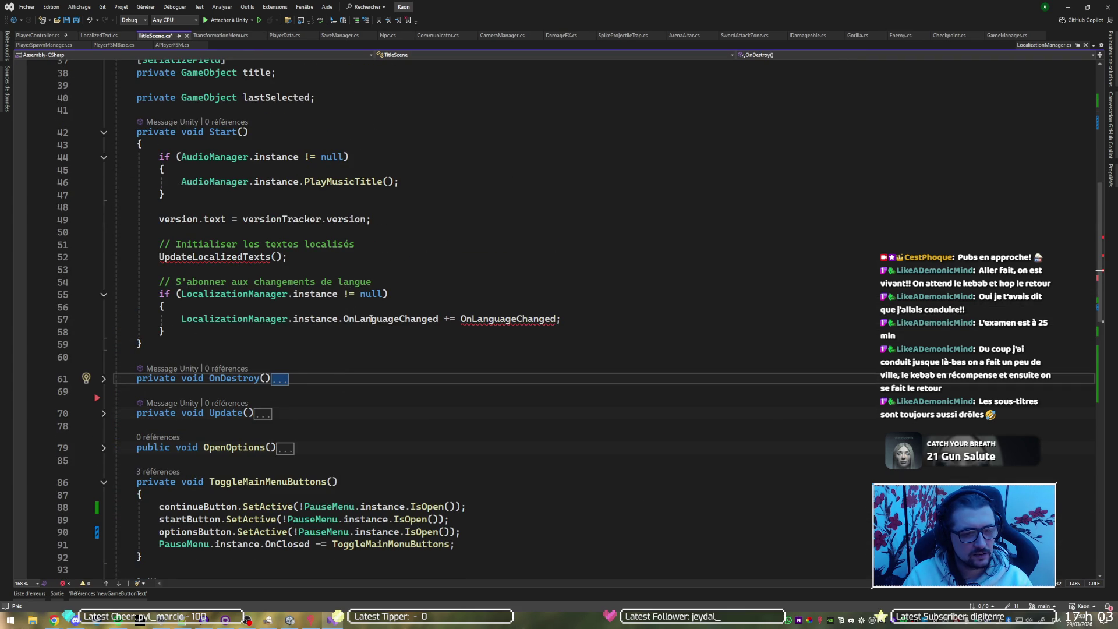
drag(207, 330, 419, 225)
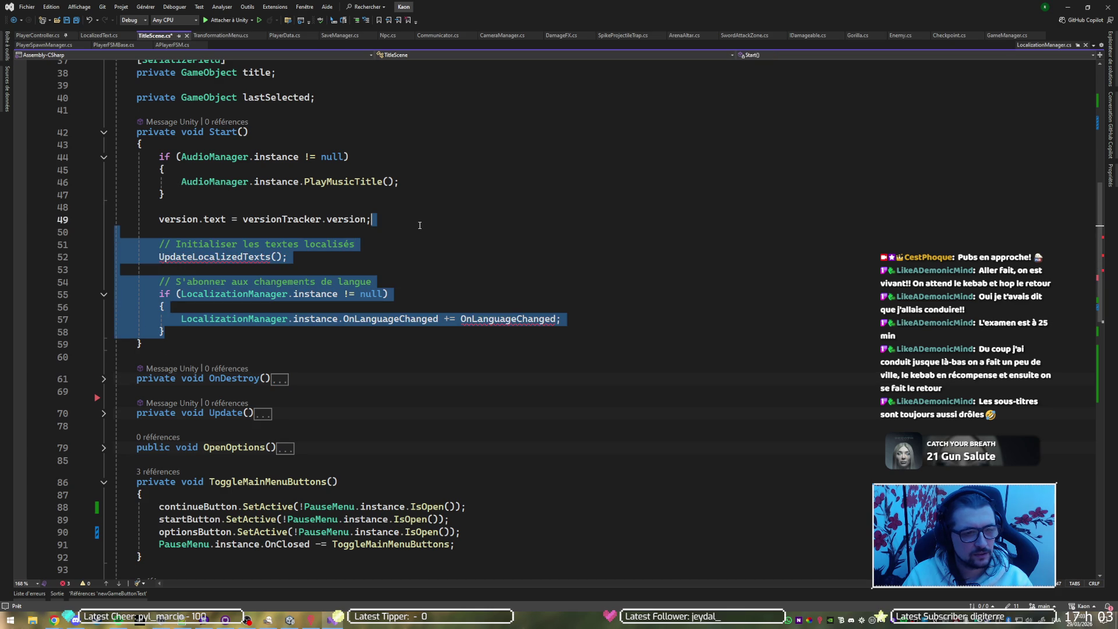
key(Delete)
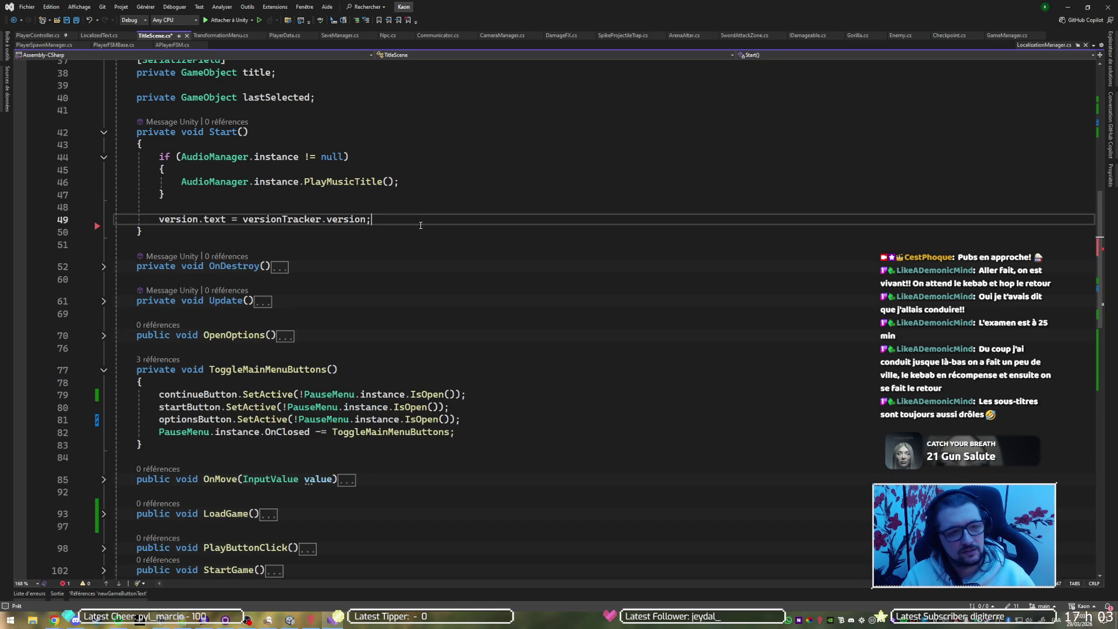
text(s)
key(BackSpace)
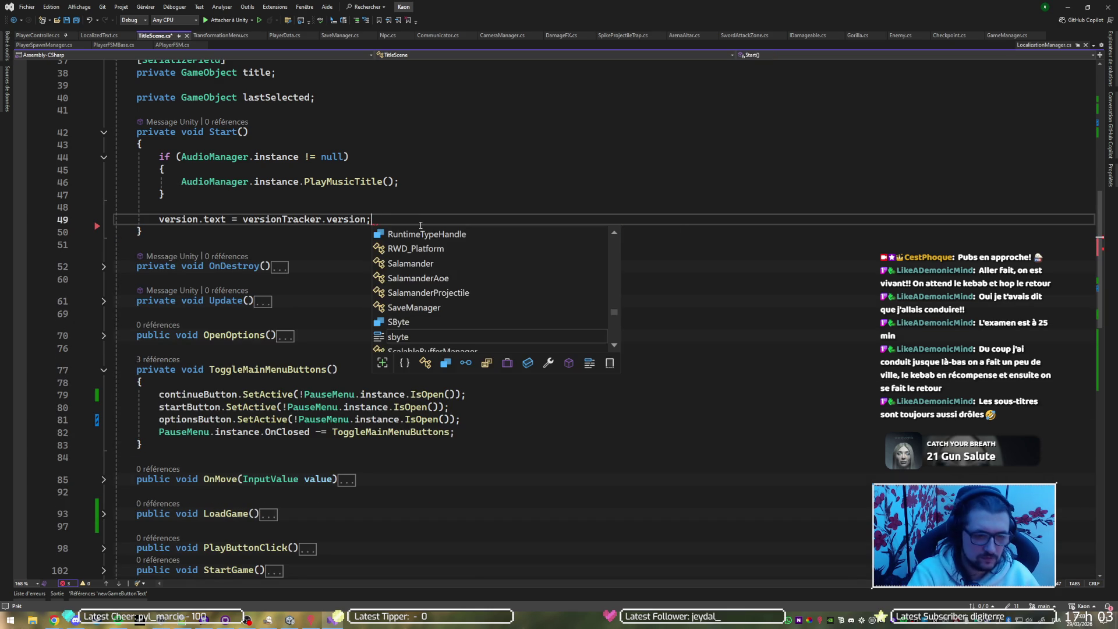
key(ctrl+s)
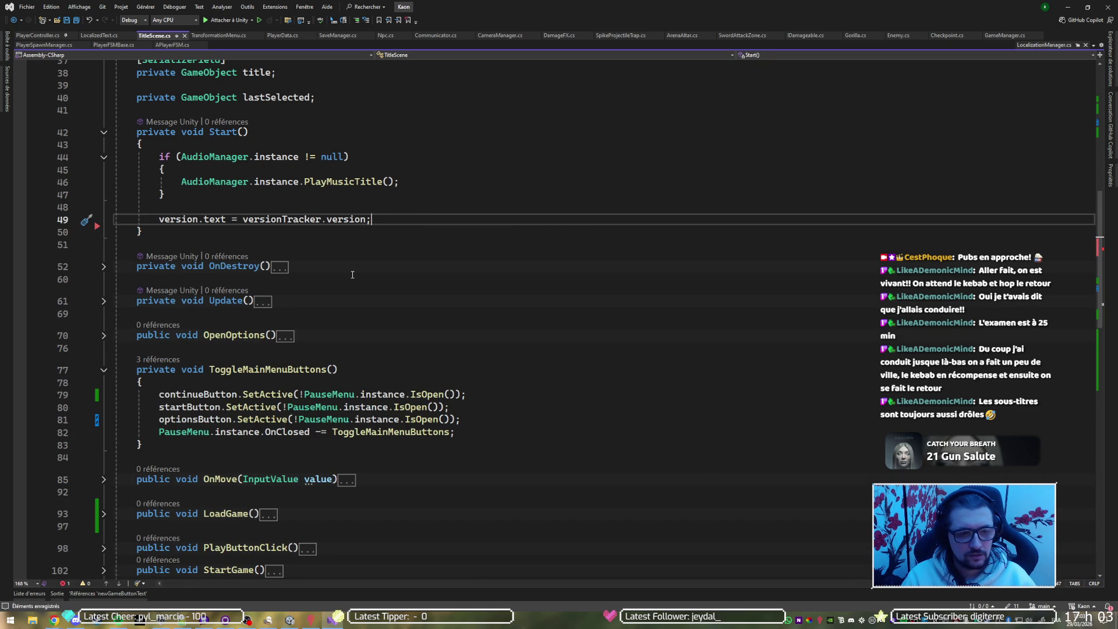
Delete the whole OnDestroy method and save TitleScene.cs.
click(119, 268)
click(103, 266)
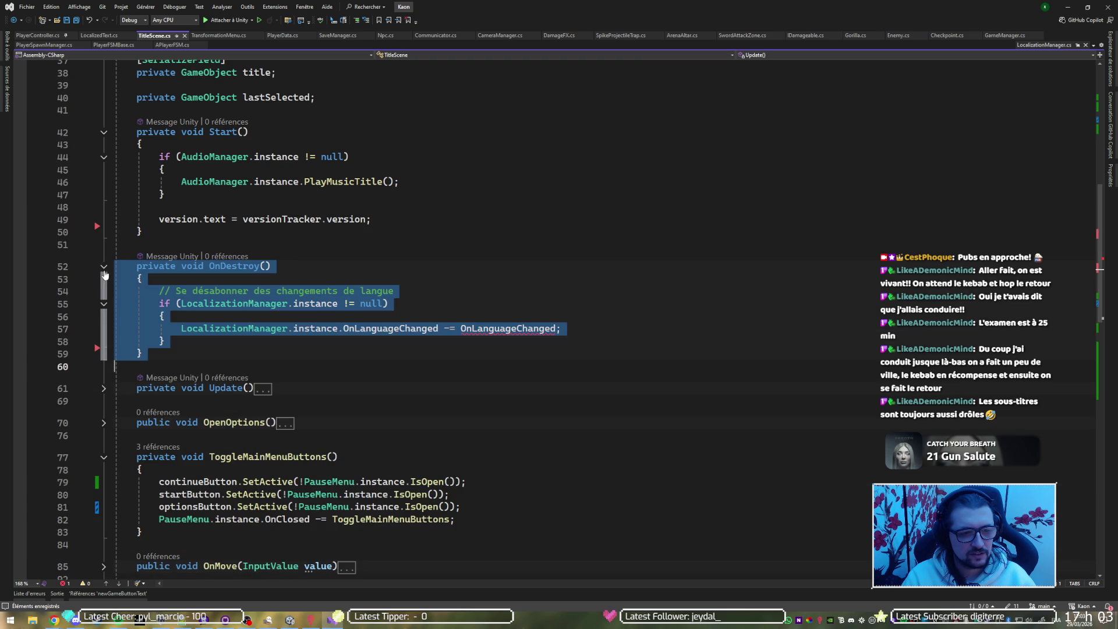
click(283, 328)
drag(167, 356, 360, 234)
key(Delete)
key(ctrl+s)
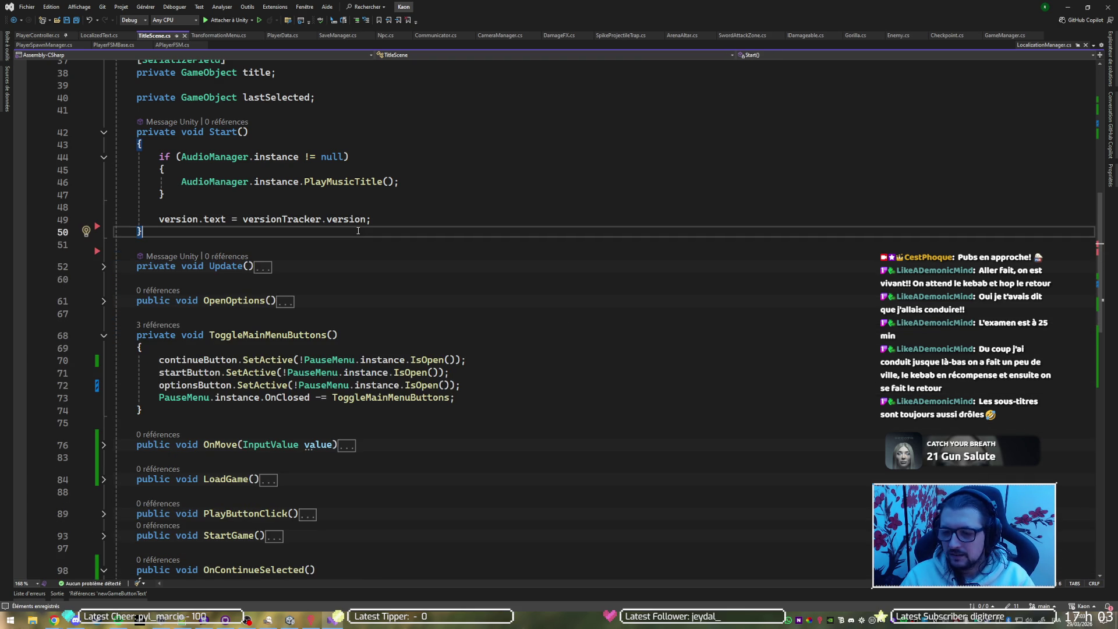
Review the Start method's PlayMusicTitle and version text lines, then the Update method.
scroll(394, 270, up, 2)
click(338, 230)
click(414, 258)
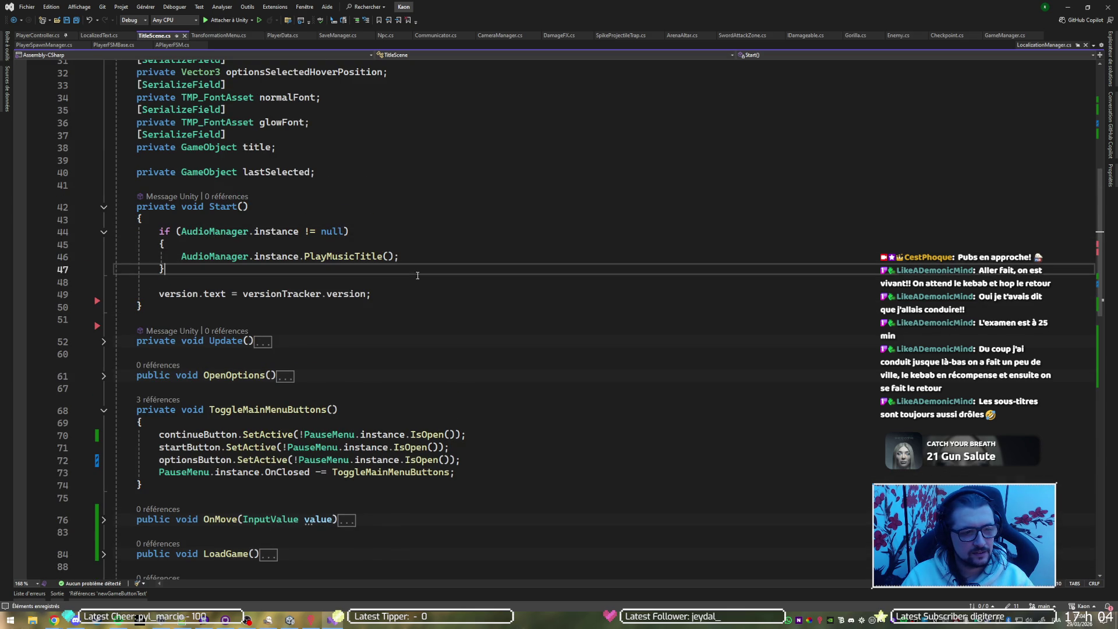
click(417, 294)
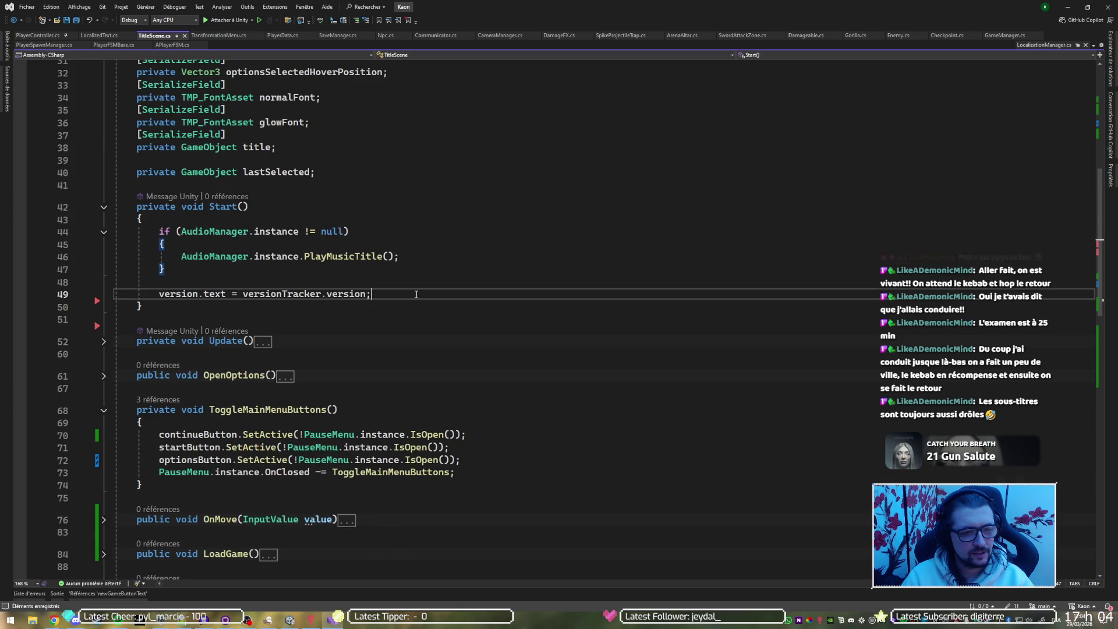
drag(295, 272, 327, 209)
click(381, 269)
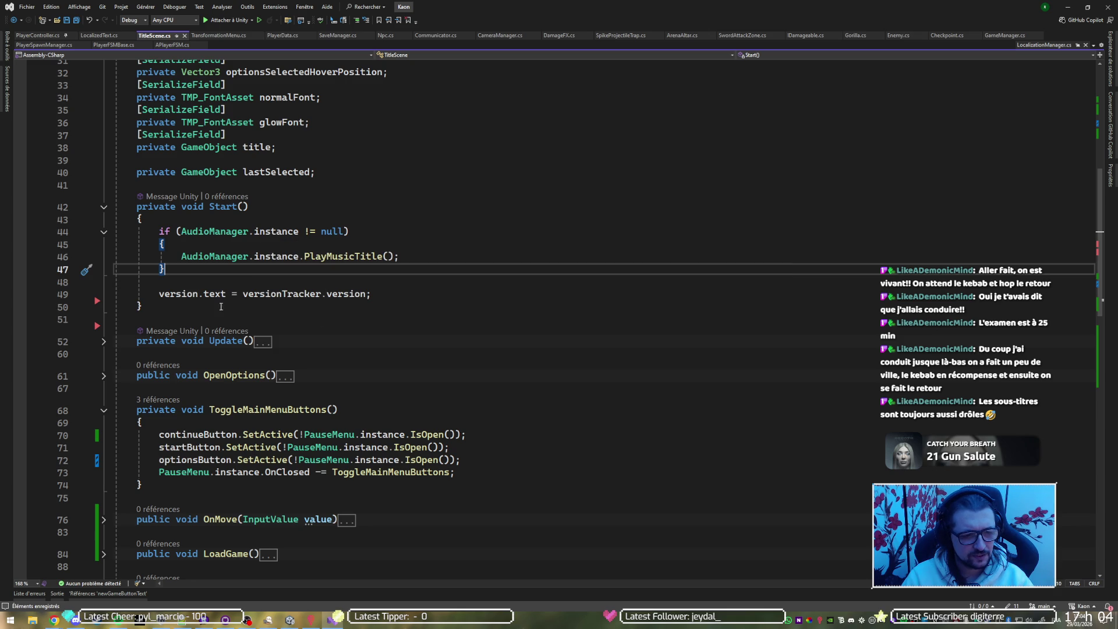
click(103, 342)
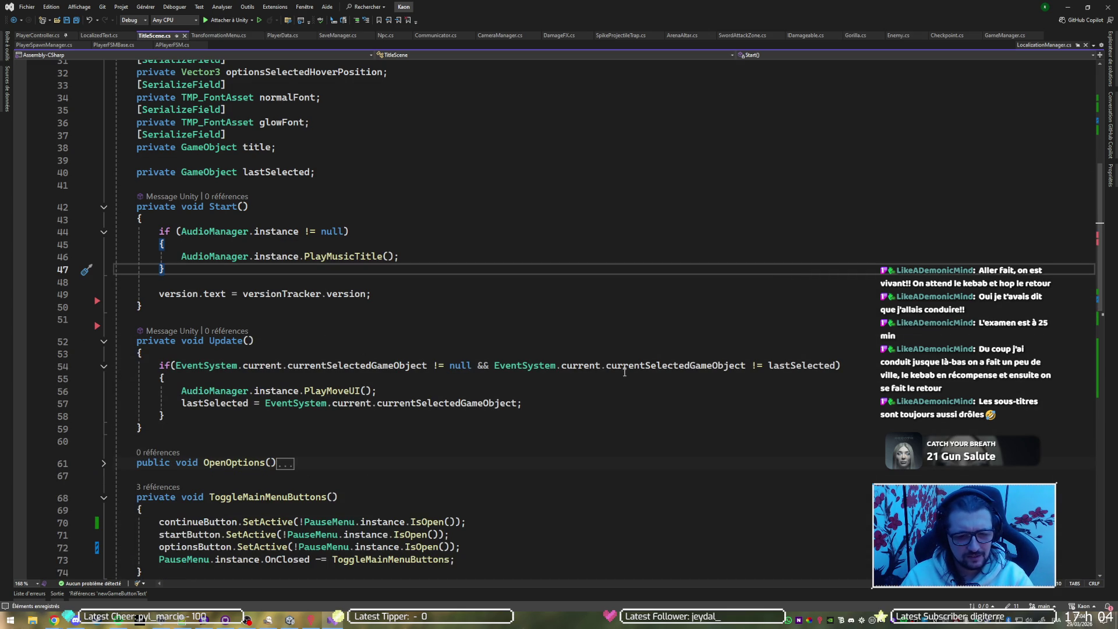
click(801, 365)
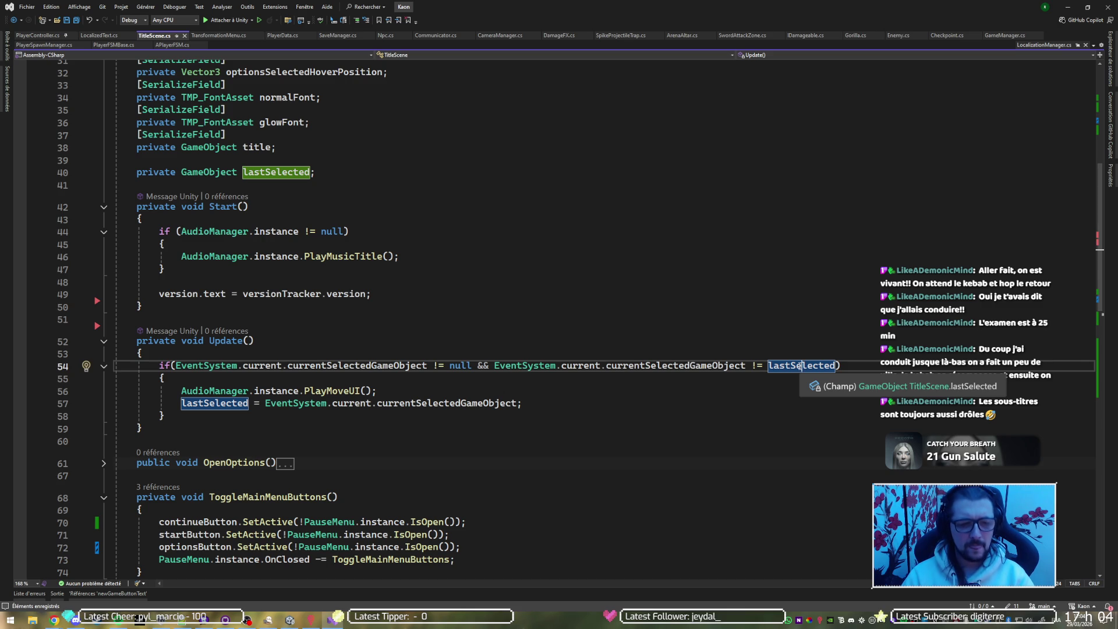
click(384, 391)
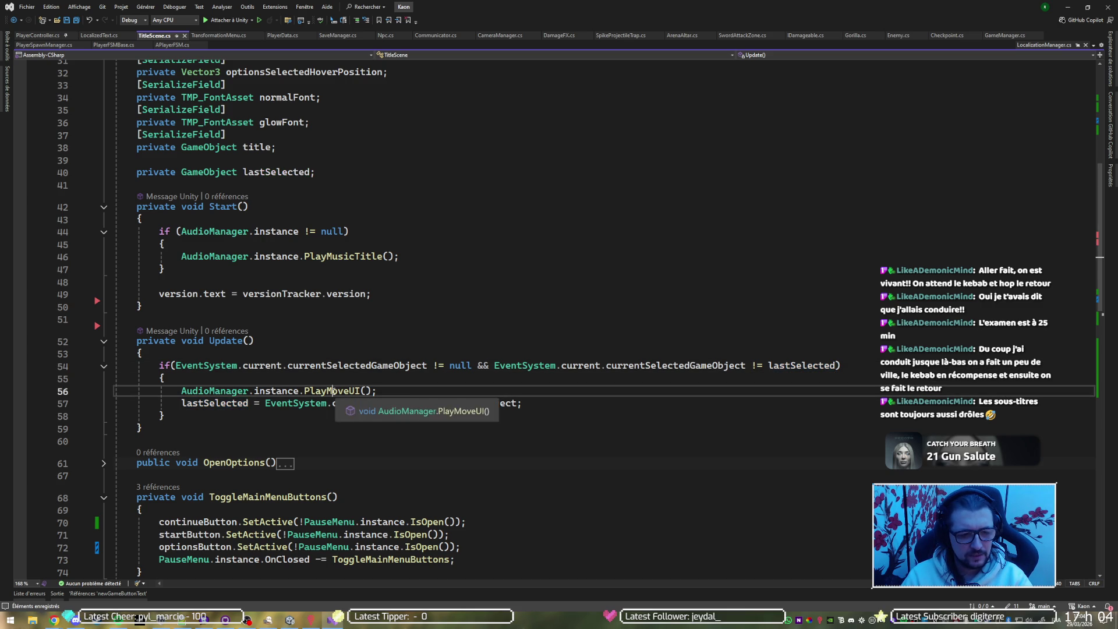
click(209, 403)
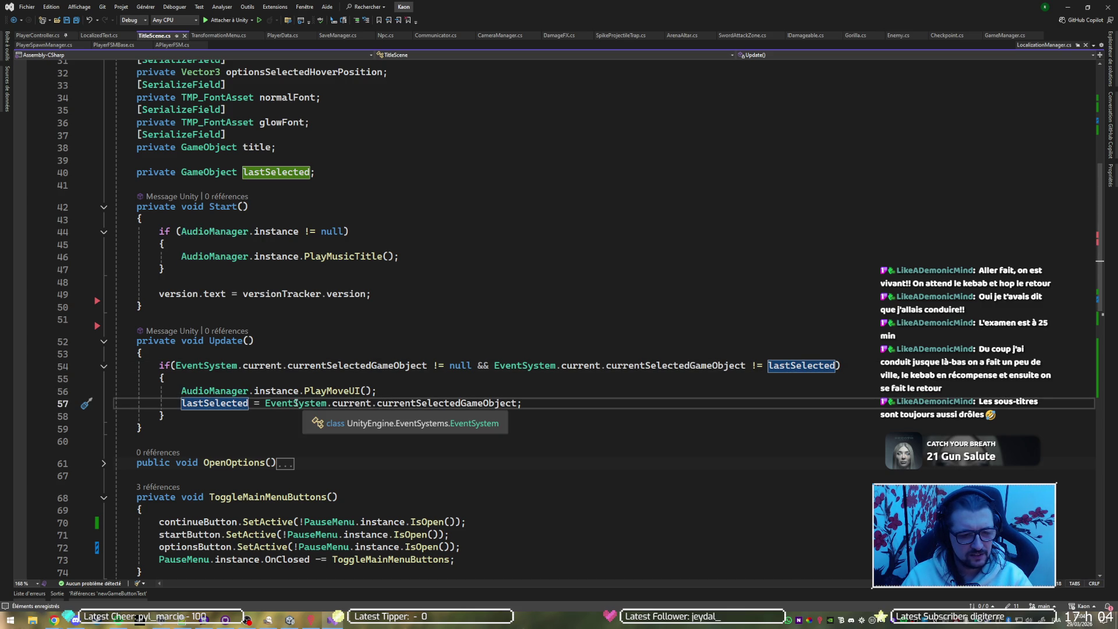
click(416, 403)
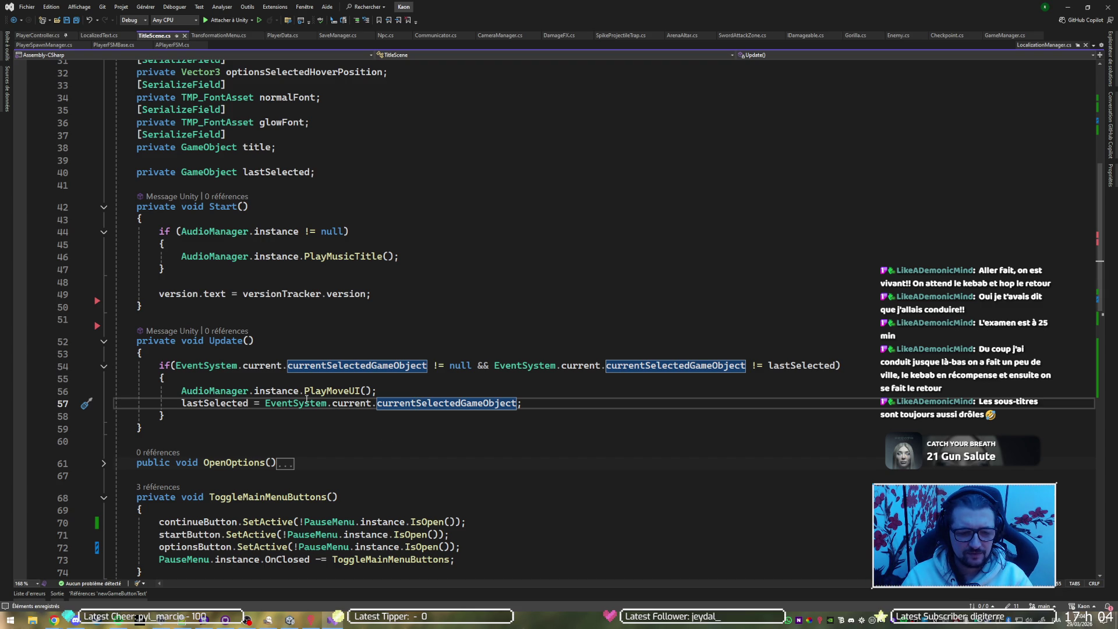
scroll(289, 377, down, 15)
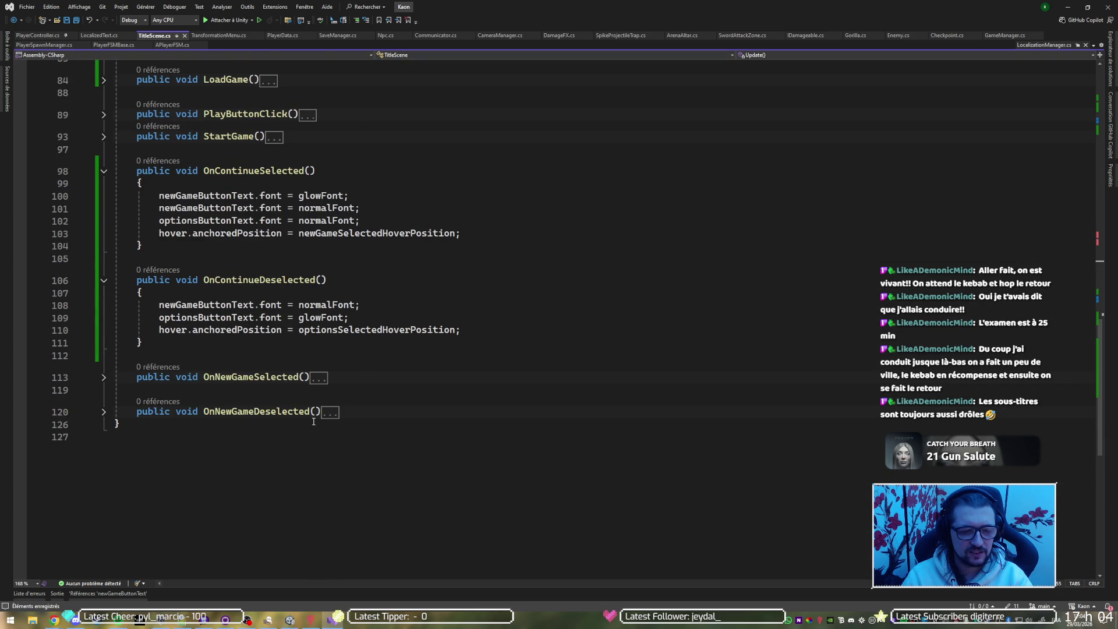
scroll(317, 416, up, 4)
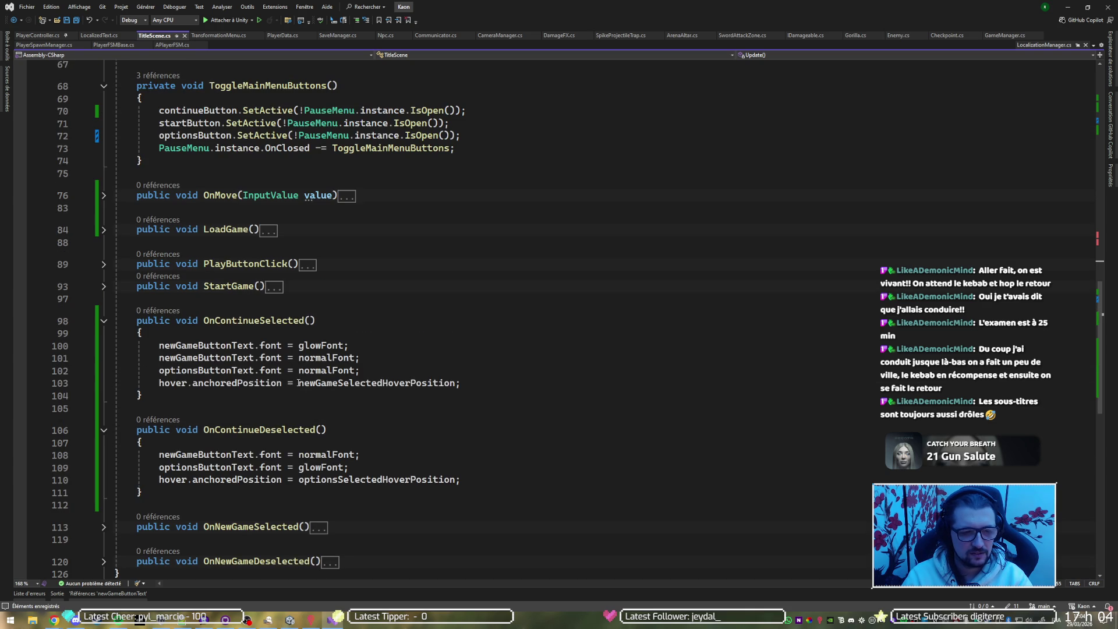
scroll(247, 360, up, 2)
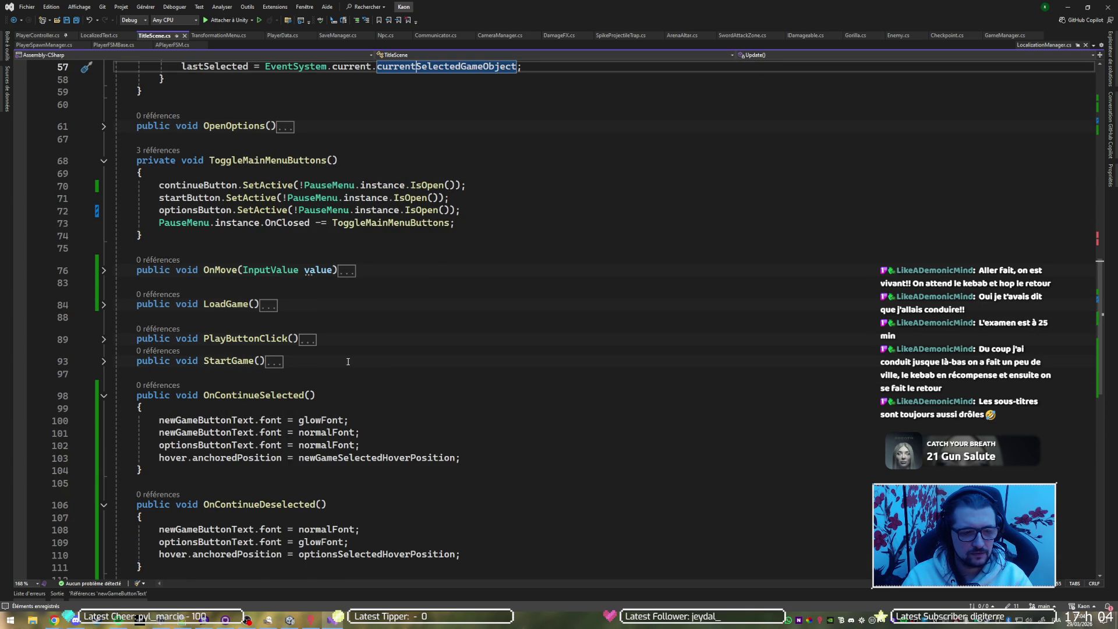
scroll(348, 358, up, 5)
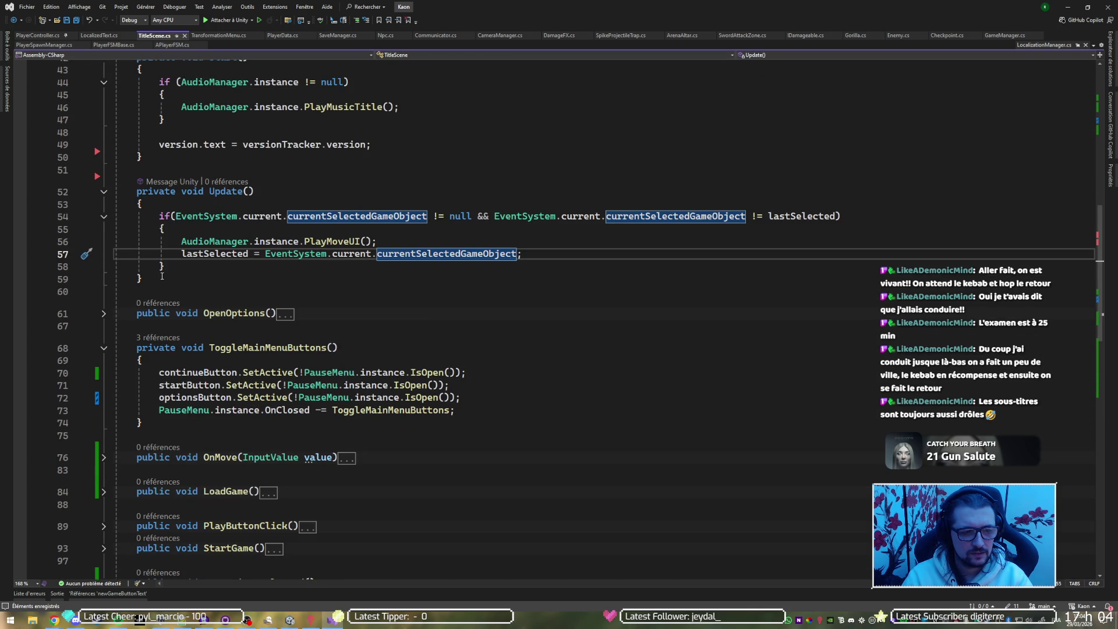
click(246, 243)
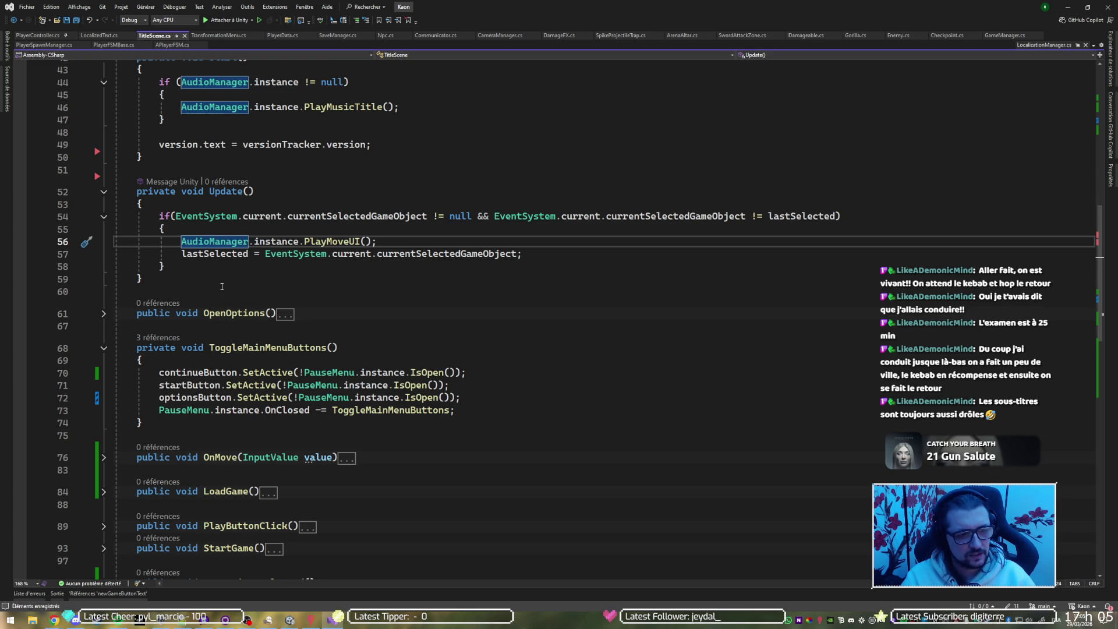
mouse_move(223, 280)
mouse_down()
mouse_move(274, 175)
mouse_move(293, 162)
mouse_up()
key(Delete)
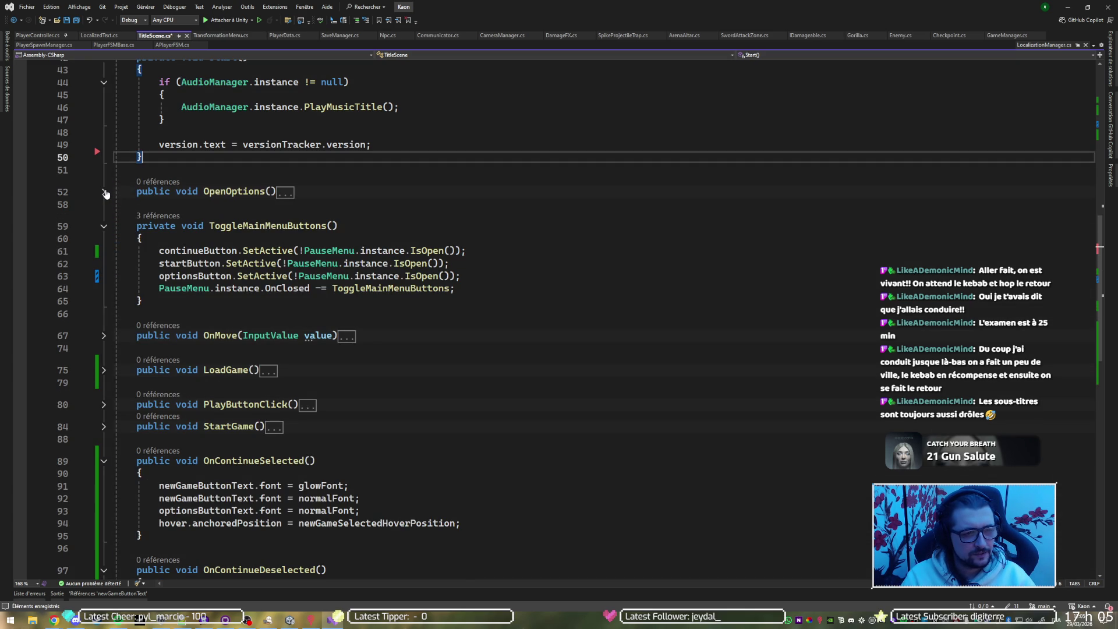
Add AudioManager.instance.PlayMoveUI(); as OnContinueSelected's first line, fix its indentation, and save.
scroll(369, 263, down, 6)
click(369, 262)
text(AudioManager.instance.PlayMoveUI();)
click(370, 262)
key(Home)
key(BackSpace)
key(BackSpace)
key(BackSpace)
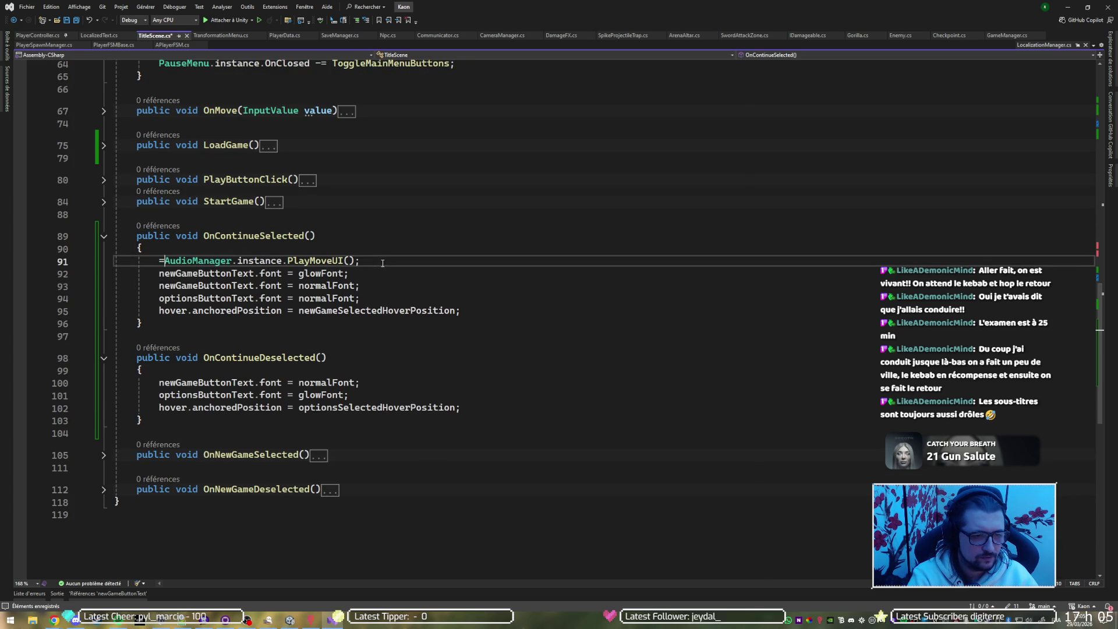
key(BackSpace)
key(ctrl+s)
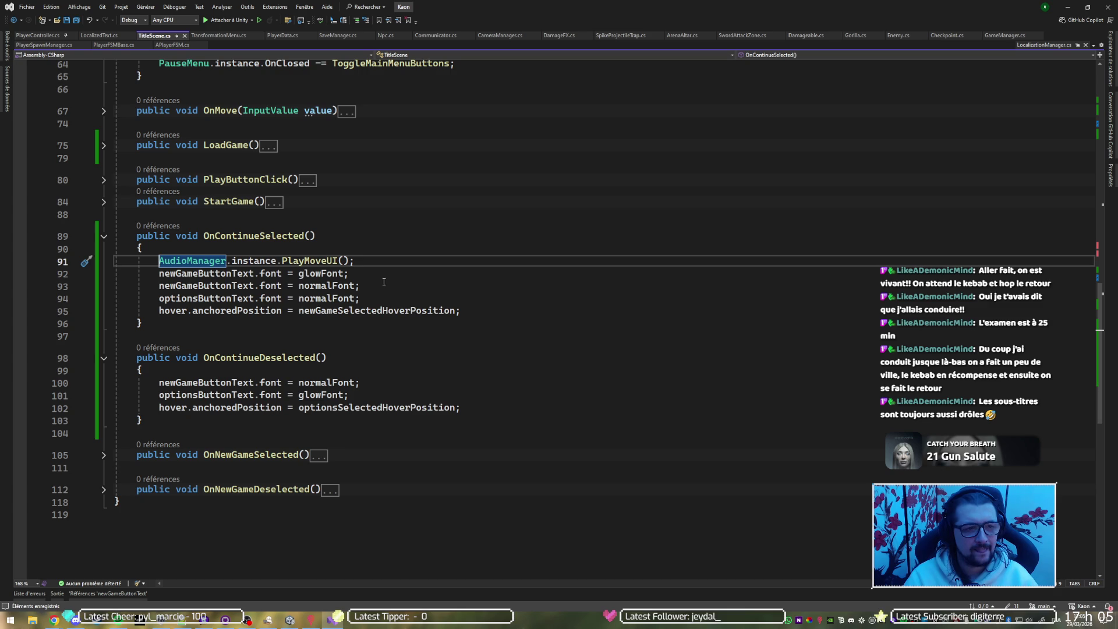
click(105, 111)
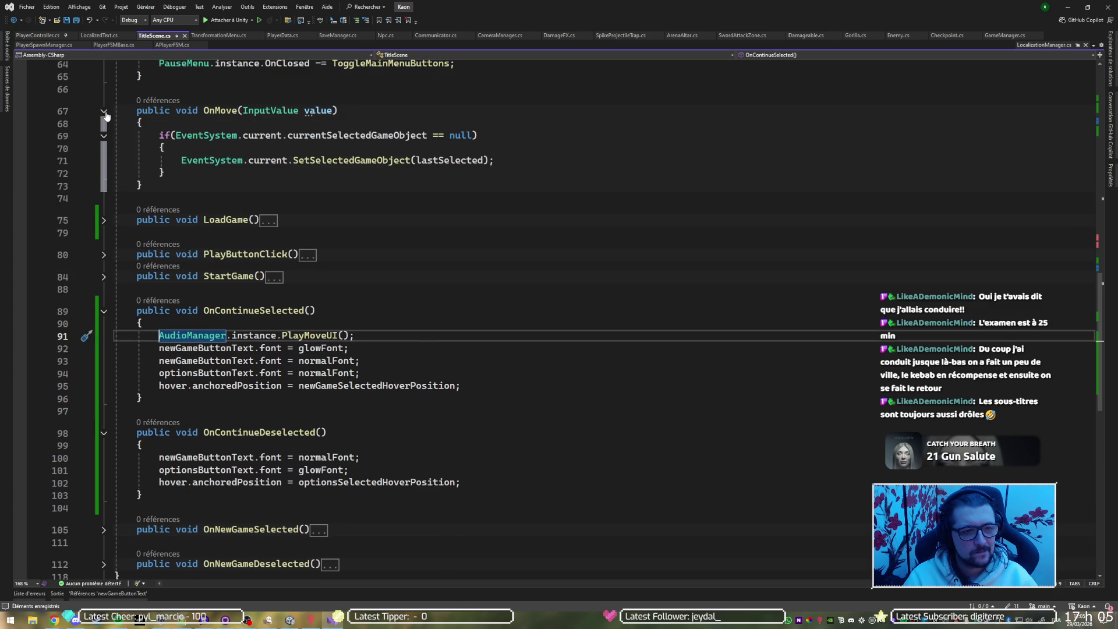
click(341, 161)
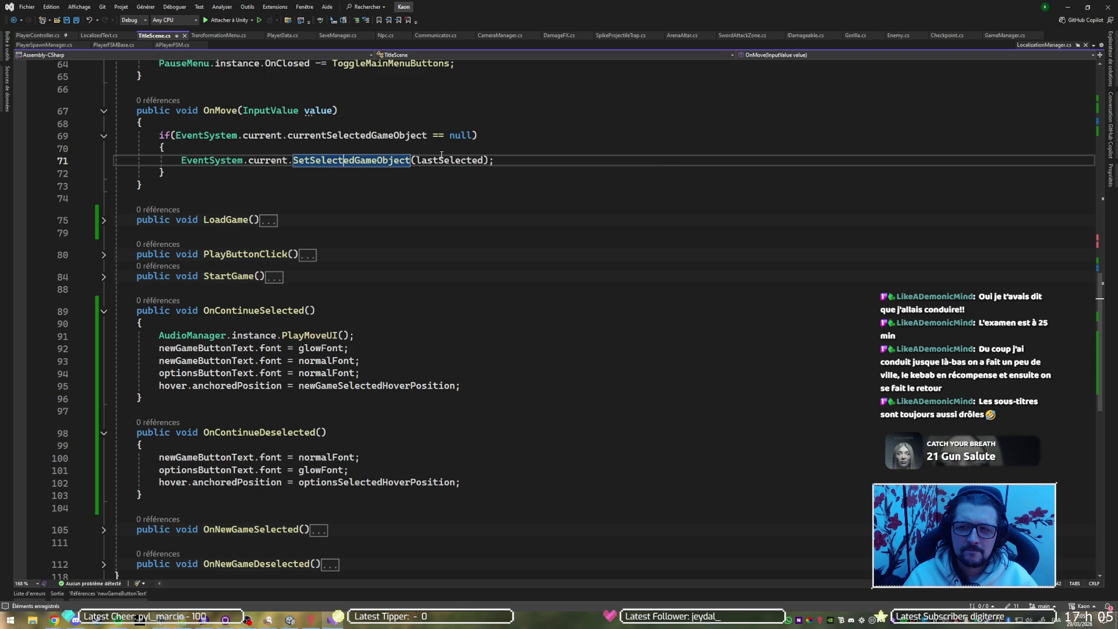
List all references to lastSelected, then undo edits until the Update method is restored.
click(434, 160)
scroll(433, 161, up, 2)
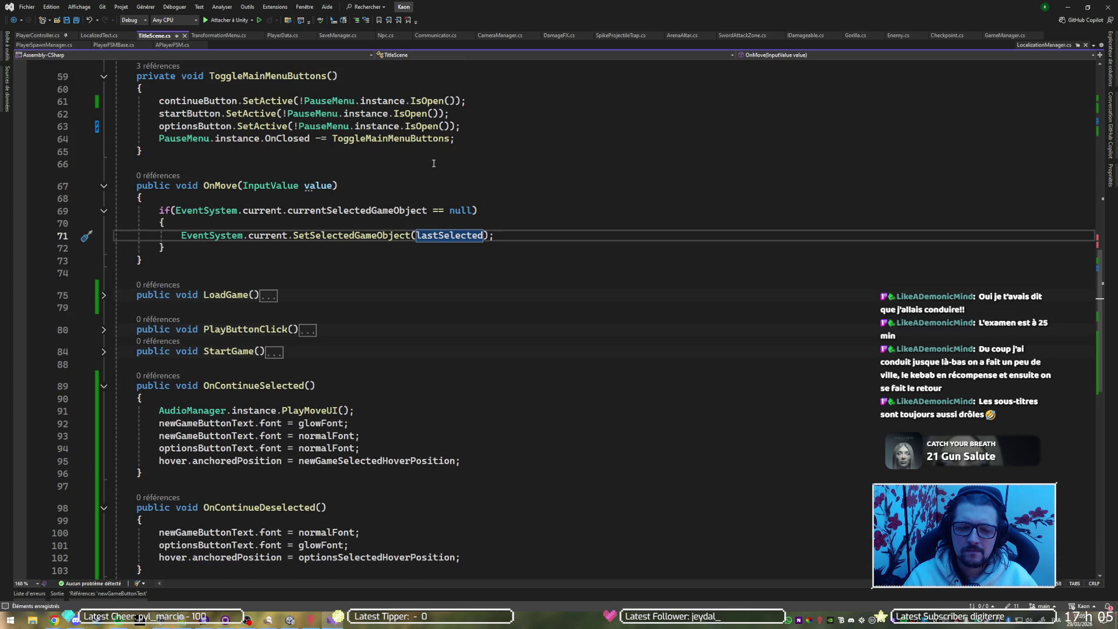
key(shift+F12)
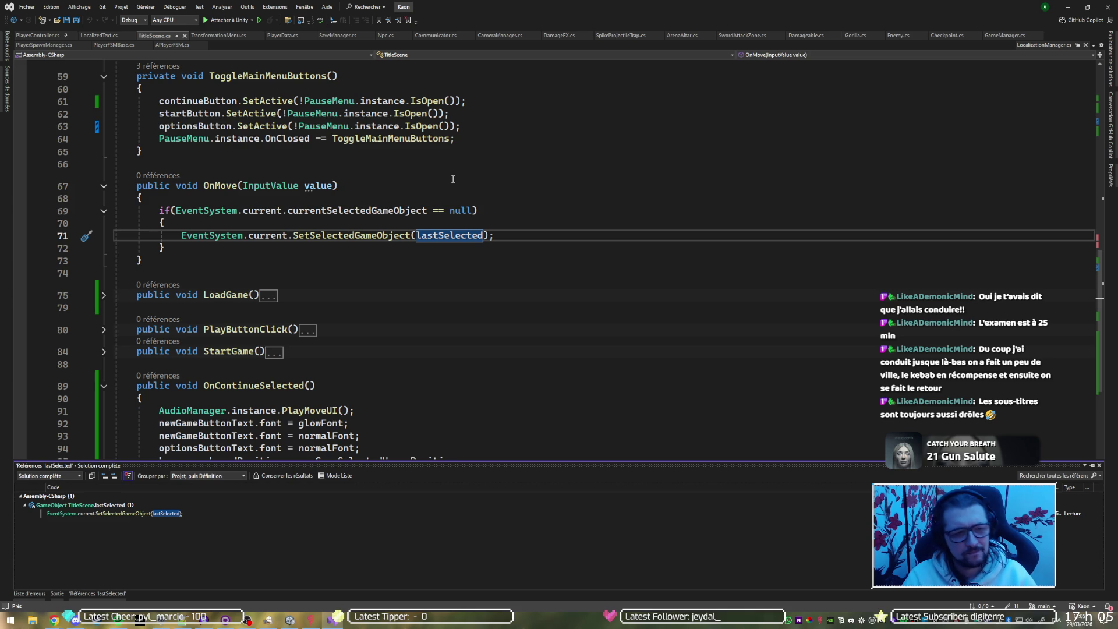
key(Escape)
key(ctrl+m)
key(ctrl+m)
key(Tab)
key(ctrl+z)
key(ctrl+z)
key(ctrl+z)
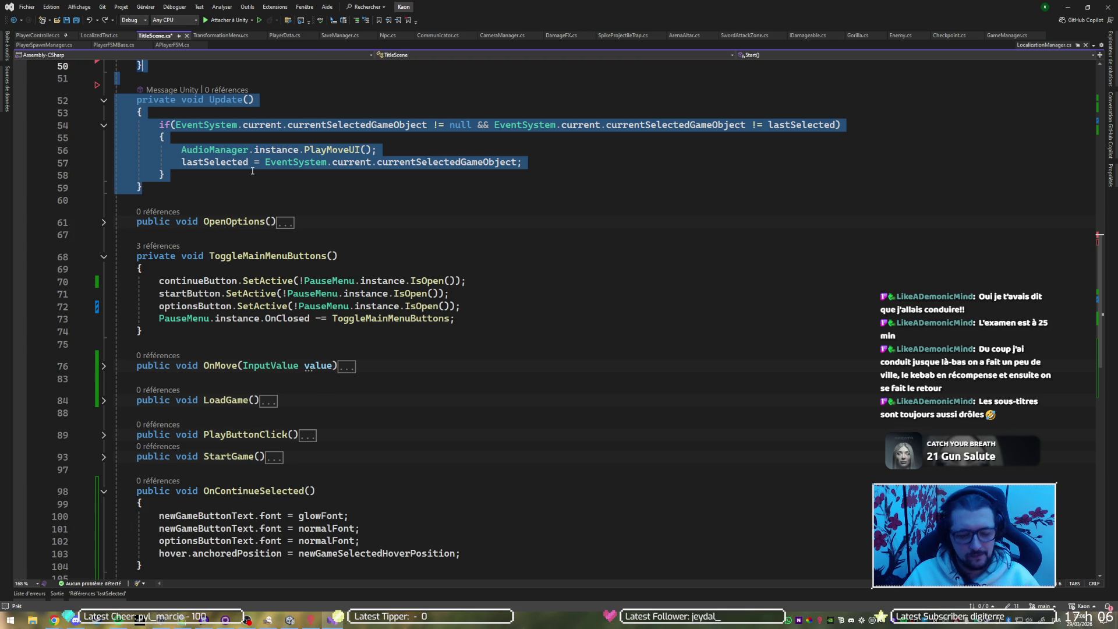
Remove Update again, then delete the entire OnMove method and save TitleScene.cs.
key(Delete)
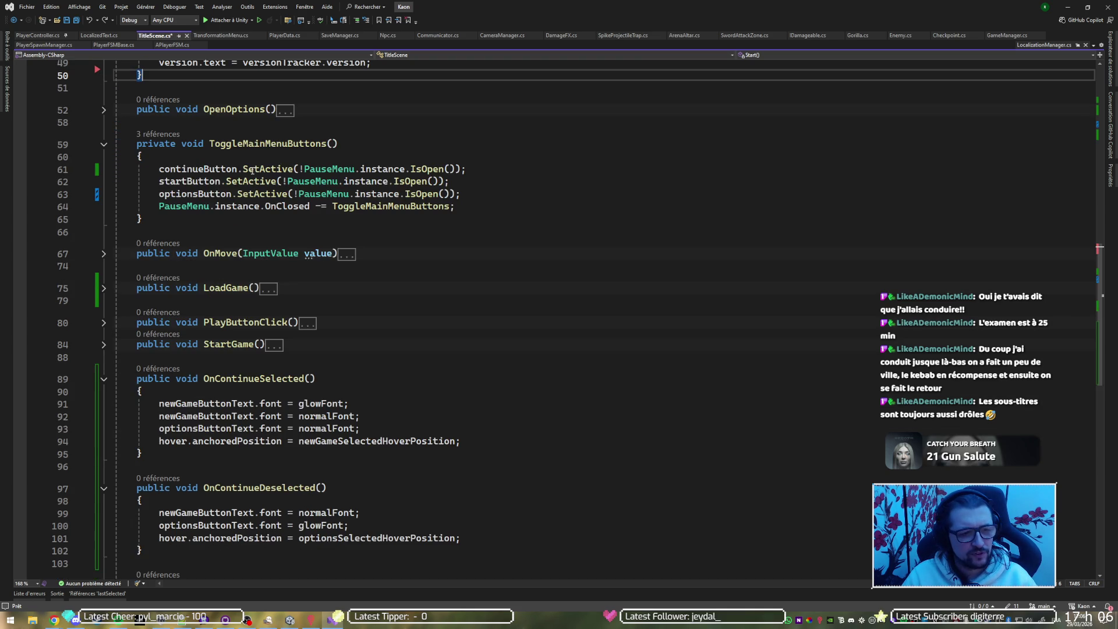
key(Tab)
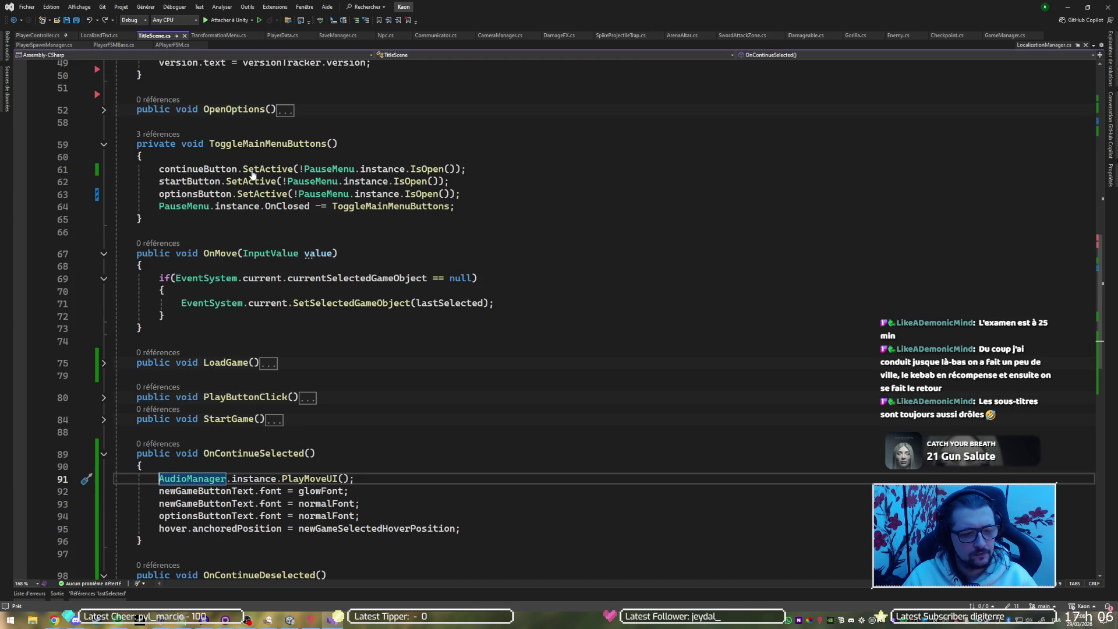
click(436, 303)
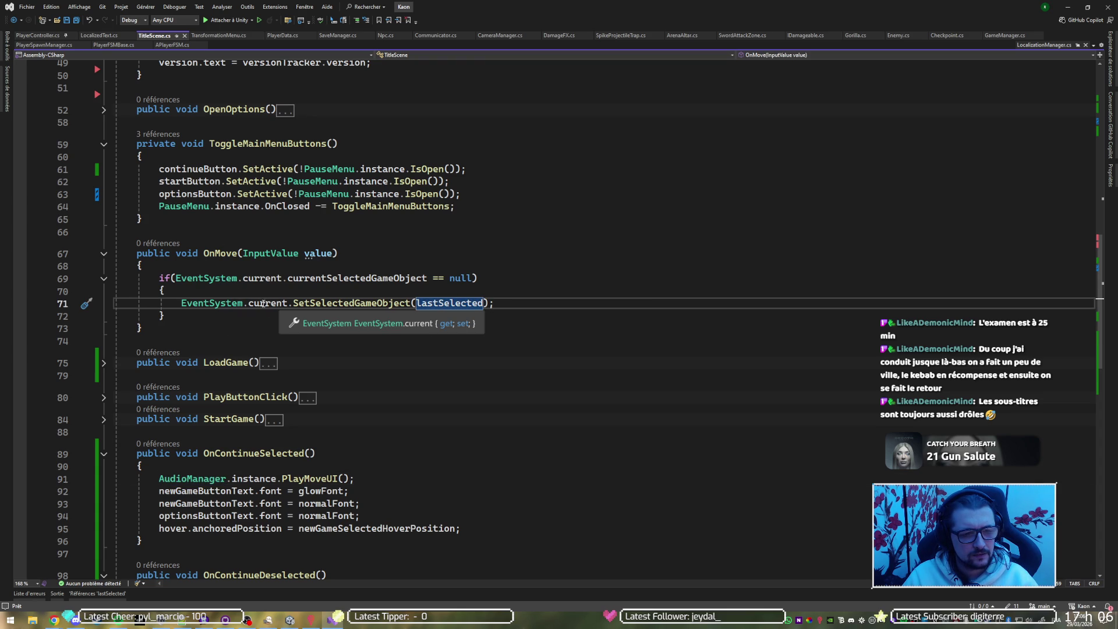
drag(148, 328, 227, 219)
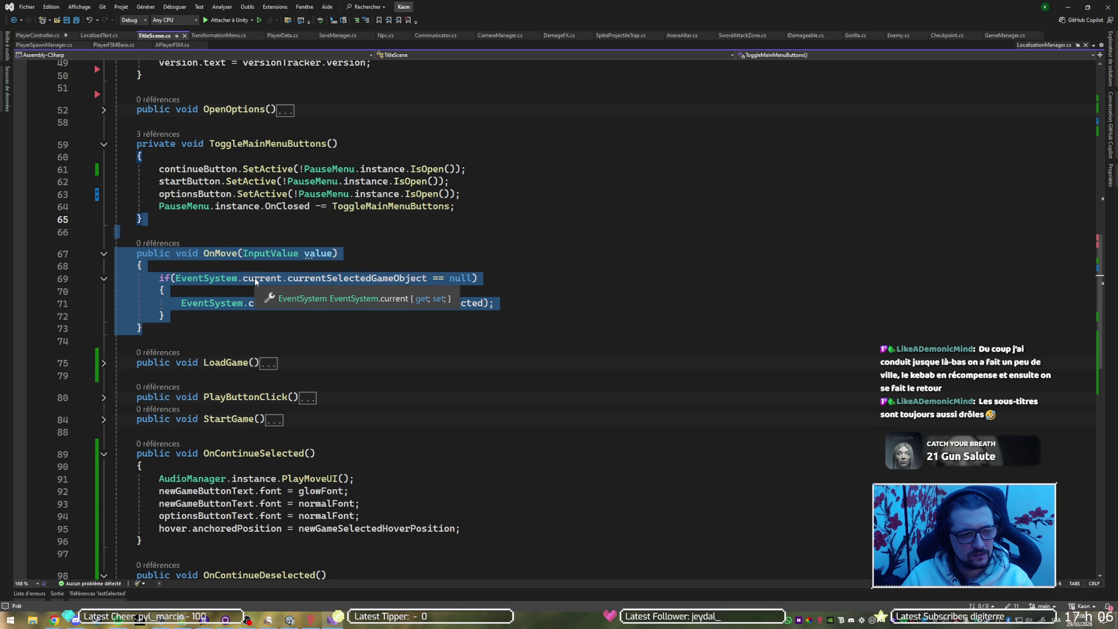
key(Delete)
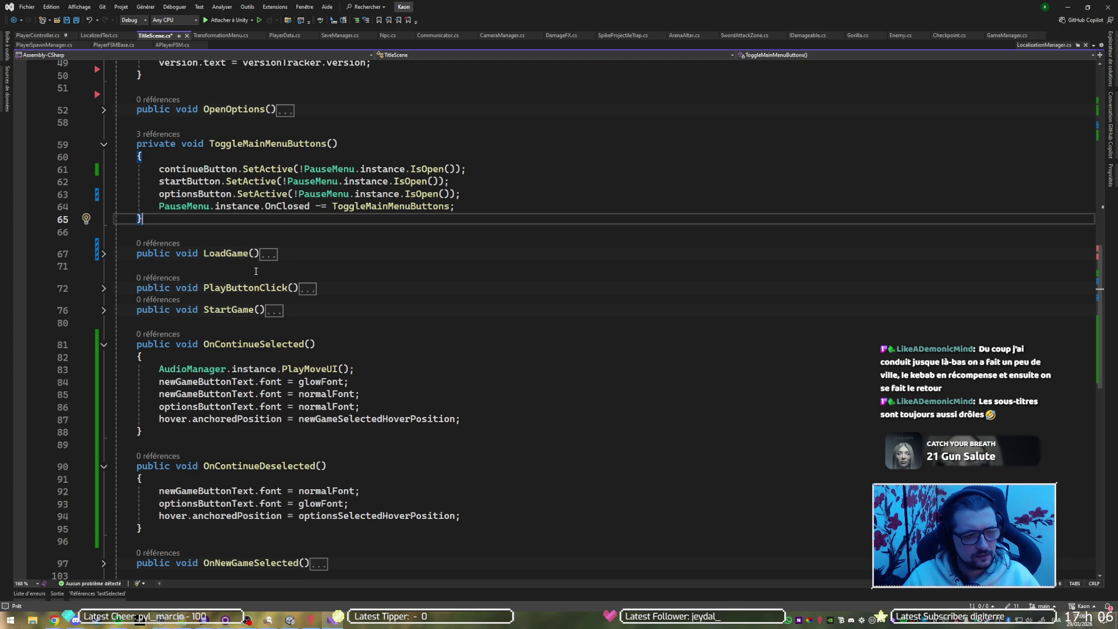
key(ctrl+s)
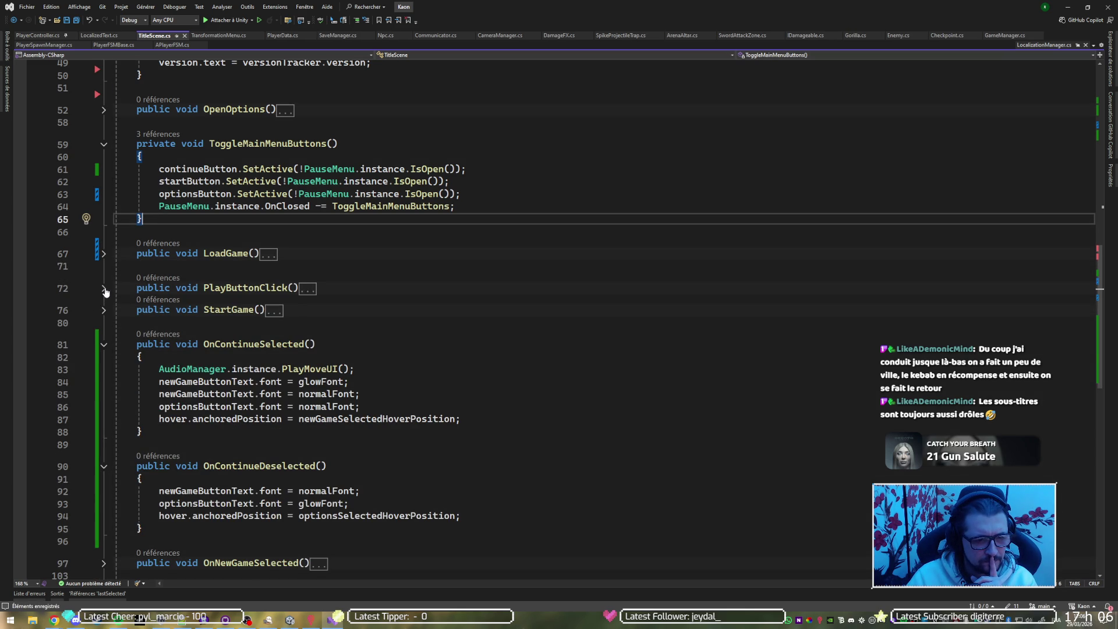
Inspect PlayButtonClick and StartGame, adding an empty line after PlayButtonClick.
click(104, 288)
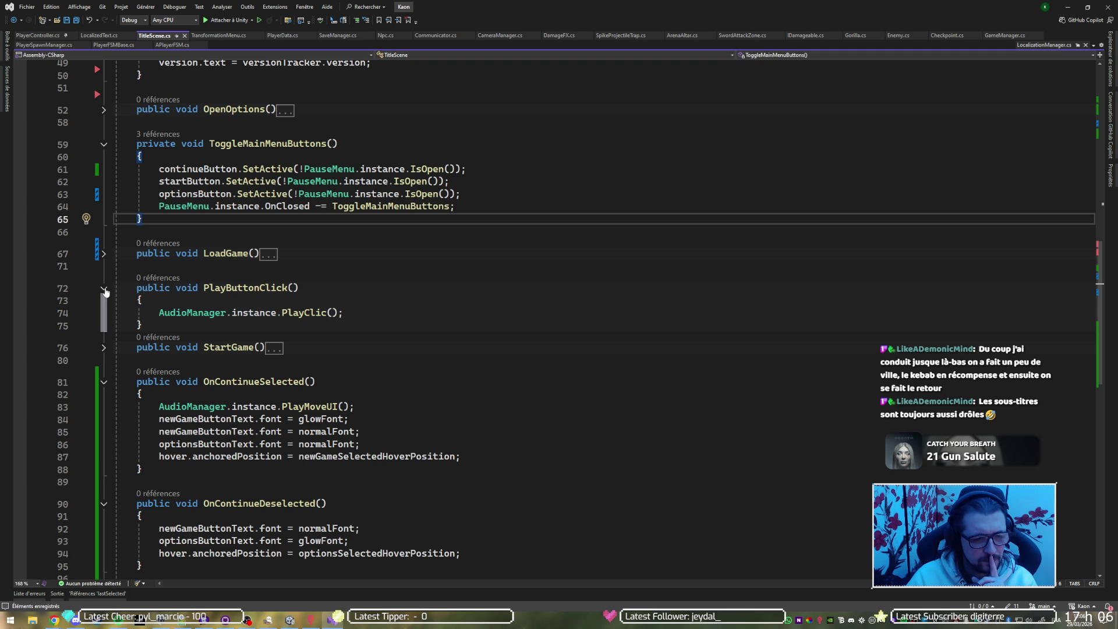
click(104, 289)
click(105, 310)
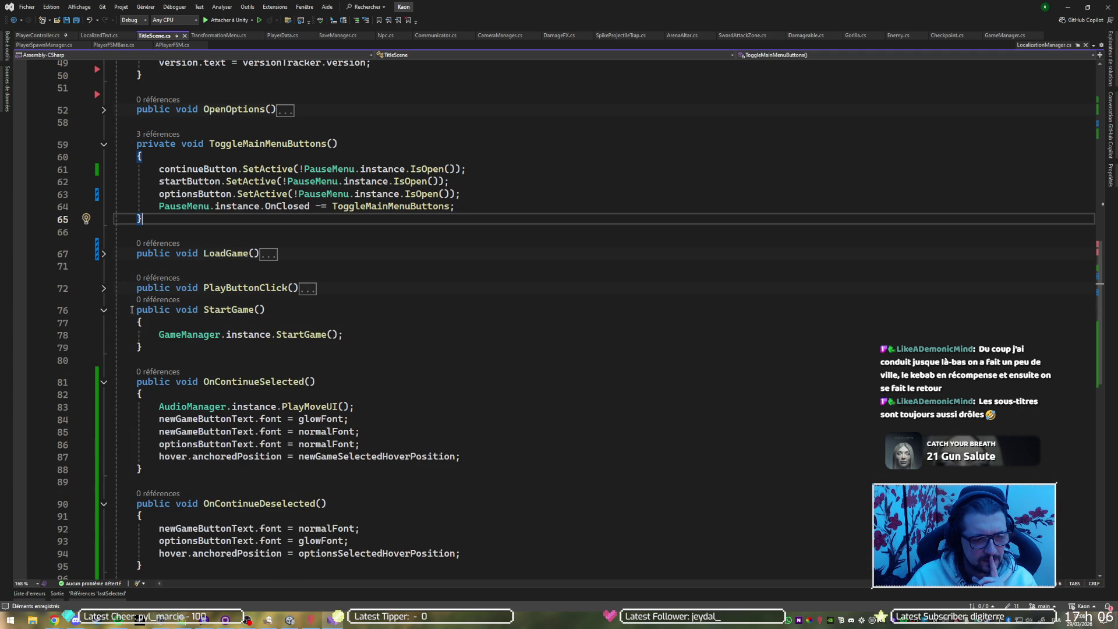
click(348, 294)
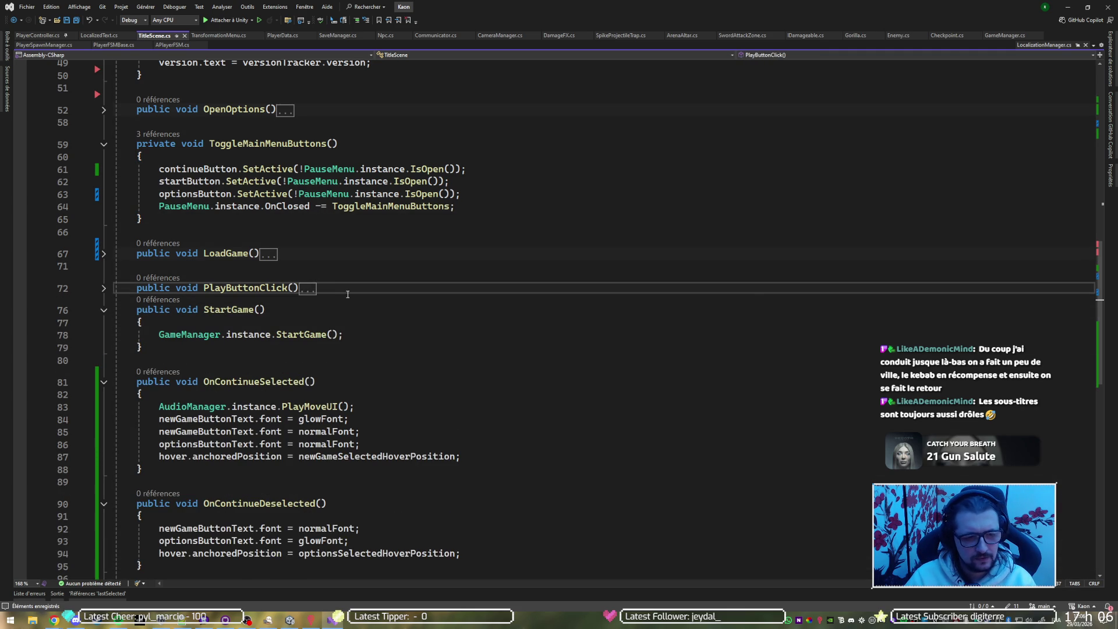
key(Return)
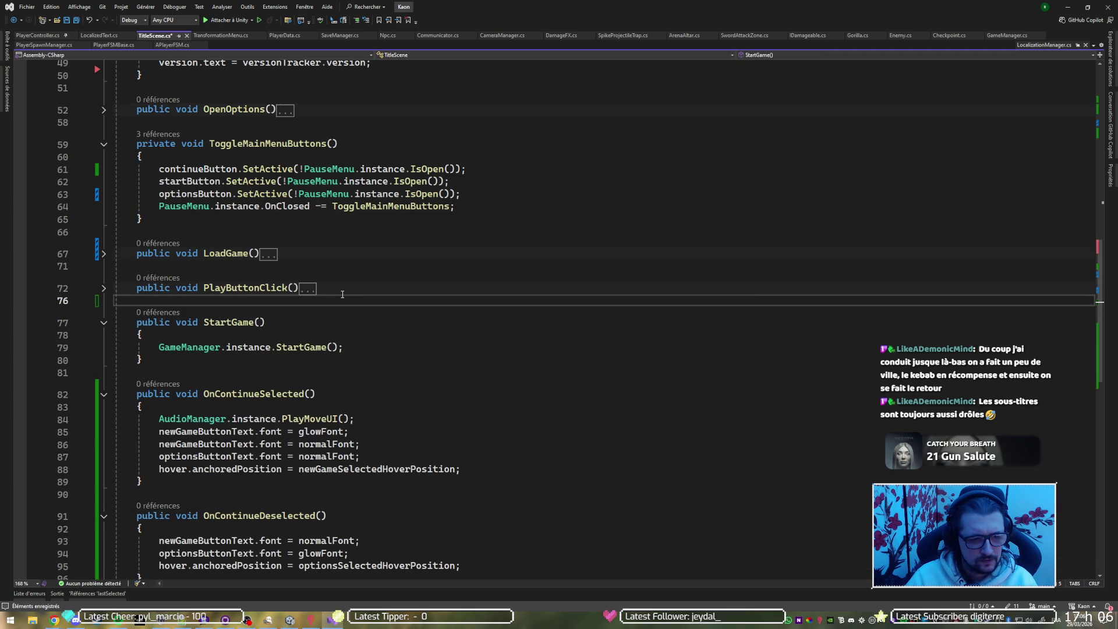
Paste the PlayMoveUI call into OnContinueDeselected, fix its indentation, then cut it back out.
scroll(385, 392, down, 3)
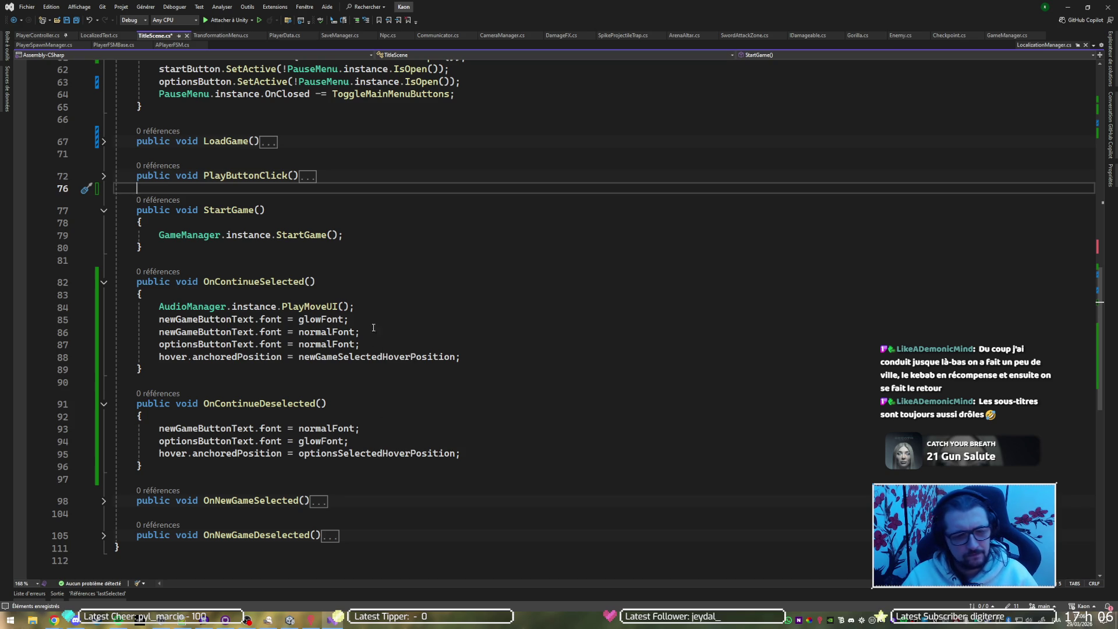
click(378, 429)
text(AudioManager.instance.PlayMoveUI();)
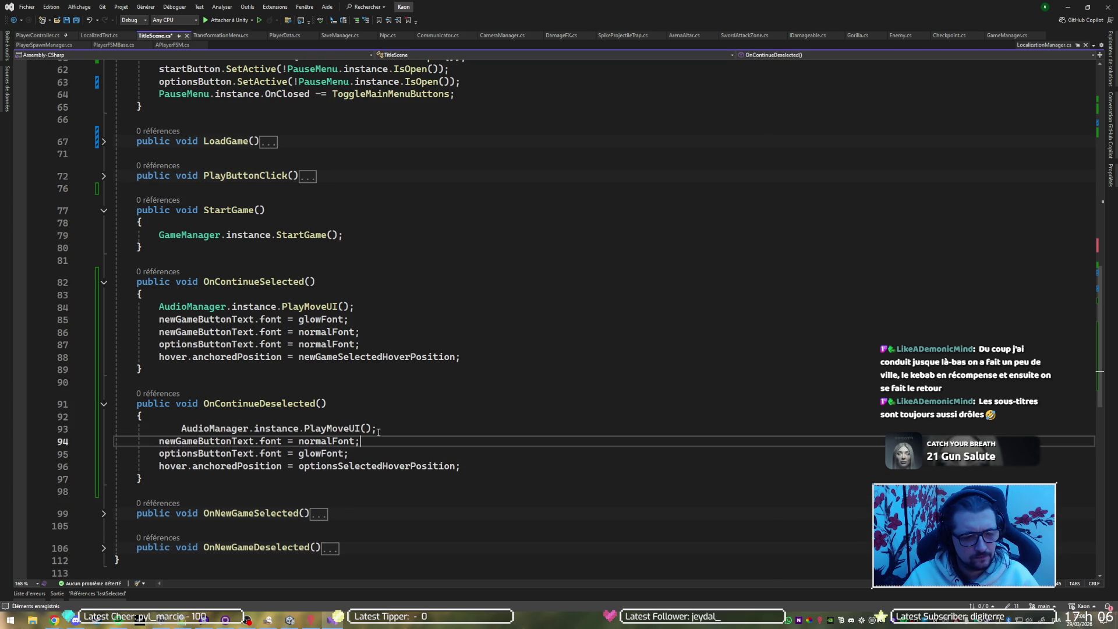
click(379, 429)
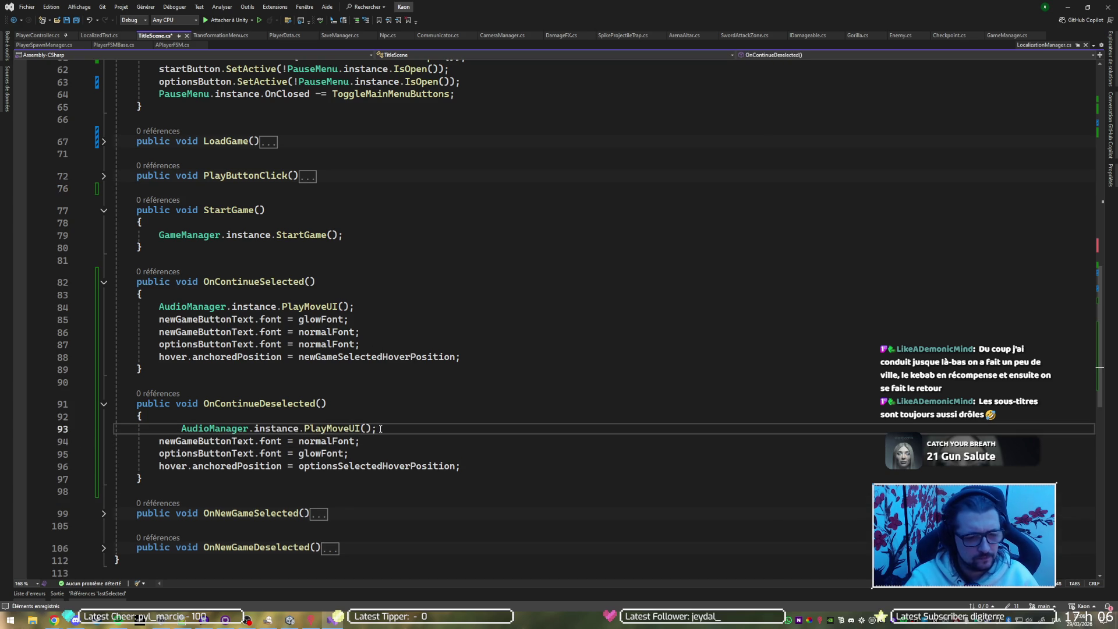
key(Home)
key(BackSpace)
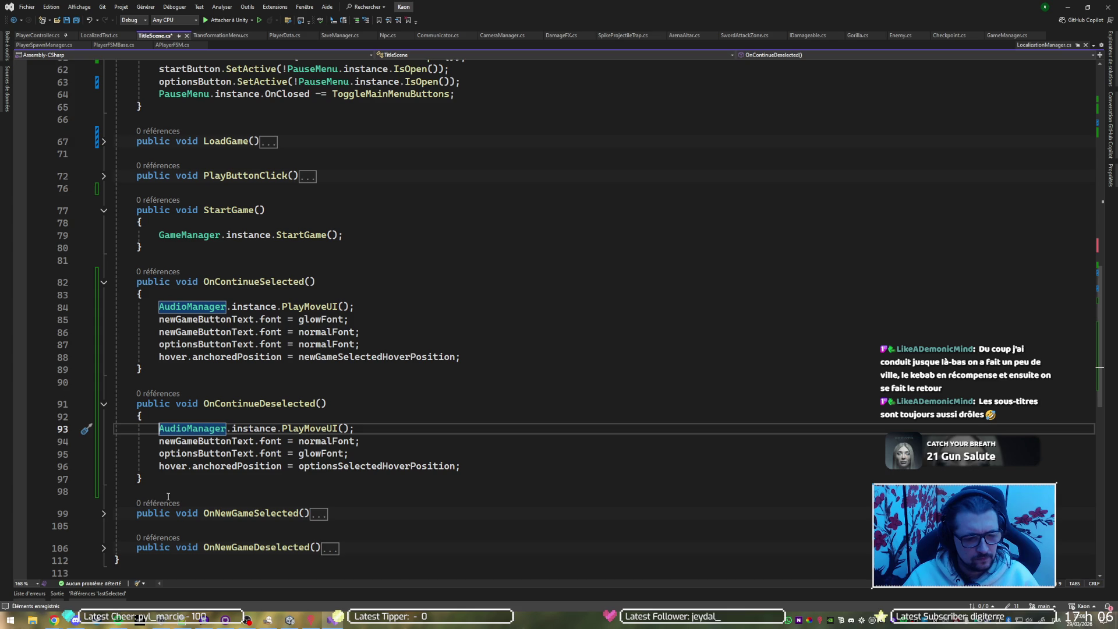
mouse_move(273, 303)
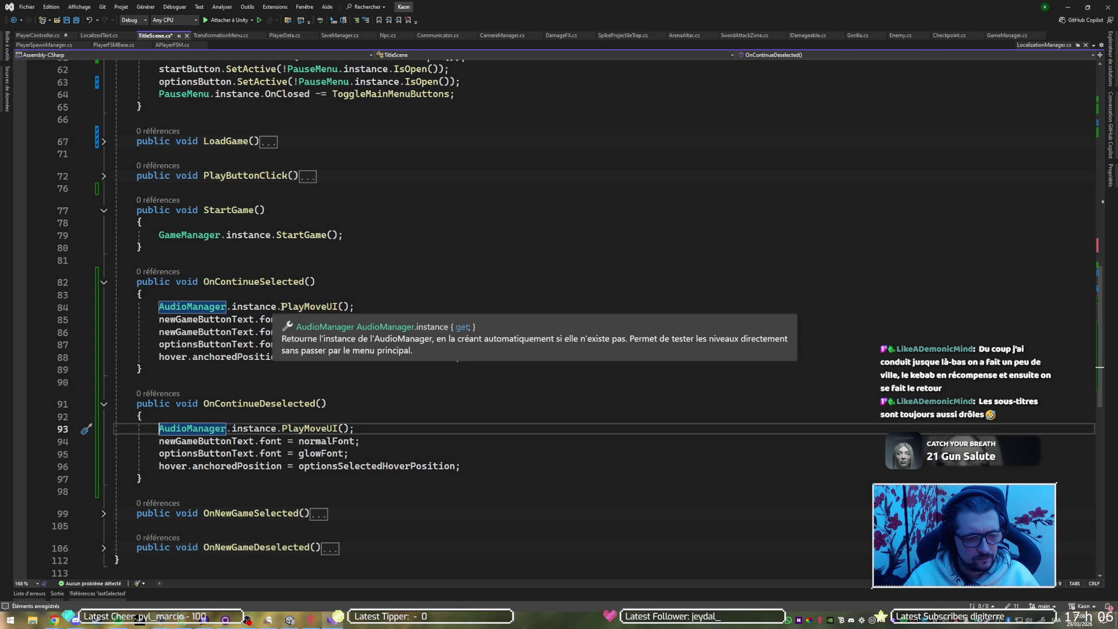
click(348, 405)
key(Down)
key(Down)
key(ctrl+x)
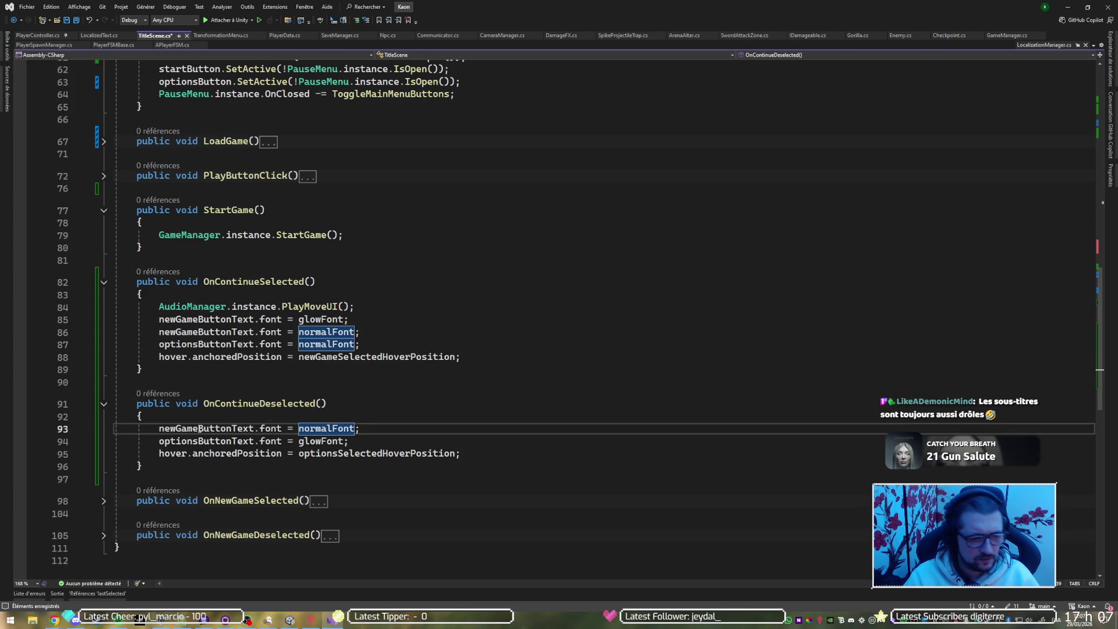
Paste the PlayMoveUI call as OnNewGameSelected's first line and select both NewGame handlers.
click(104, 502)
click(207, 525)
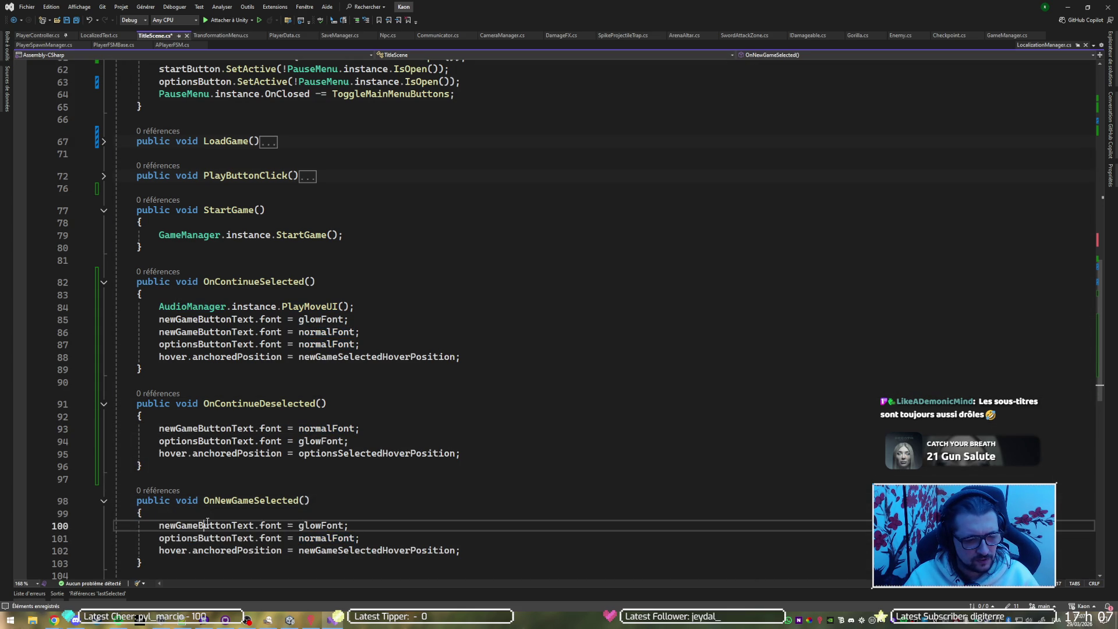
key(ctrl+v)
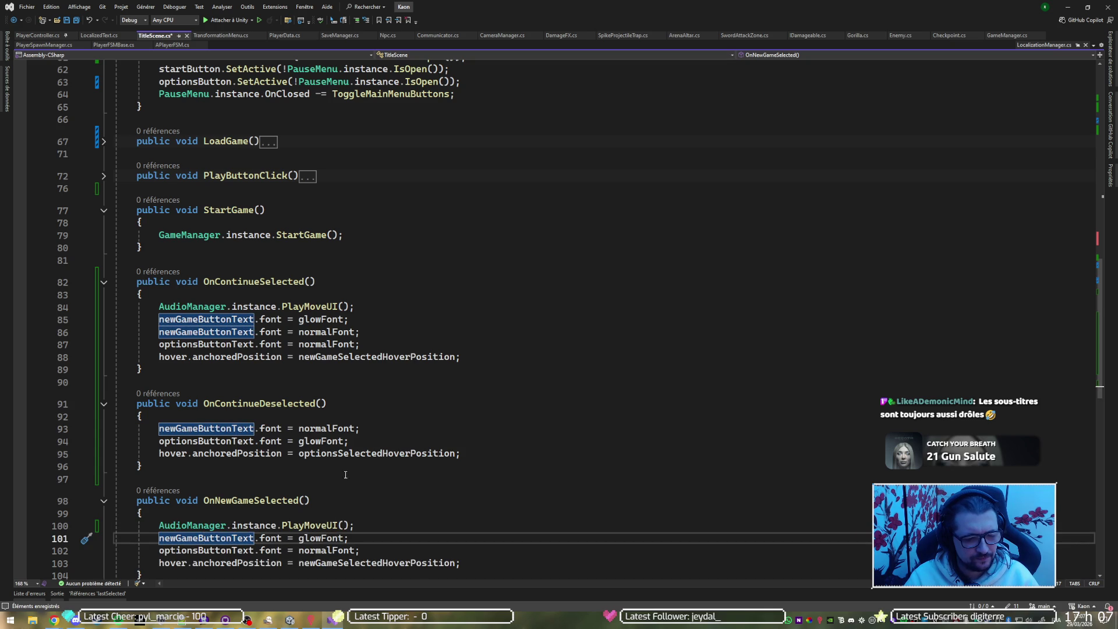
scroll(121, 416, down, 5)
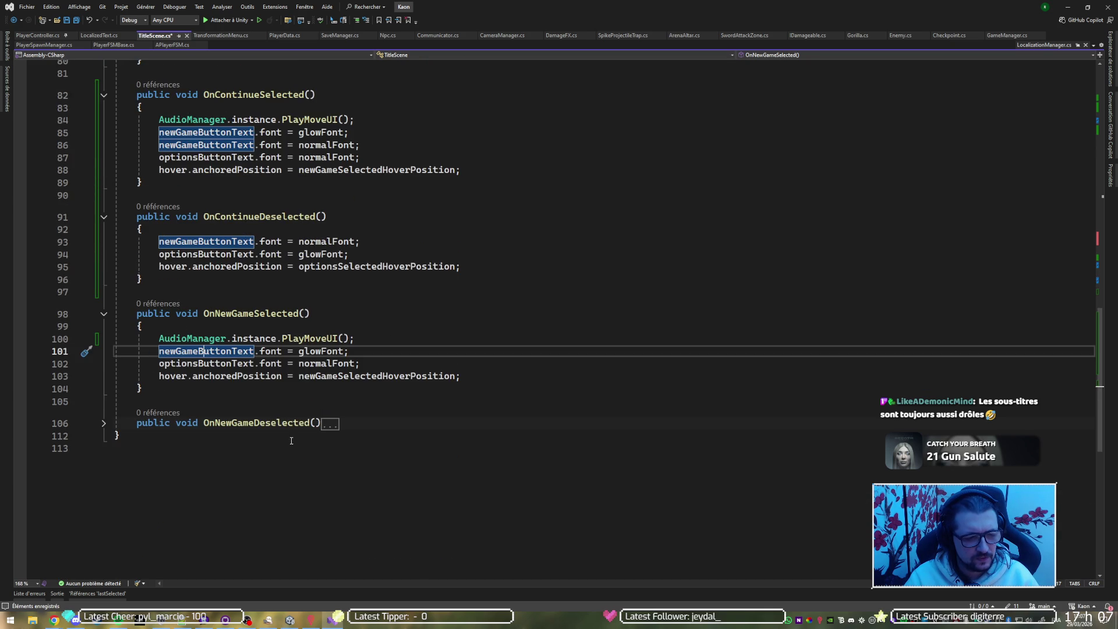
click(103, 424)
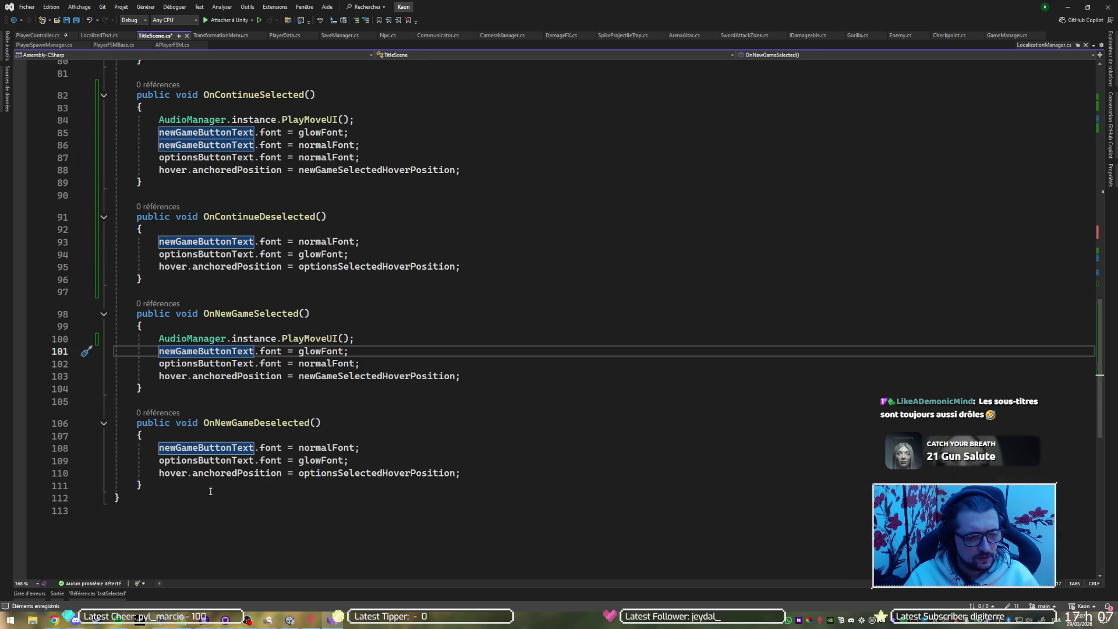
drag(211, 491, 364, 277)
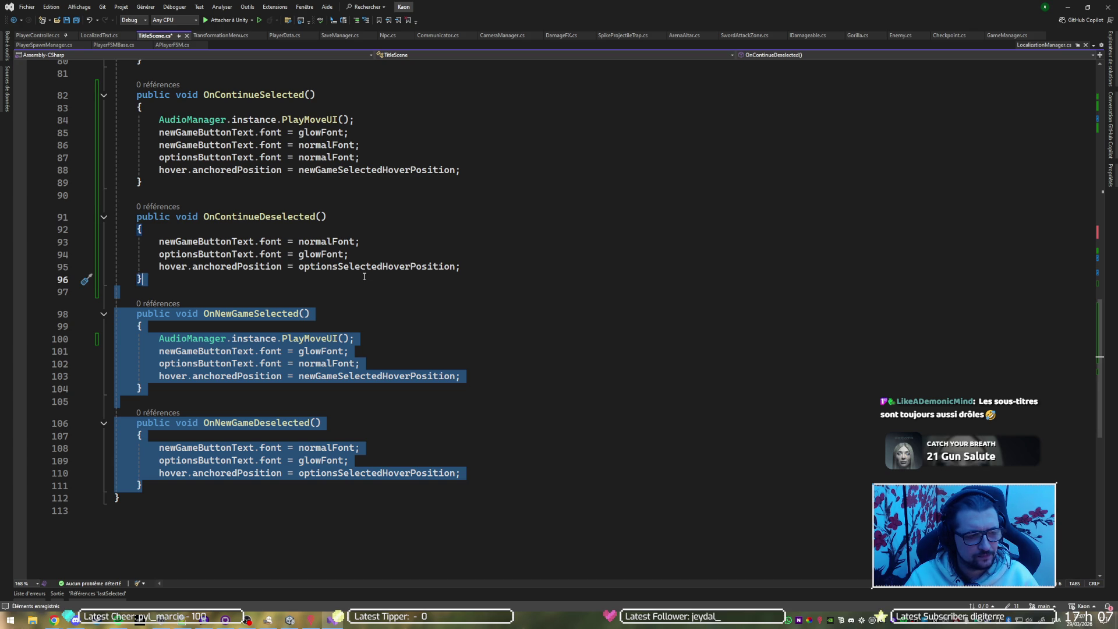
Duplicate the NewGame handlers, rename the copies OnOptionsSelected and OnOptionsDeselected, and save.
key(ctrl+d)
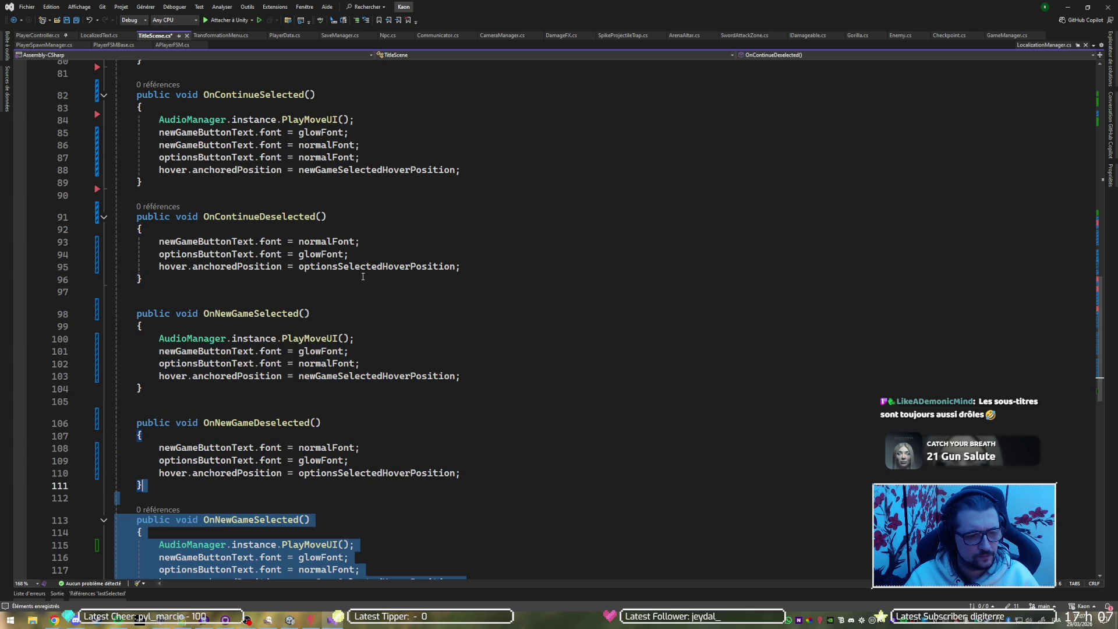
scroll(228, 373, down, 4)
click(229, 373)
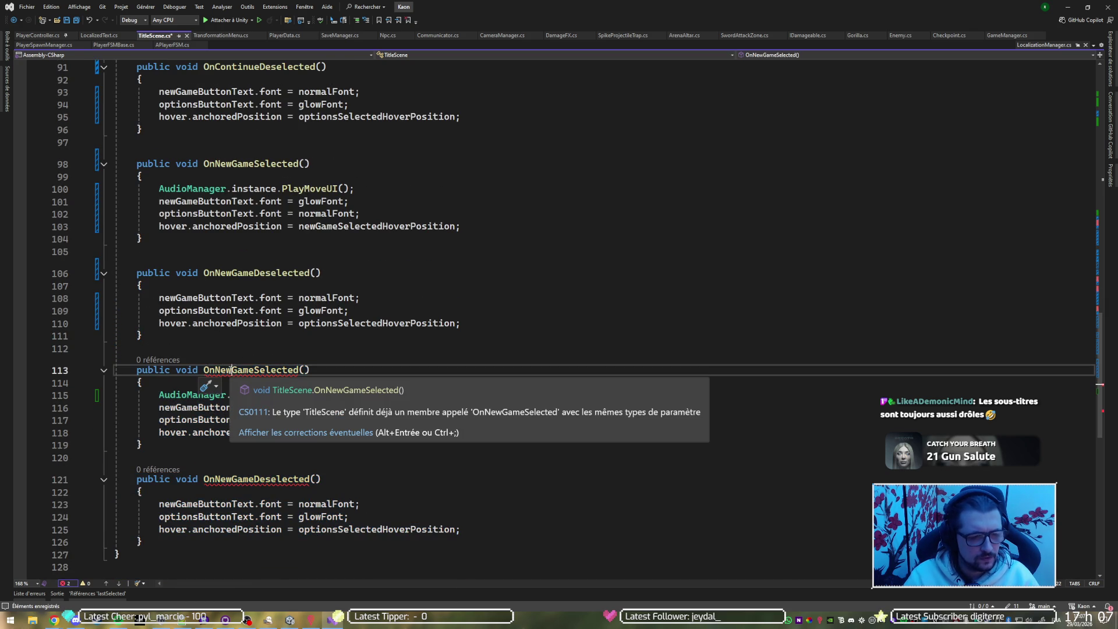
key(BackSpace)
key(BackSpace)
key(Delete)
key(Delete)
key(BackSpace)
key(BackSpace)
key(BackSpace)
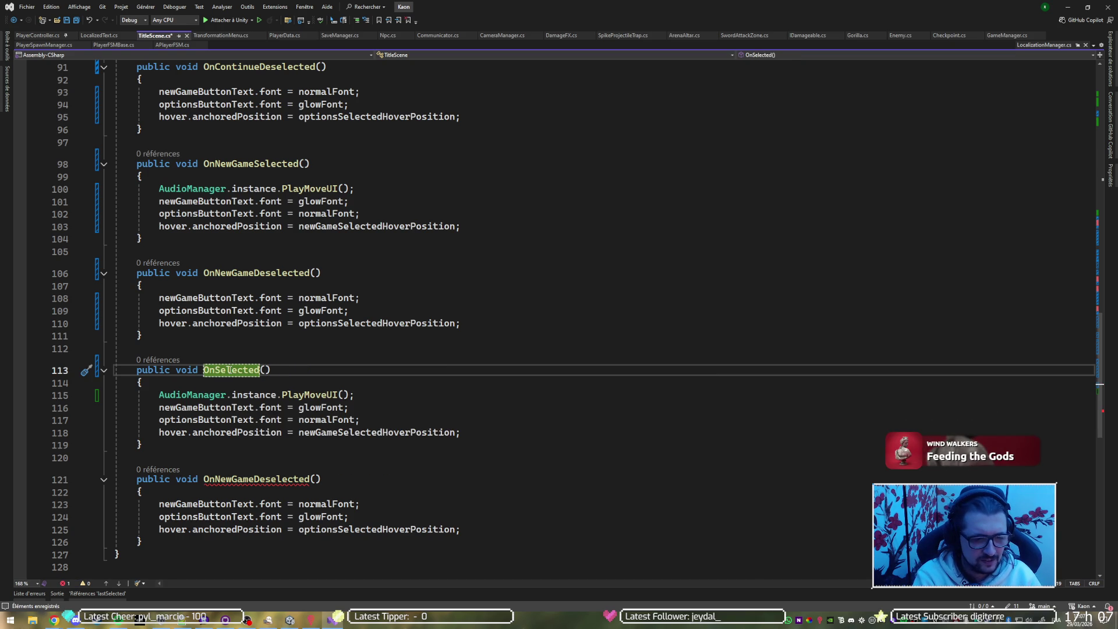
text(Options)
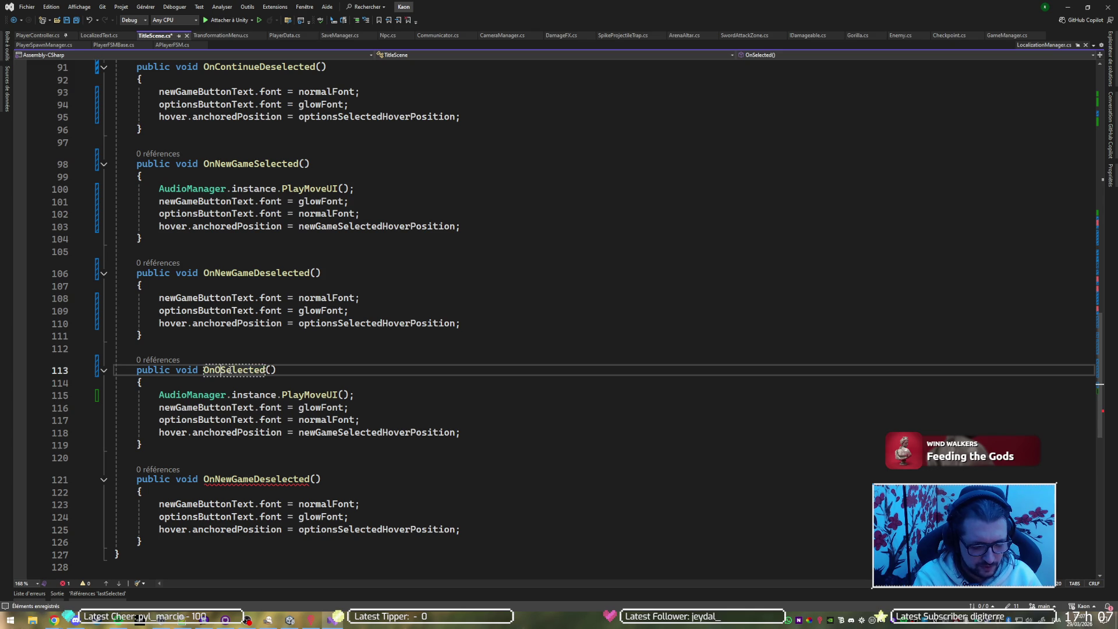
key(Down)
key(Down)
key(Down)
key(Down)
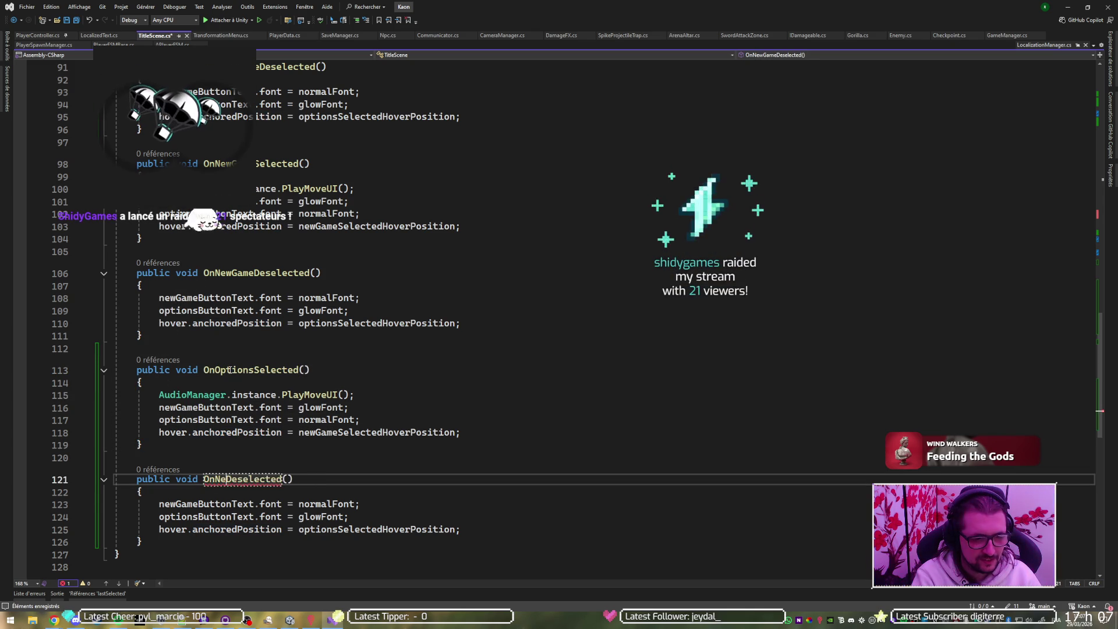
key(BackSpace)
key(BackSpace)
key(BackSpace)
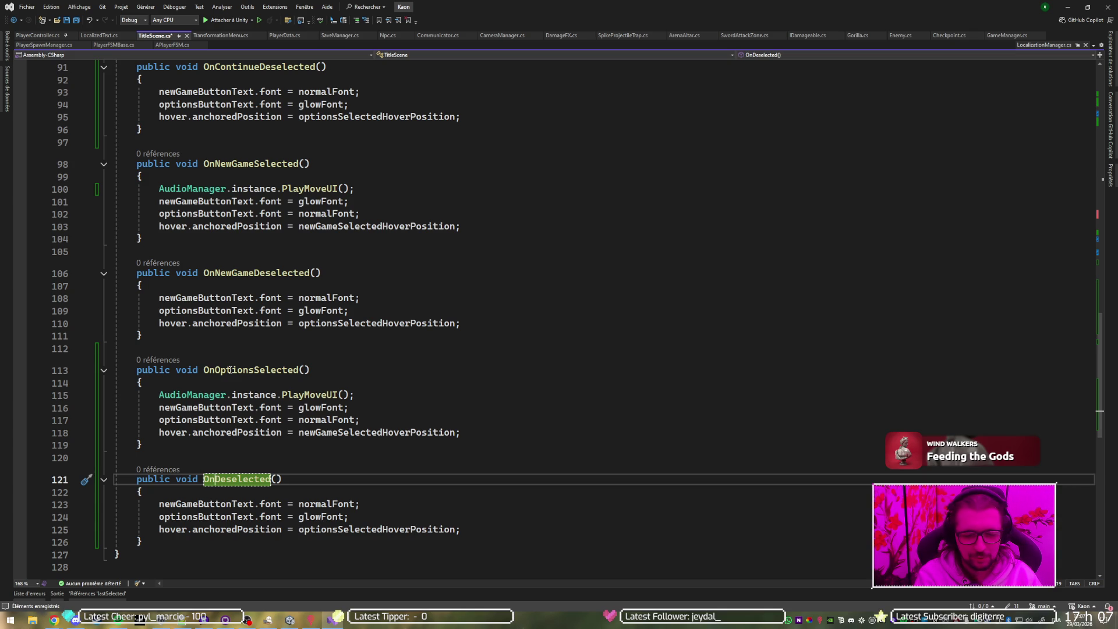
text(Options)
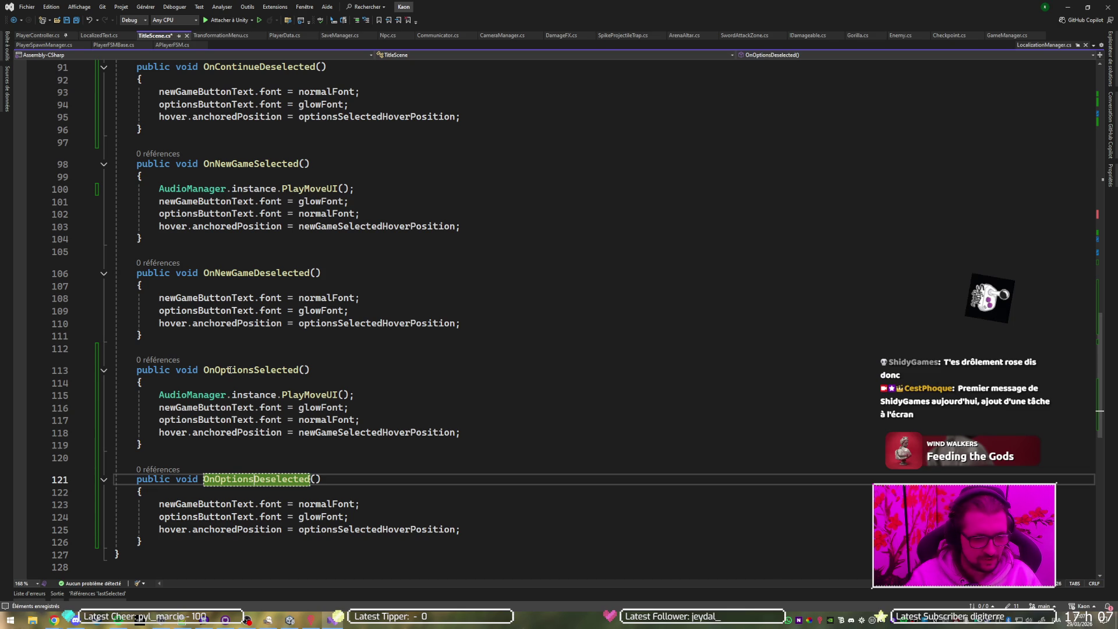
key(ctrl+s)
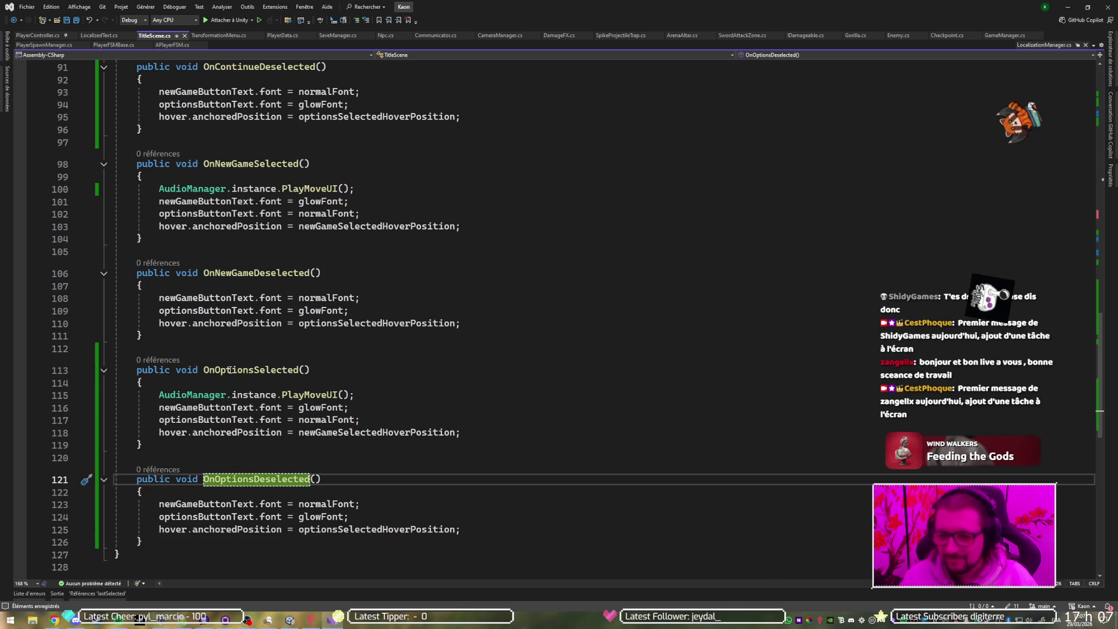
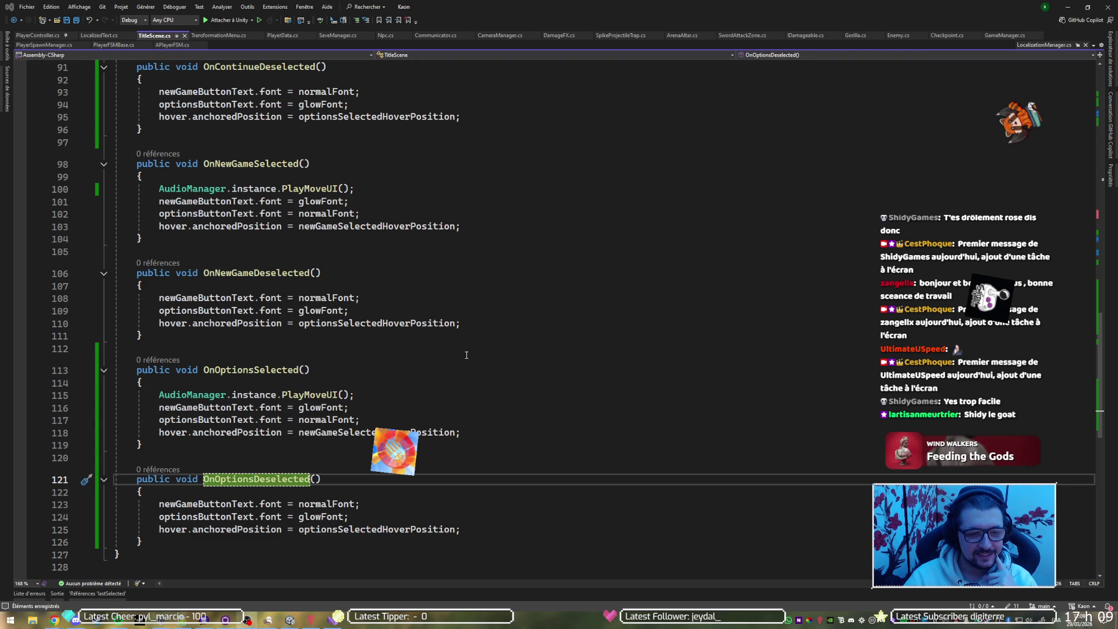
Go from the hover anchoredPosition assignments to the newGameSelectedHoverPosition field declaration.
scroll(462, 248, up, 6)
scroll(481, 308, down, 8)
click(350, 308)
scroll(364, 279, up, 5)
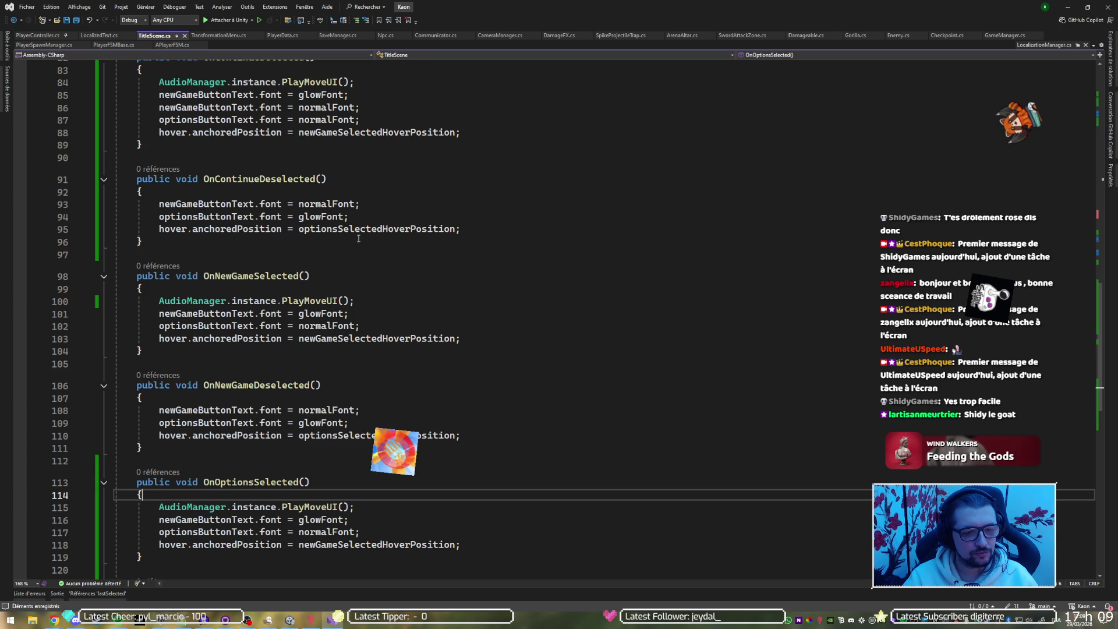
click(266, 339)
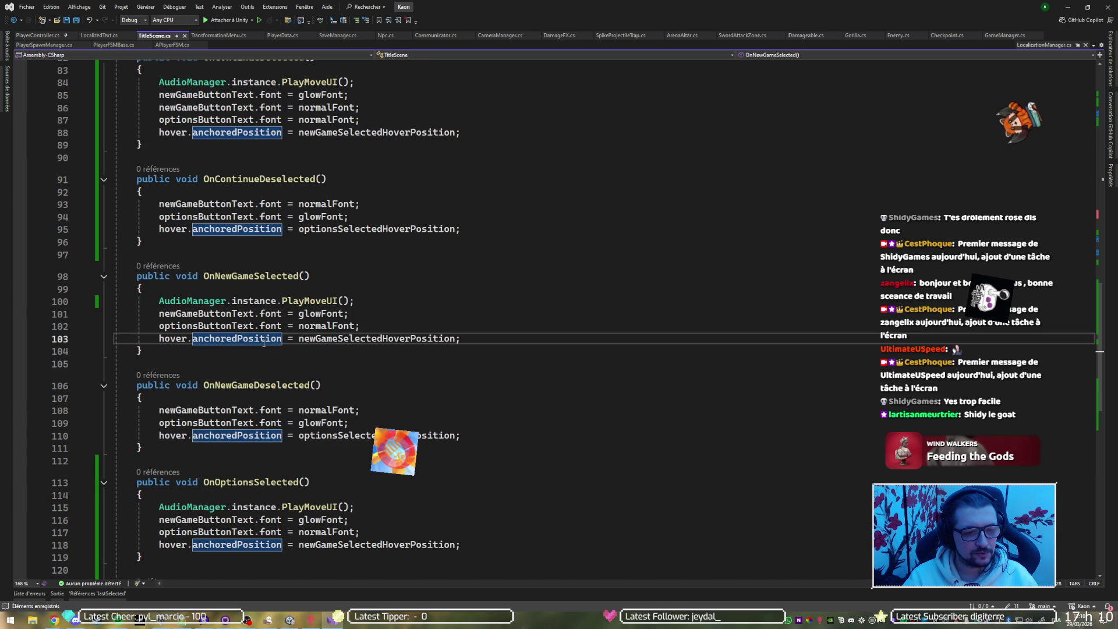
click(376, 339)
ctrl+click(376, 339)
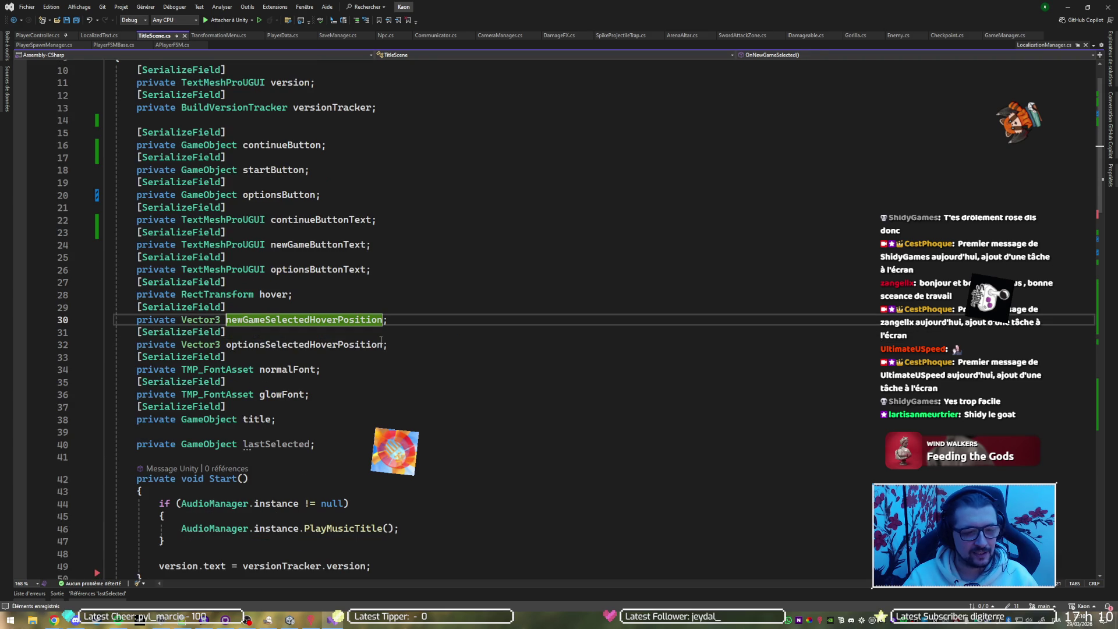
Duplicate the serialized hover position field and rename the copy continueSelectedHoverPosition.
drag(408, 319, 425, 300)
key(ctrl+d)
click(256, 319)
key(Delete)
key(Delete)
key(BackSpace)
key(BackSpace)
key(BackSpace)
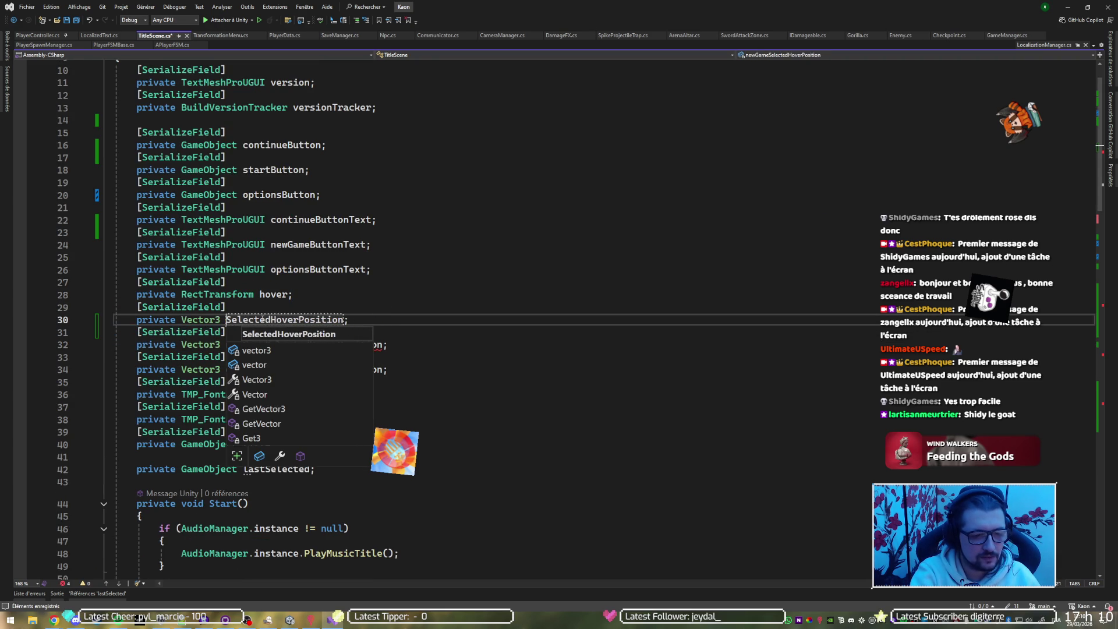
text(continue)
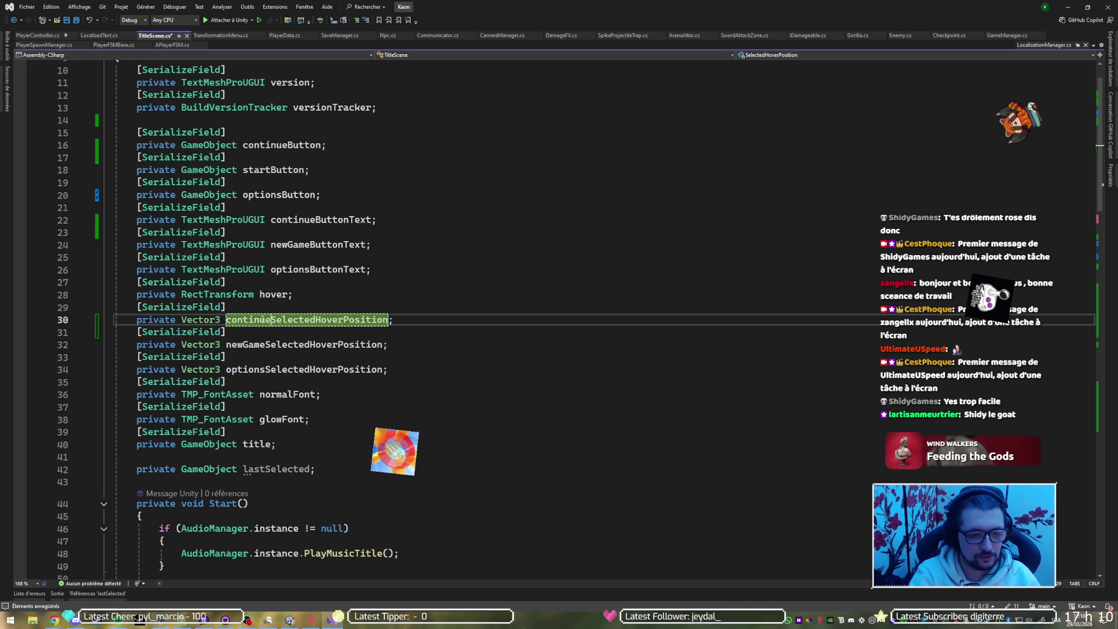
key(Return)
scroll(295, 305, down, 20)
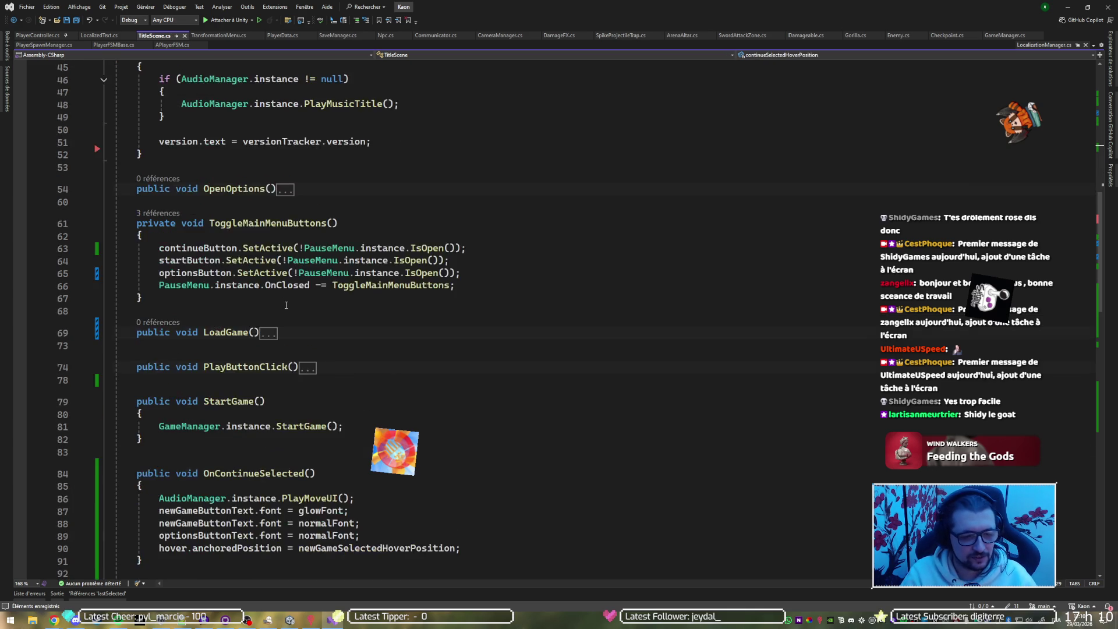
Change OnContinueSelected's first font line to continueButtonText.font = glowFont and copy it.
scroll(296, 305, up, 5)
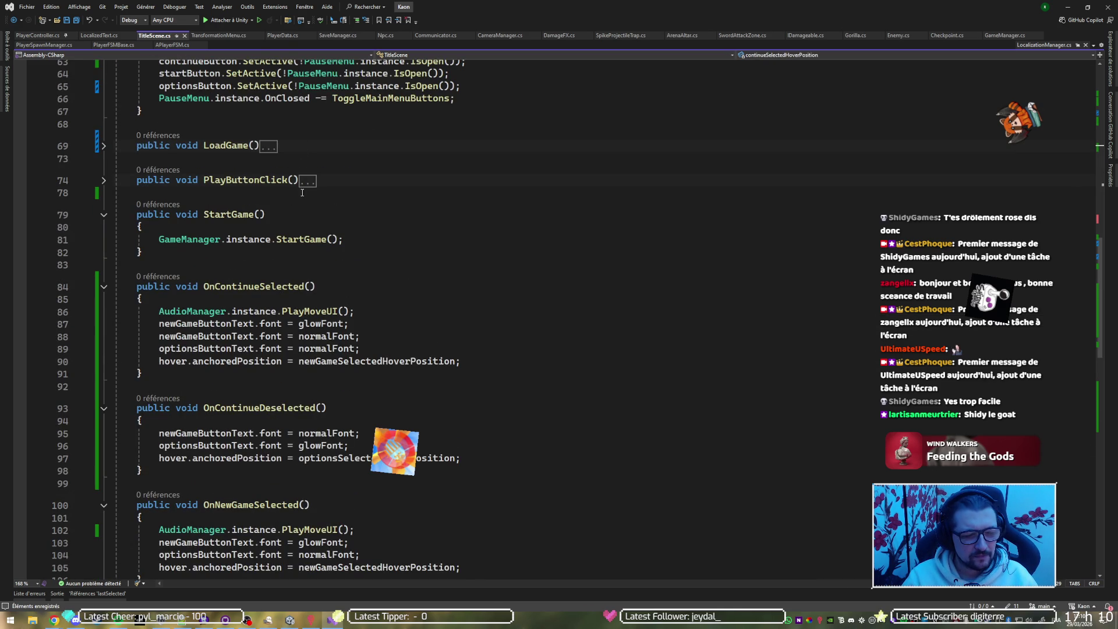
scroll(298, 221, down, 3)
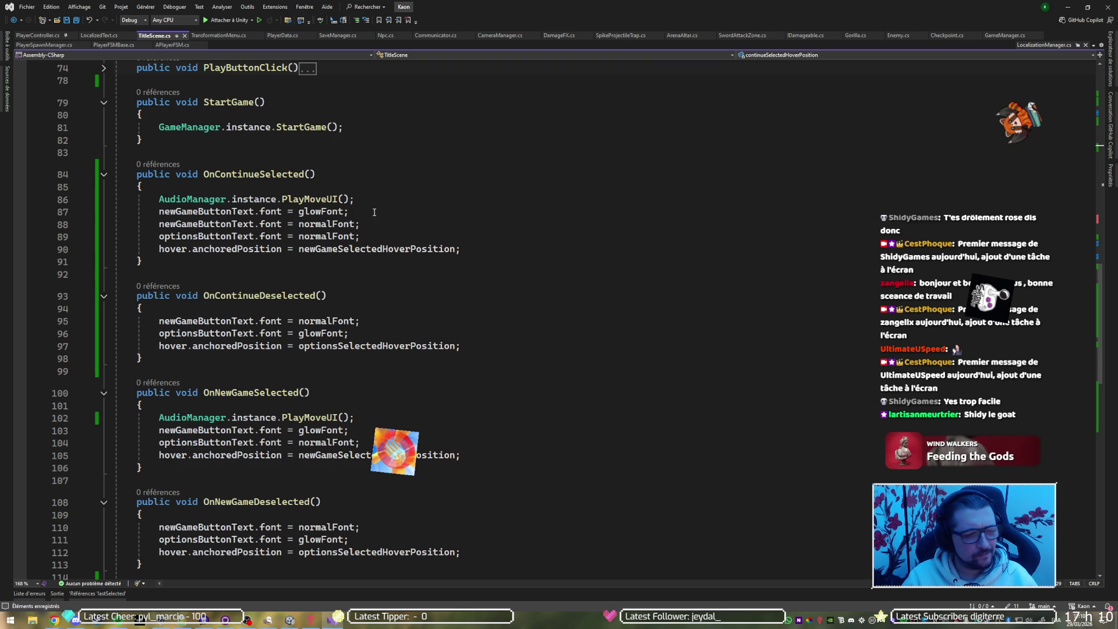
click(374, 212)
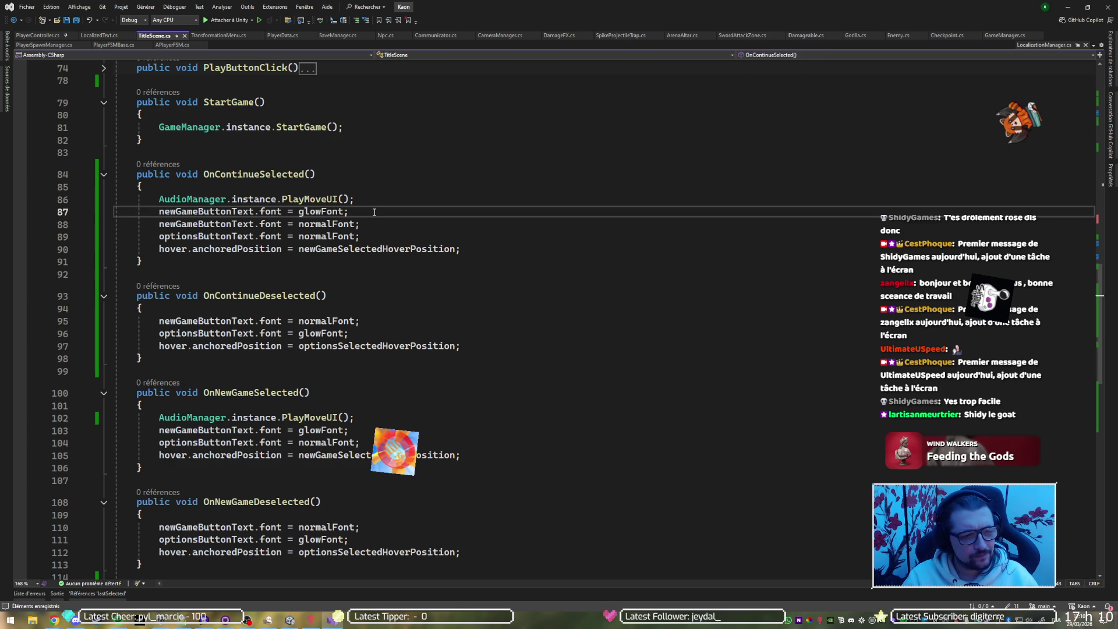
click(198, 212)
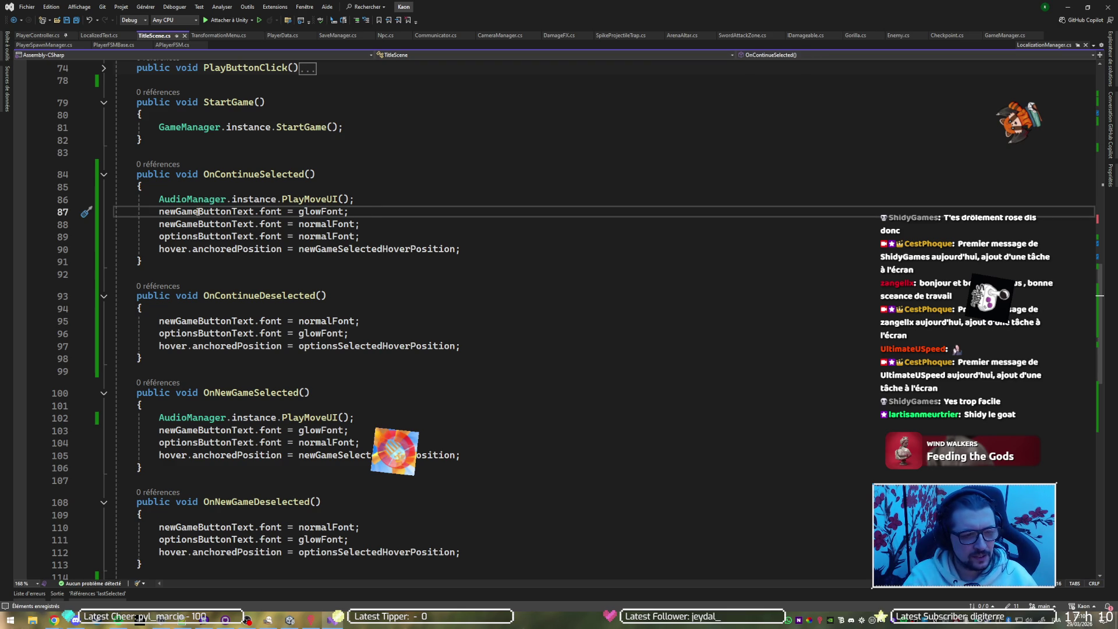
key(ctrl+BackSpace)
text(cont)
key(Return)
key(ctrl+z)
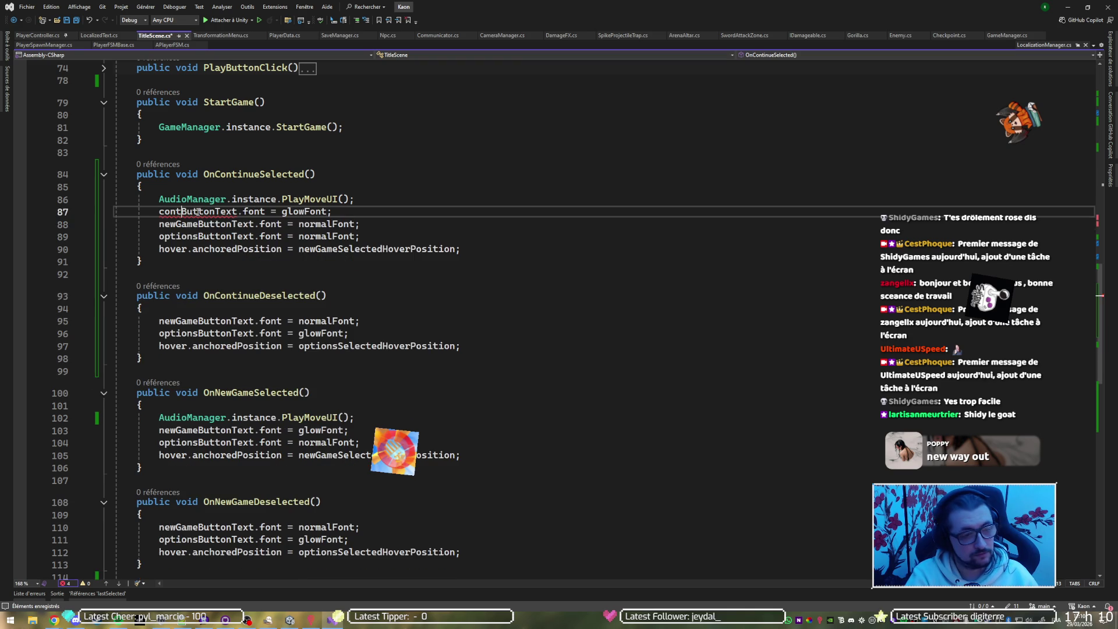
text(inu)
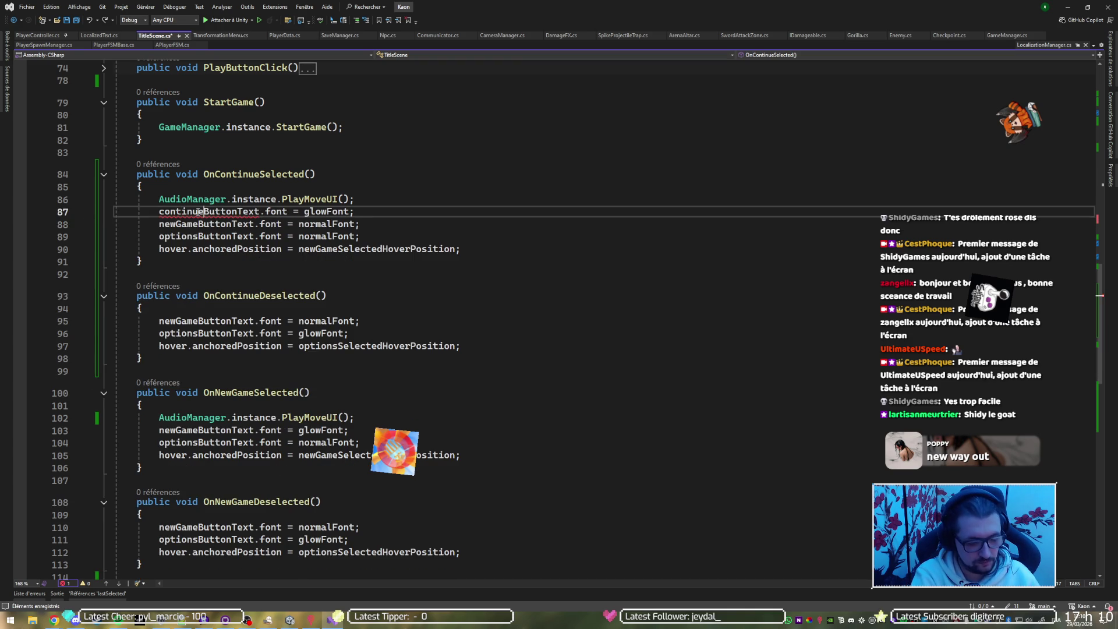
text(e)
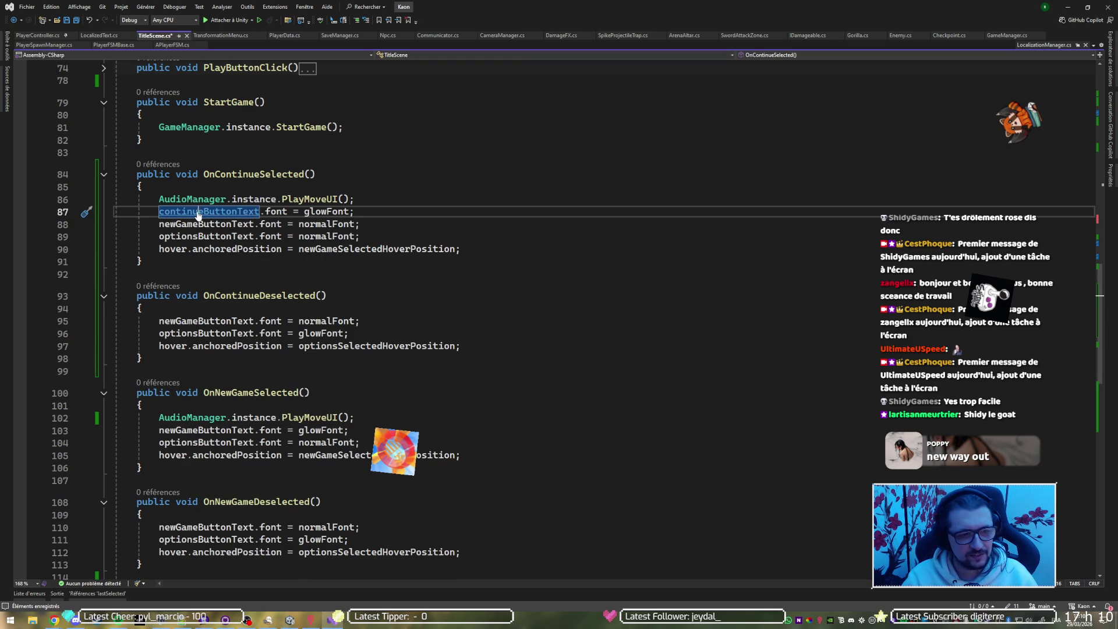
key(ctrl+c)
Paste the continueButtonText font line into the other five Selected/Deselected hover handlers.
click(195, 321)
key(ctrl+v)
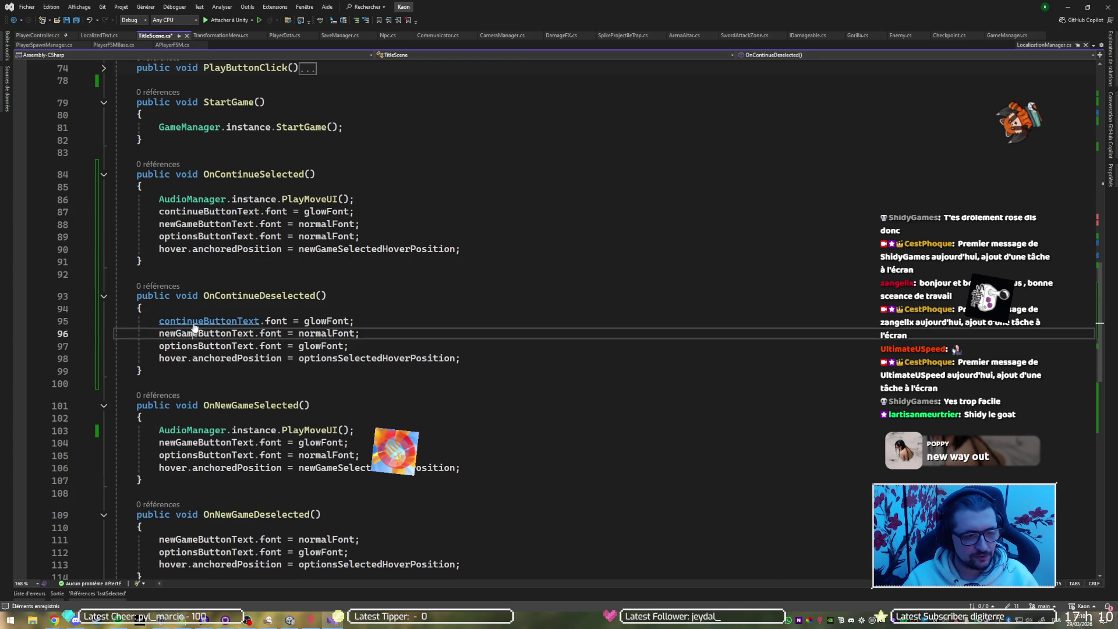
click(195, 443)
key(ctrl+v)
scroll(198, 448, down, 3)
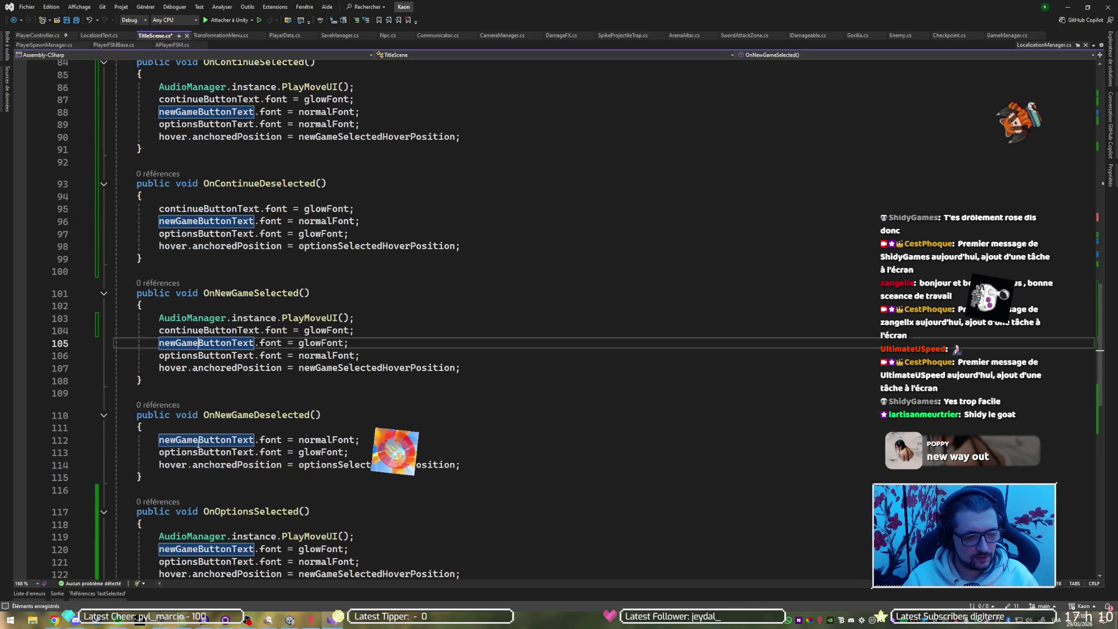
scroll(200, 458, down, 4)
click(216, 399)
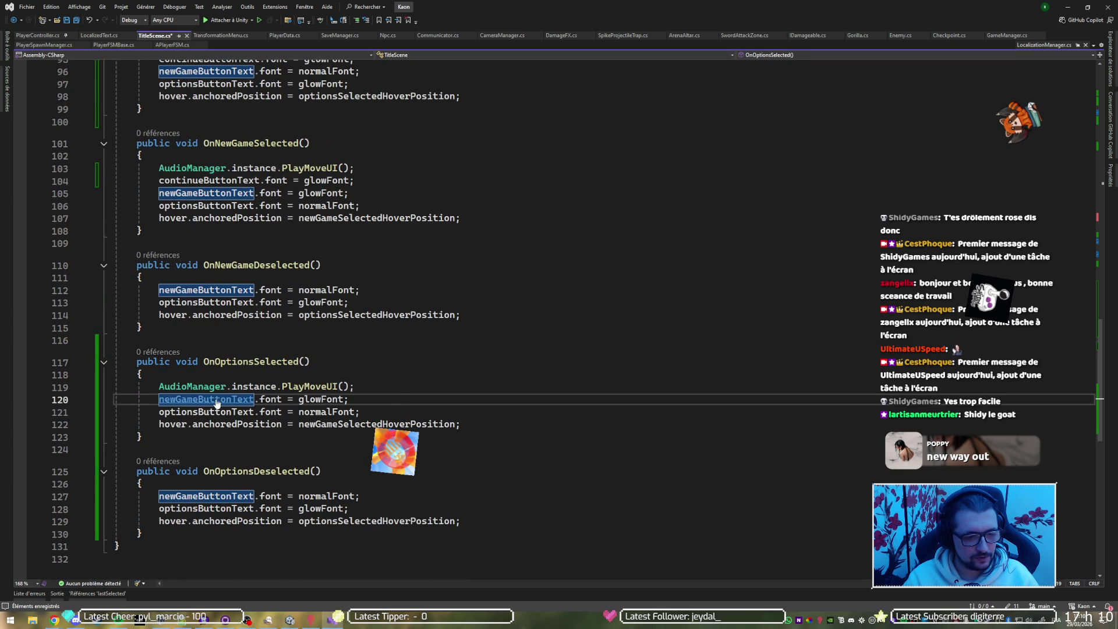
key(ctrl+v)
click(198, 509)
key(ctrl+v)
click(231, 294)
key(ctrl+v)
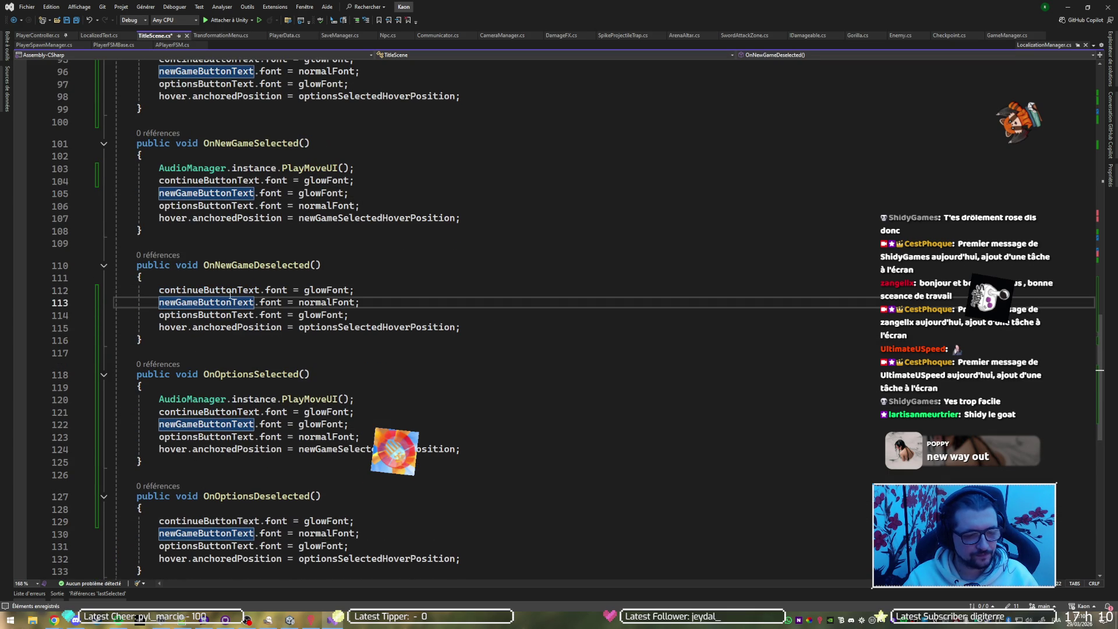
Review the continueButtonText references and select the whole OnContinueDeselected method.
scroll(231, 297, up, 2)
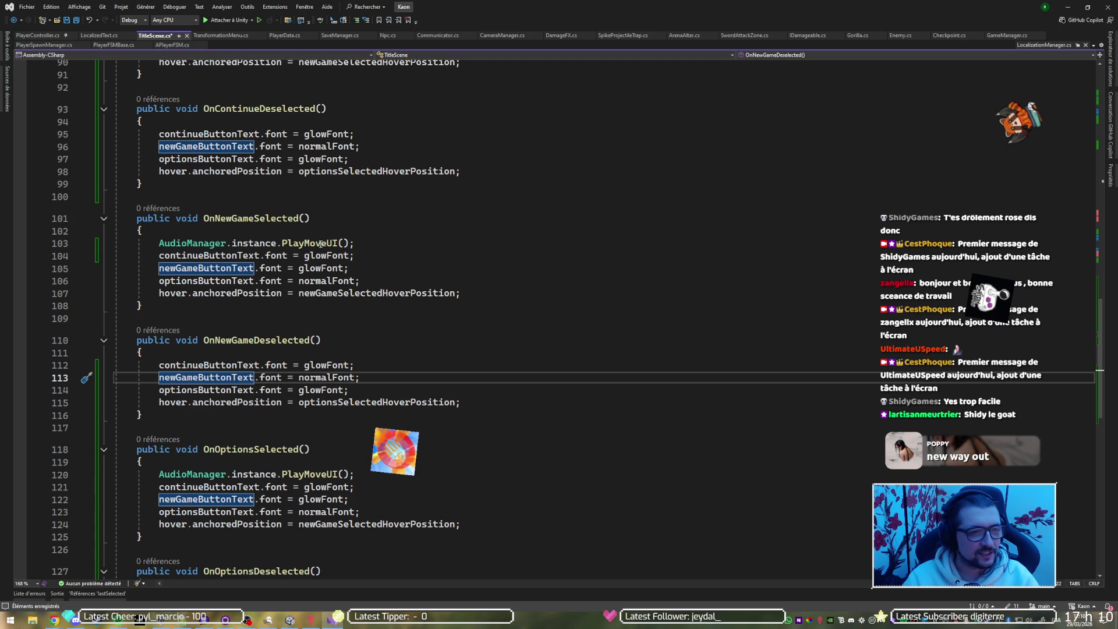
scroll(320, 246, up, 1)
scroll(320, 247, up, 2)
scroll(251, 116, up, 4)
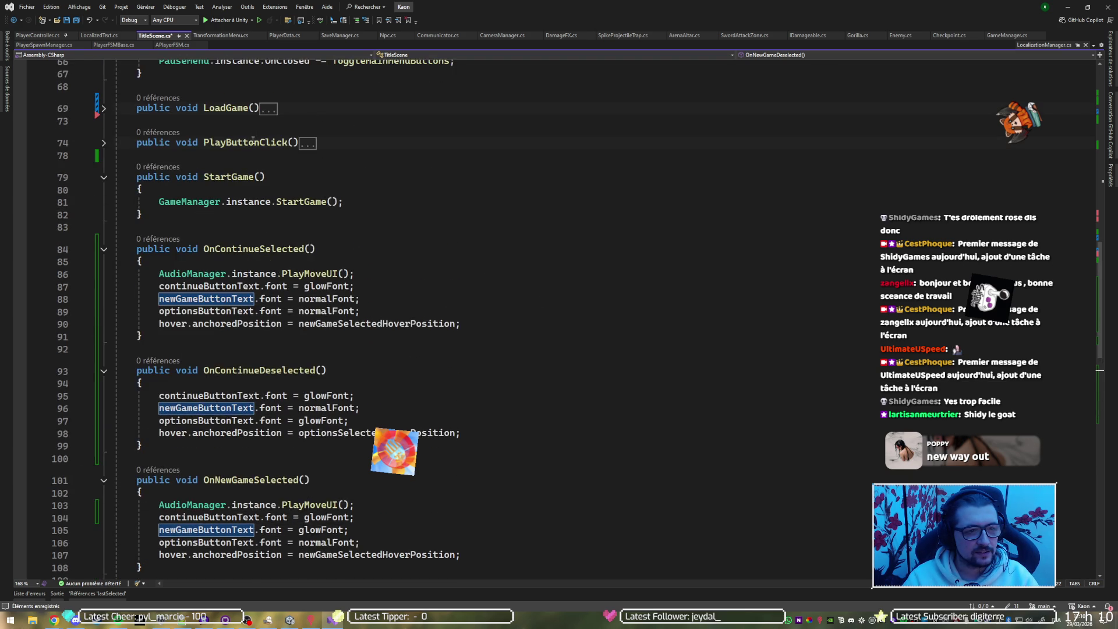
scroll(253, 149, down, 3)
click(326, 136)
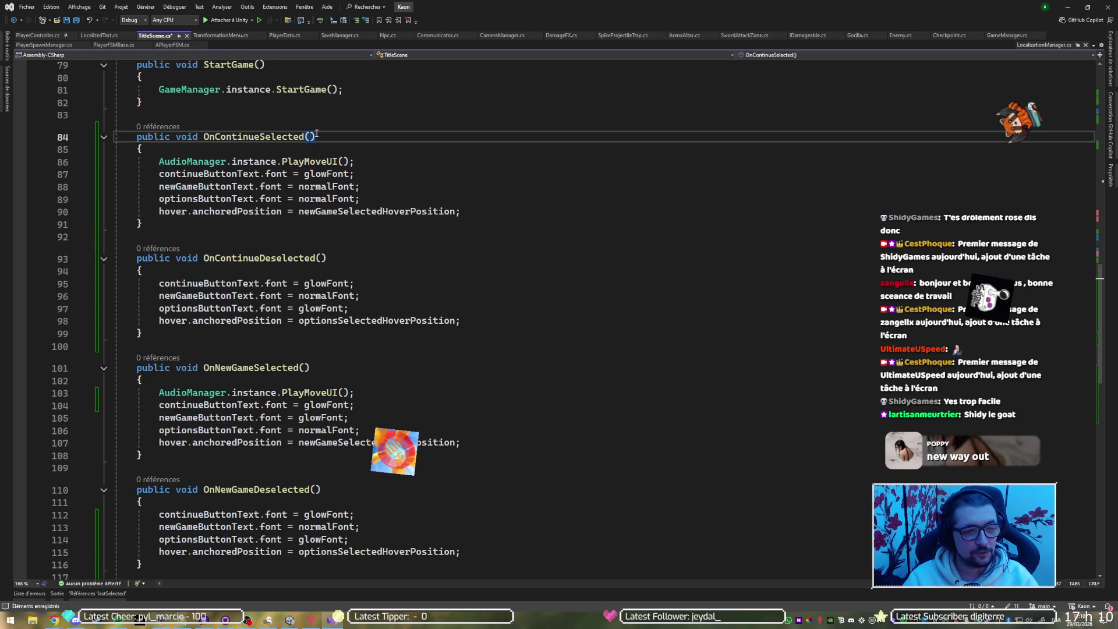
click(202, 174)
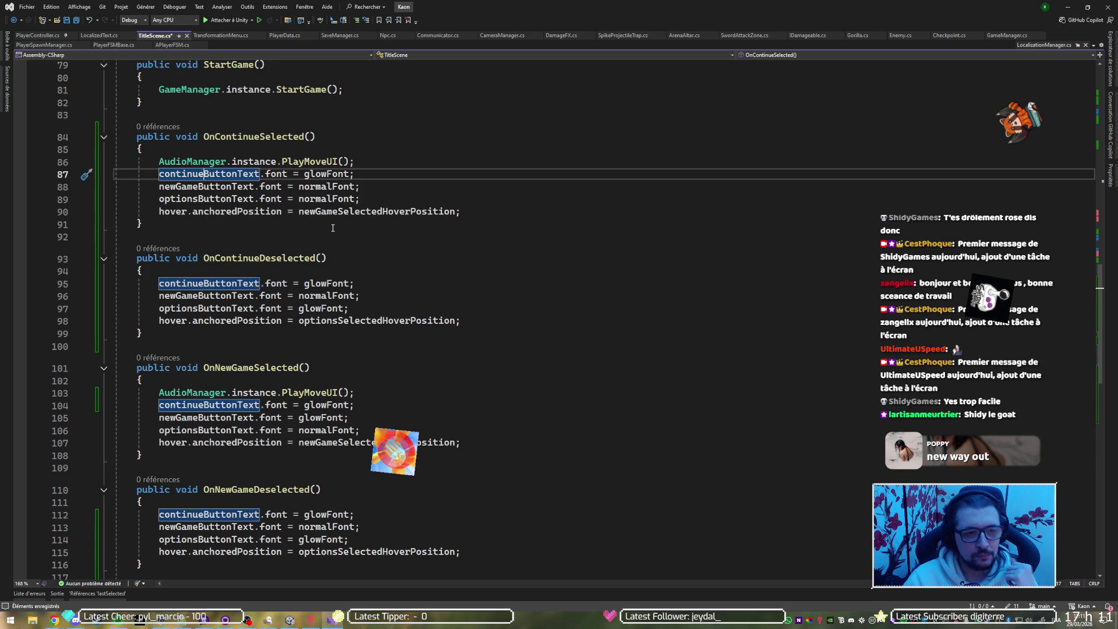
scroll(333, 222, down, 1)
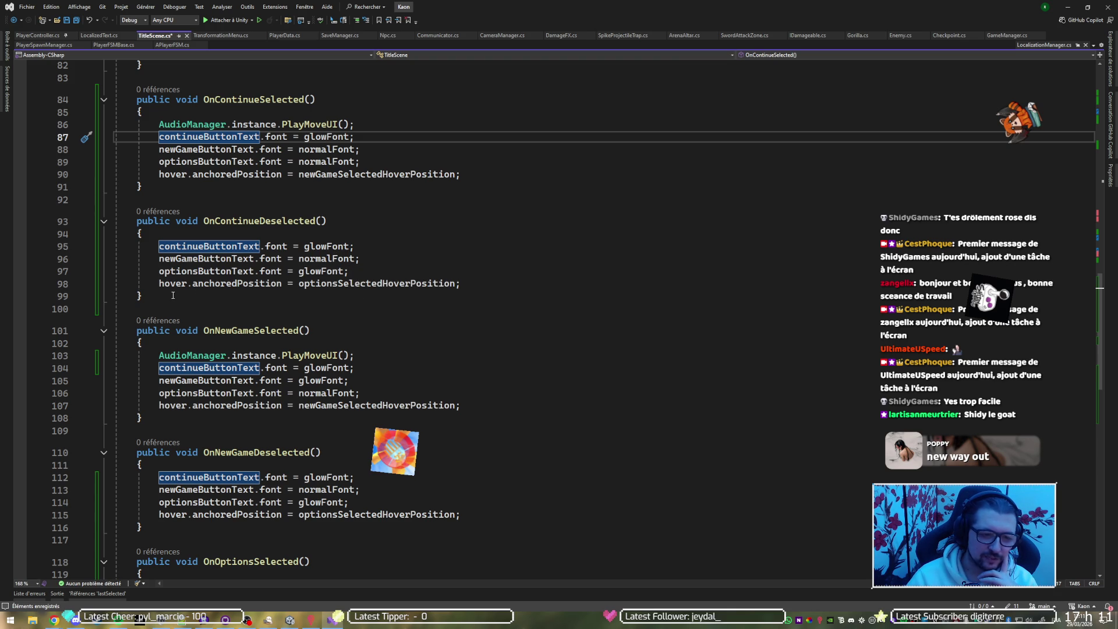
drag(173, 295, 211, 187)
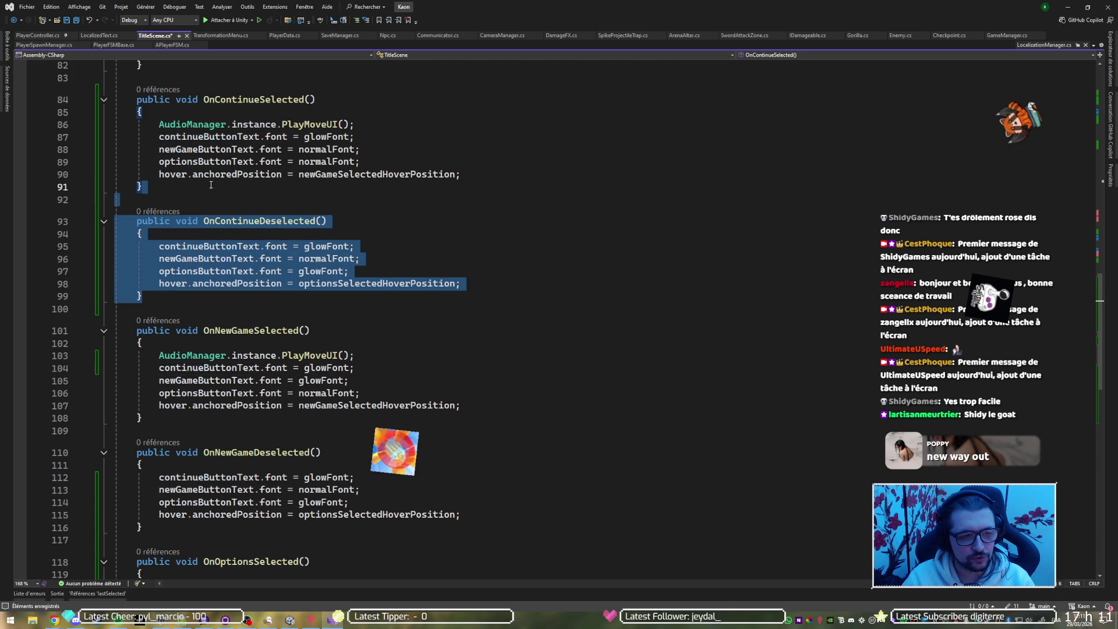
Remove the OnContinueDeselected, OnNewGameDeselected and OnOptionsDeselected methods from TitleScene.cs.
key(Delete)
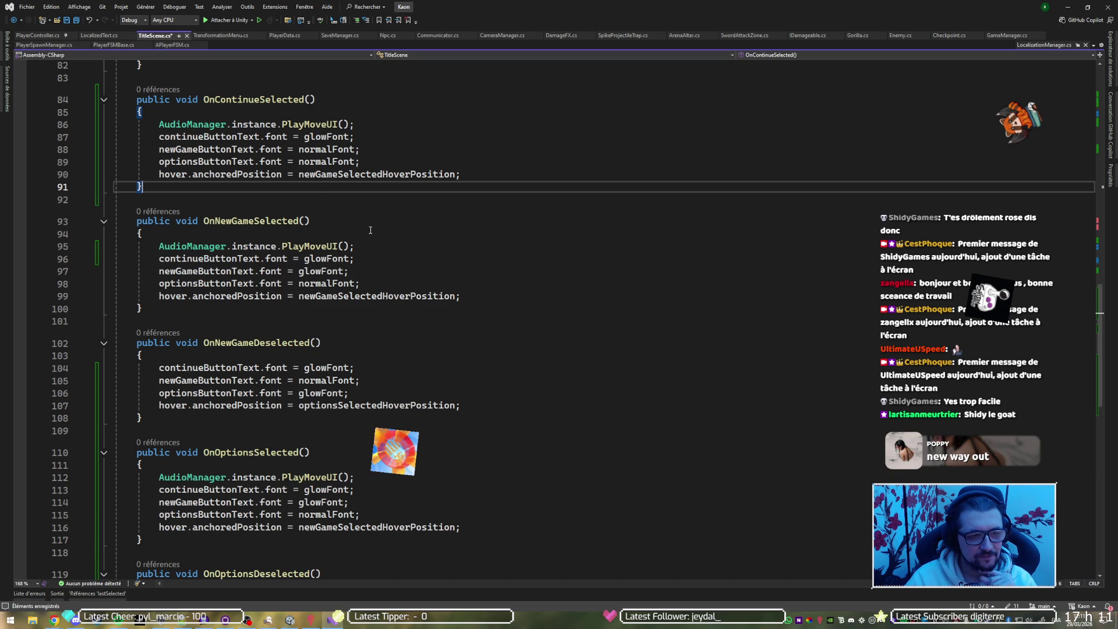
scroll(370, 230, down, 2)
mouse_move(146, 344)
mouse_down()
mouse_move(245, 270)
mouse_move(265, 238)
mouse_up()
key(Delete)
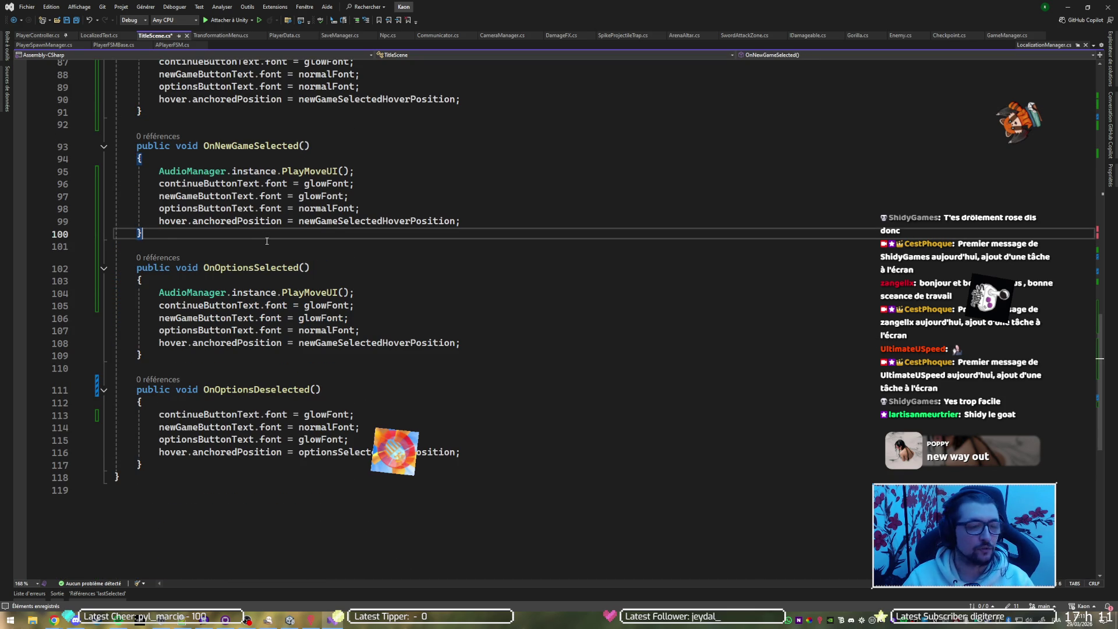
scroll(266, 241, down, 5)
drag(250, 279, 244, 168)
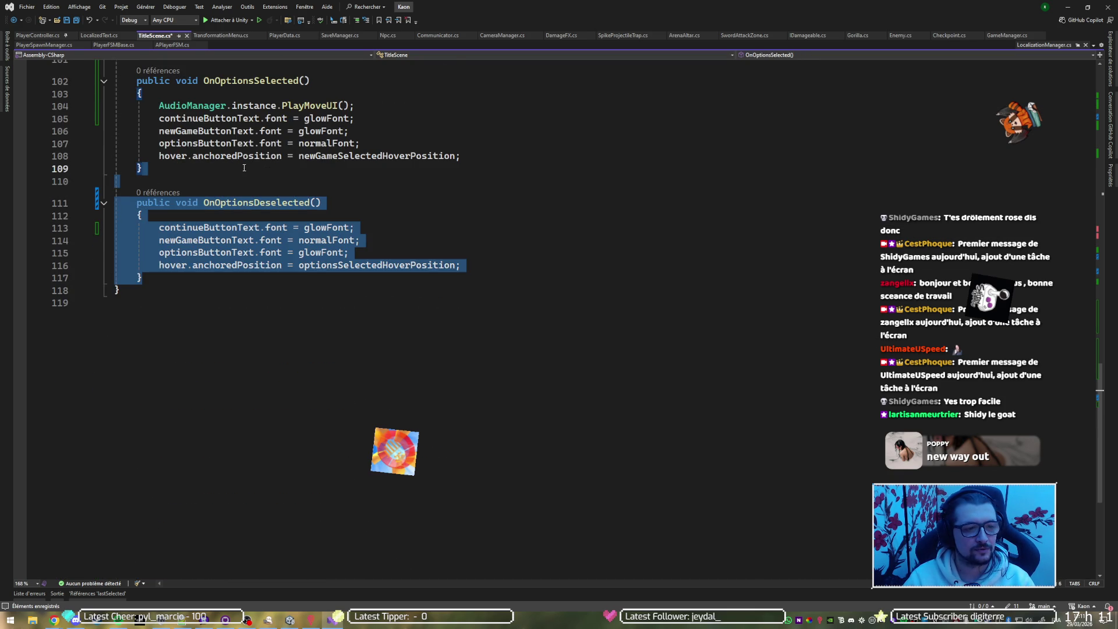
key(Delete)
scroll(244, 167, up, 7)
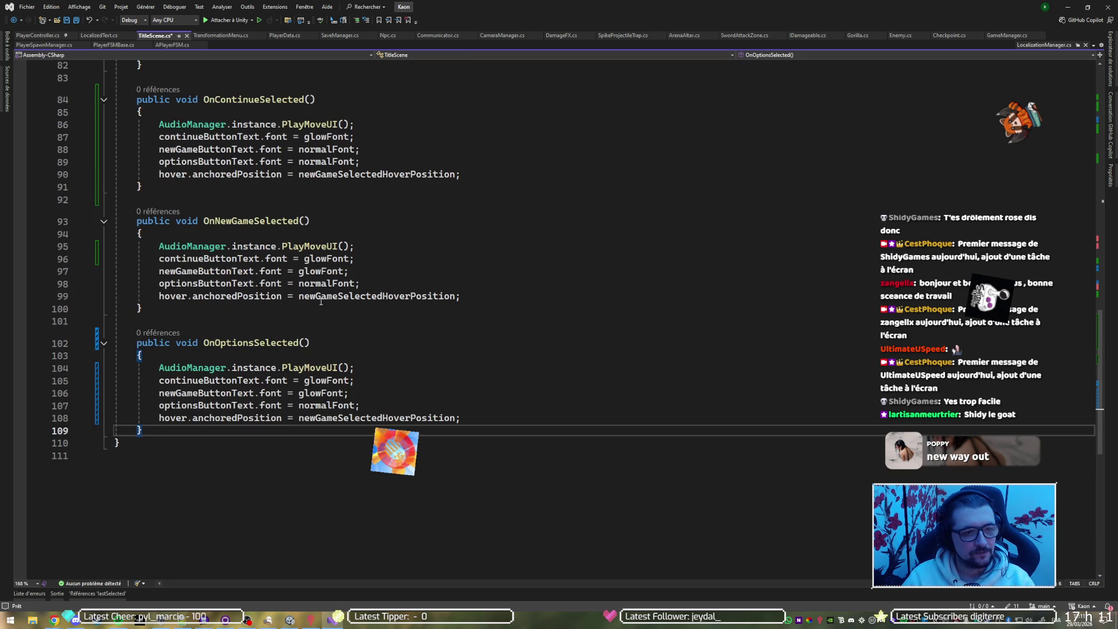
In OnNewGameSelected, switch the Continue label's font from glowFont to normalFont.
scroll(324, 180, up, 2)
scroll(324, 180, down, 1)
click(299, 136)
click(337, 175)
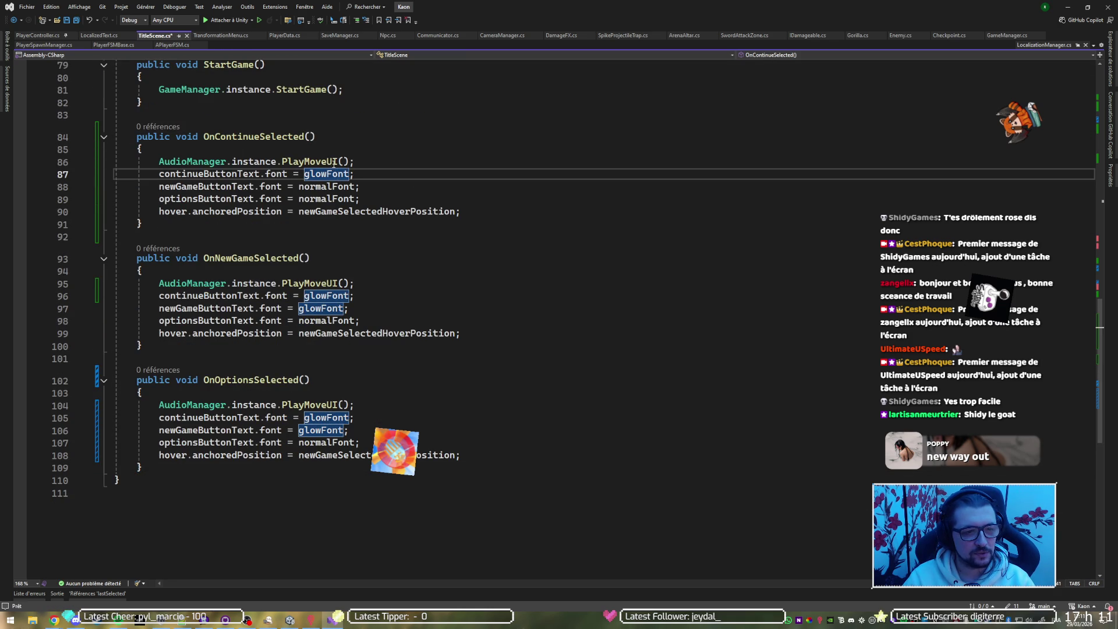
click(229, 258)
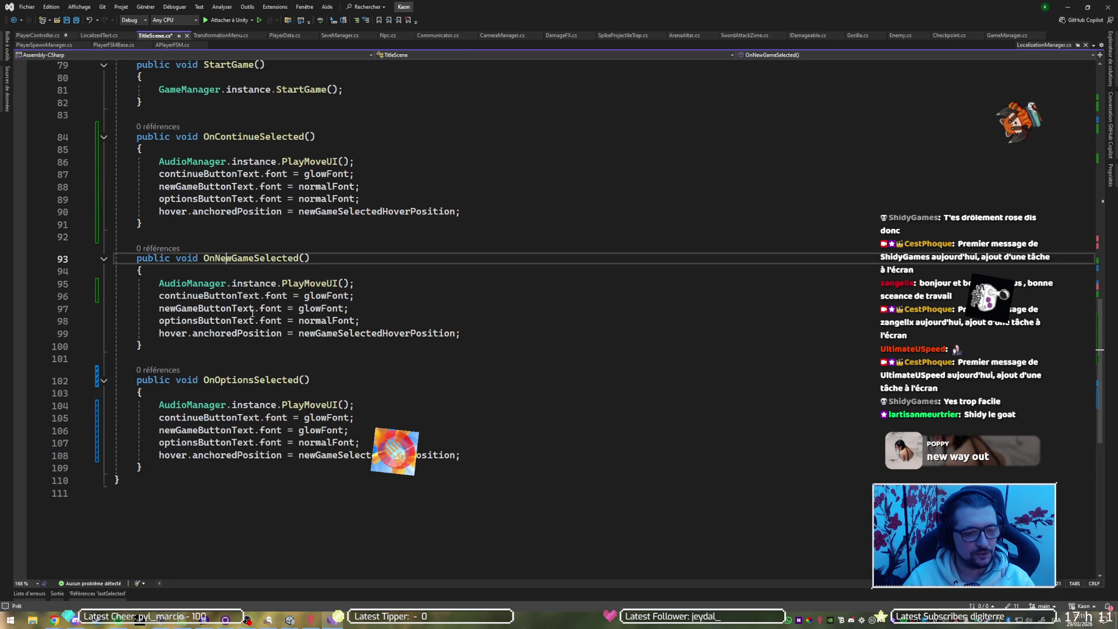
double_click(322, 297)
text(norm)
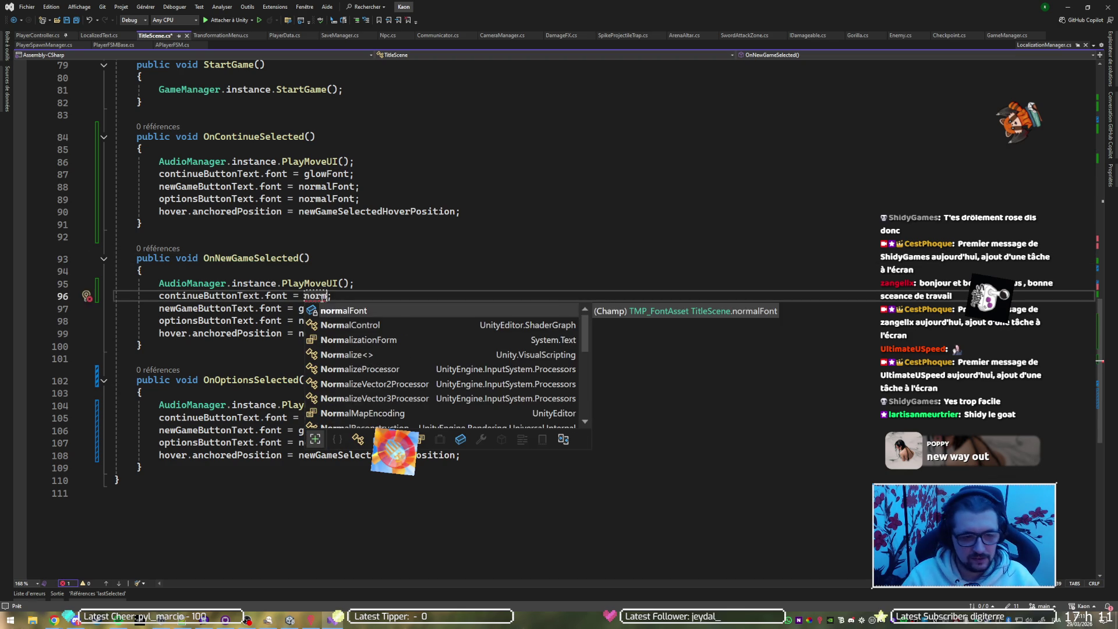
key(Tab)
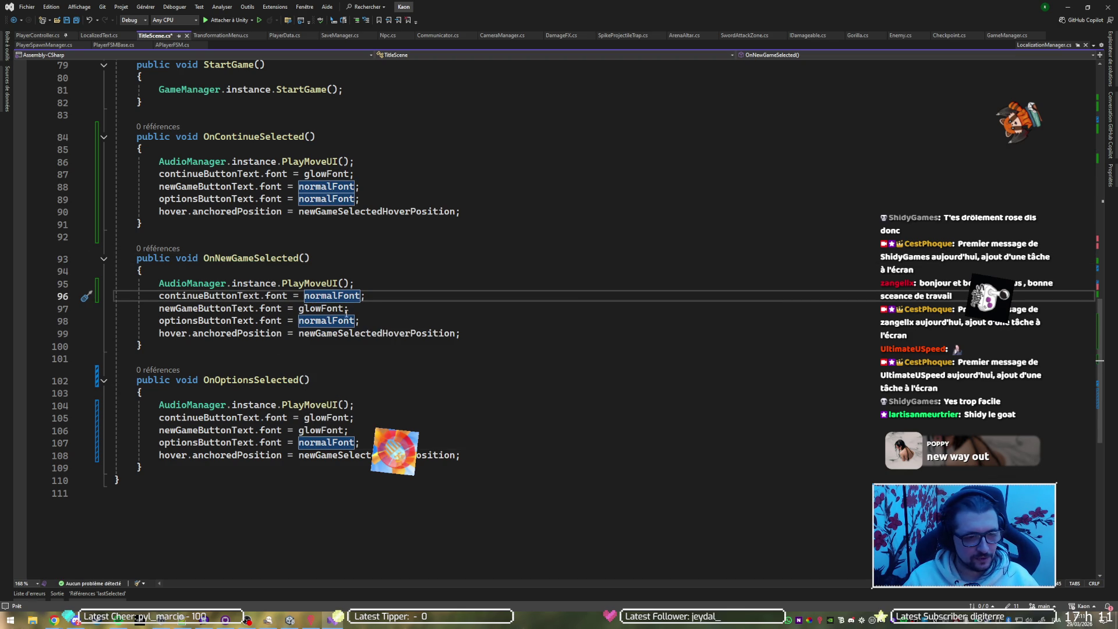
In OnOptionsSelected, give Continue and New Game normalFont and the Options label glowFont.
scroll(352, 312, down, 3)
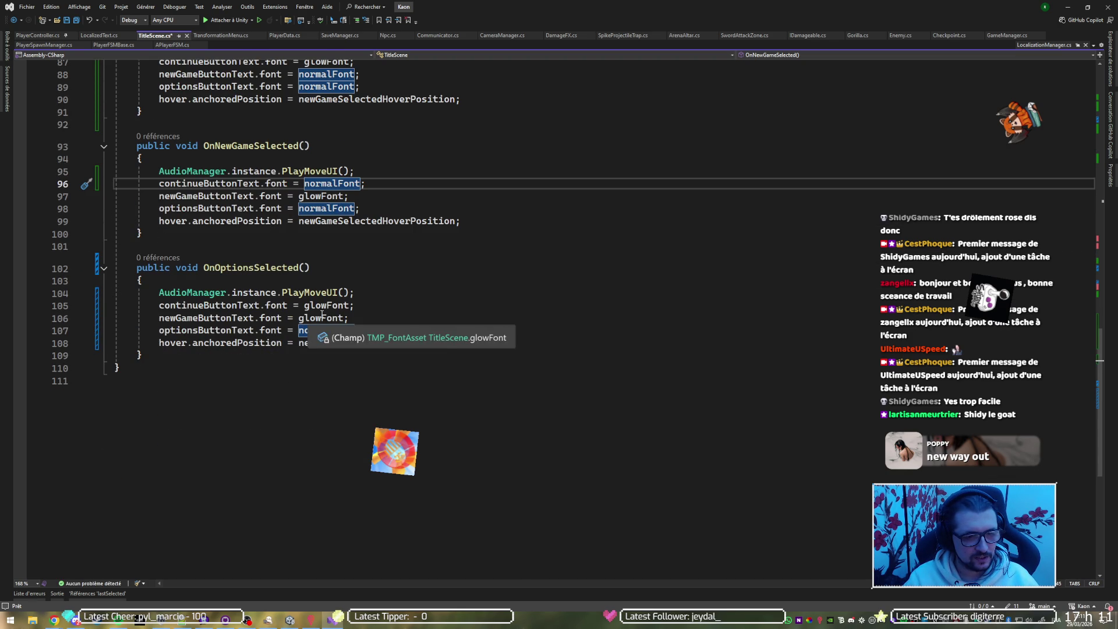
double_click(326, 306)
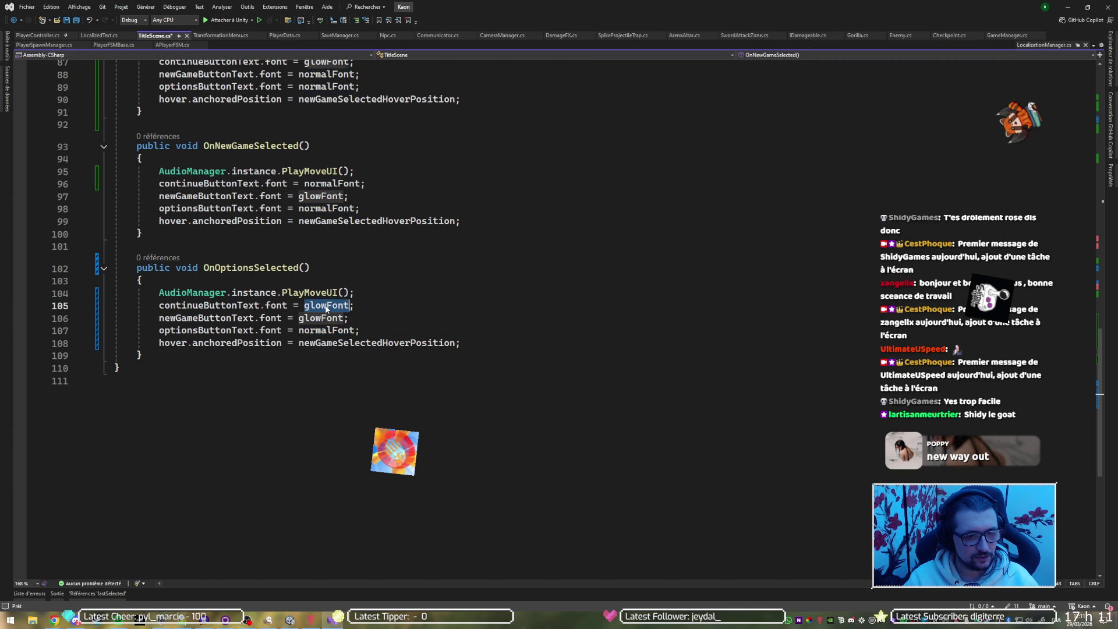
text(norm)
key(Tab)
key(Tab)
key(Tab)
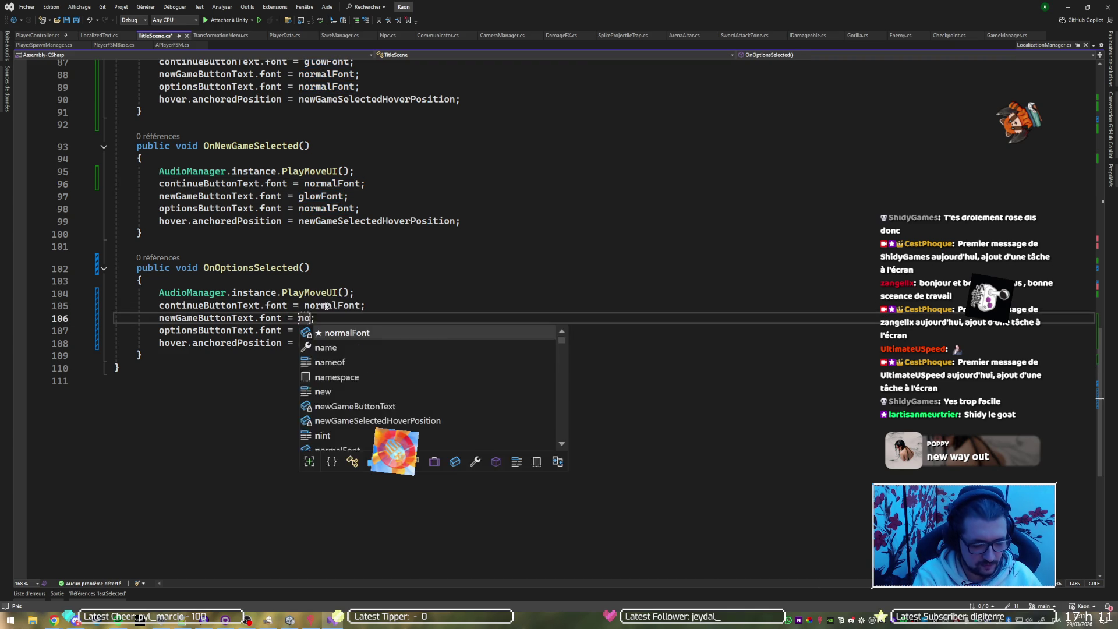
key(Escape)
key(Down)
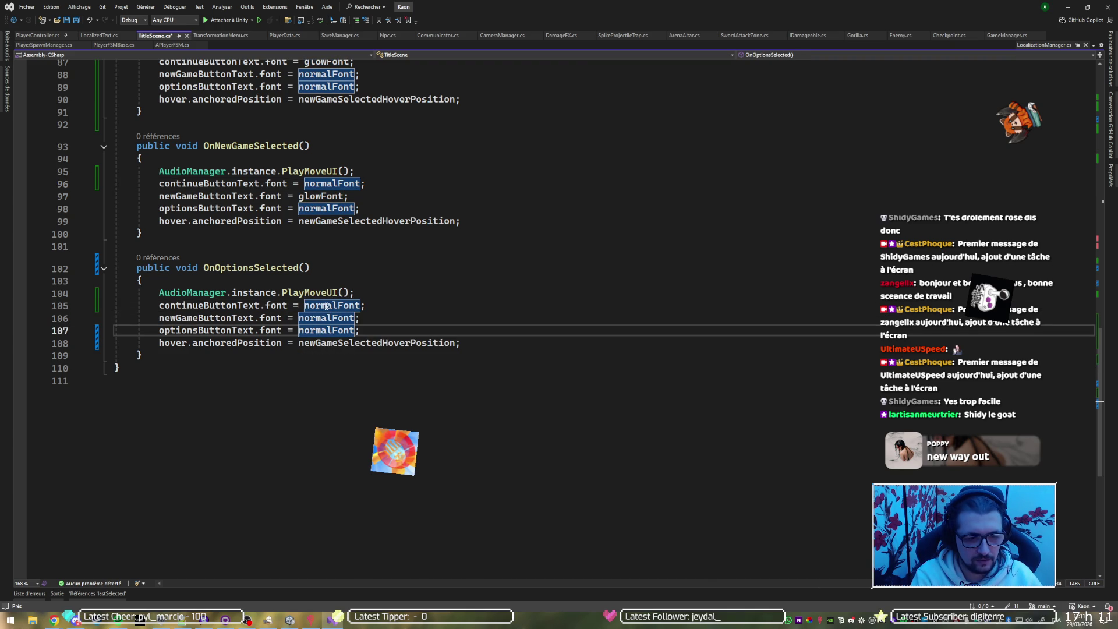
key(ctrl+shift+Left)
text(gl)
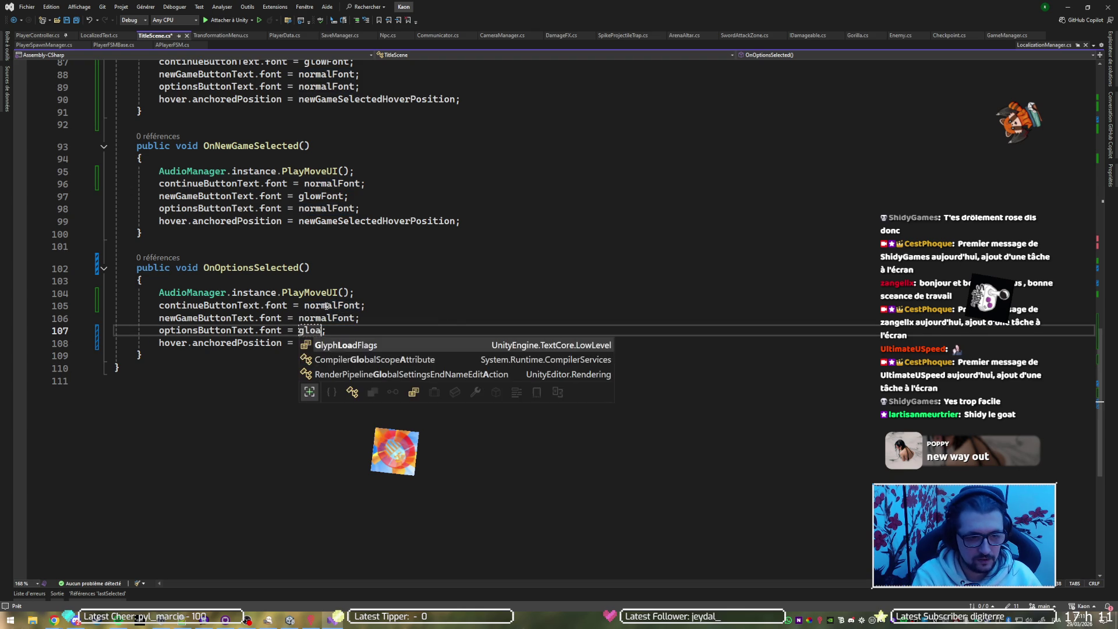
key(Tab)
Save TitleScene.cs and return to the Unity editor.
key(ctrl+s)
key(Down)
key(Down)
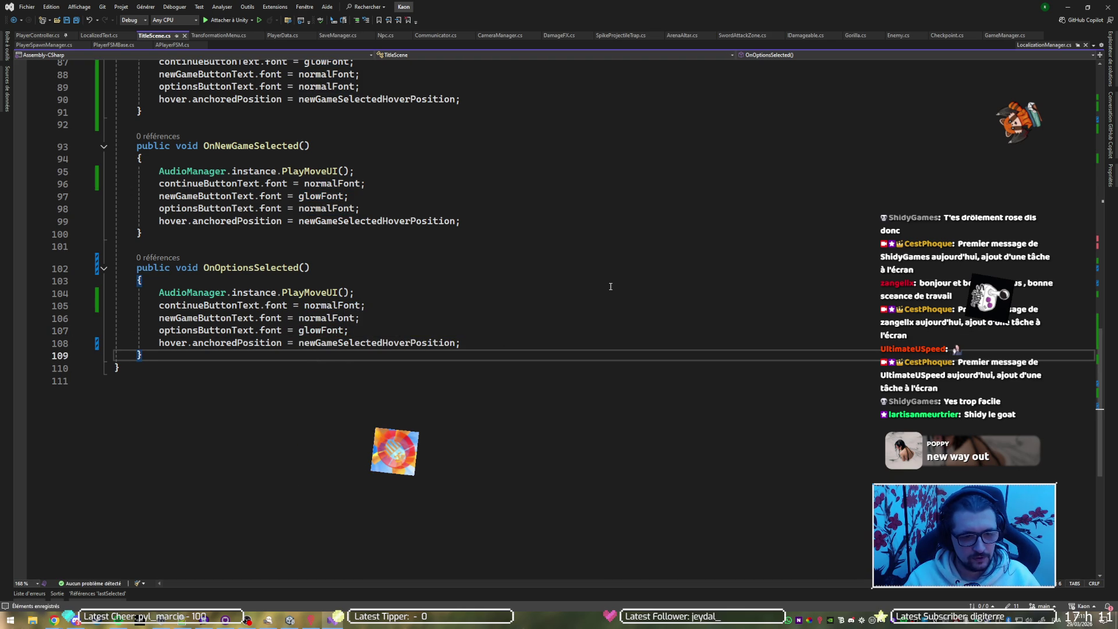
key(alt+Tab)
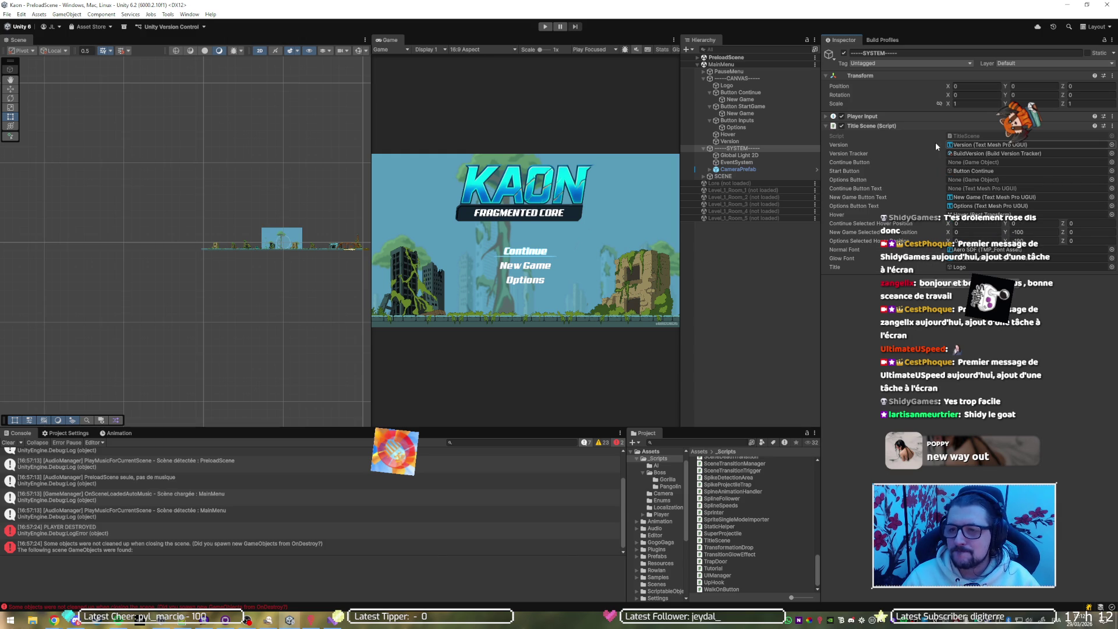
Assign Button Continue, Button StartGame, Button Inputs and the Continue label to Title Scene's fields.
click(974, 171)
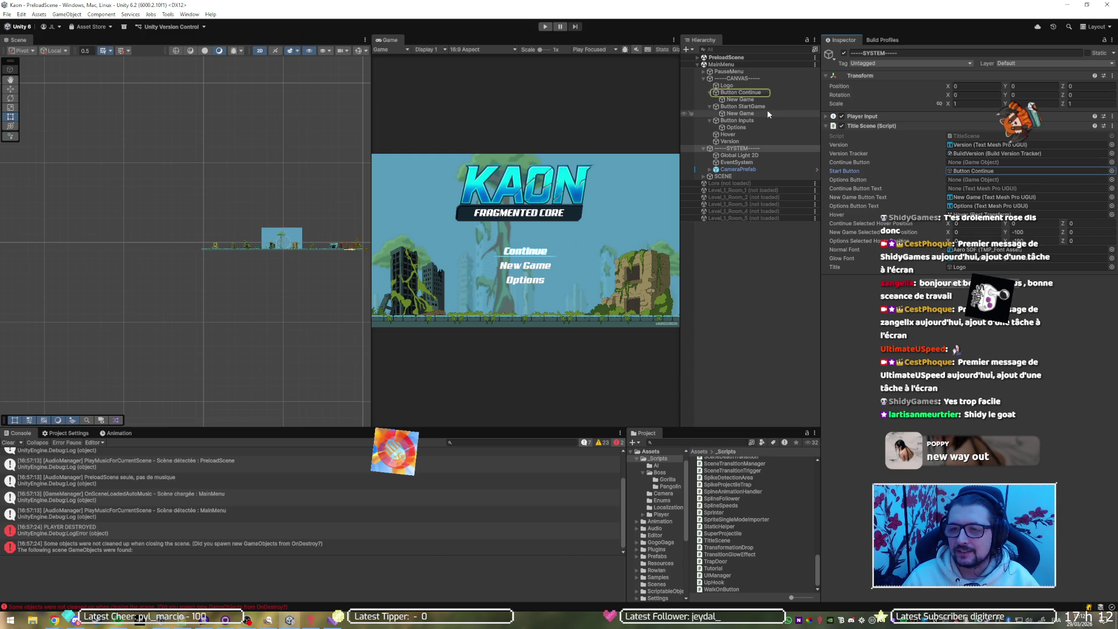
drag(741, 95, 984, 162)
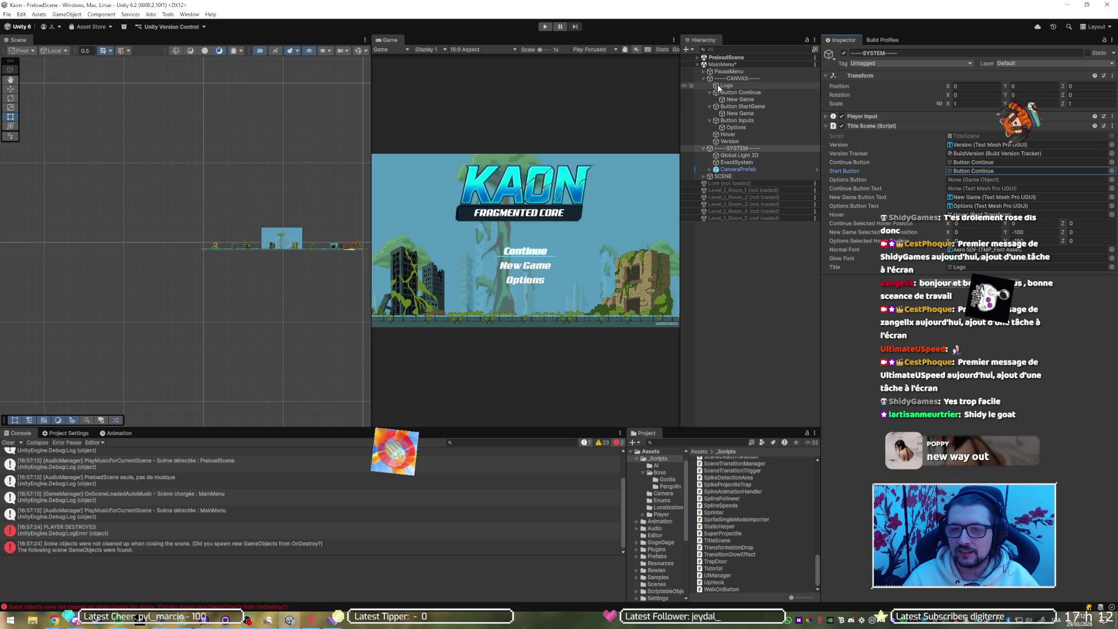
mouse_move(738, 106)
mouse_down()
mouse_move(915, 169)
mouse_move(978, 174)
mouse_up()
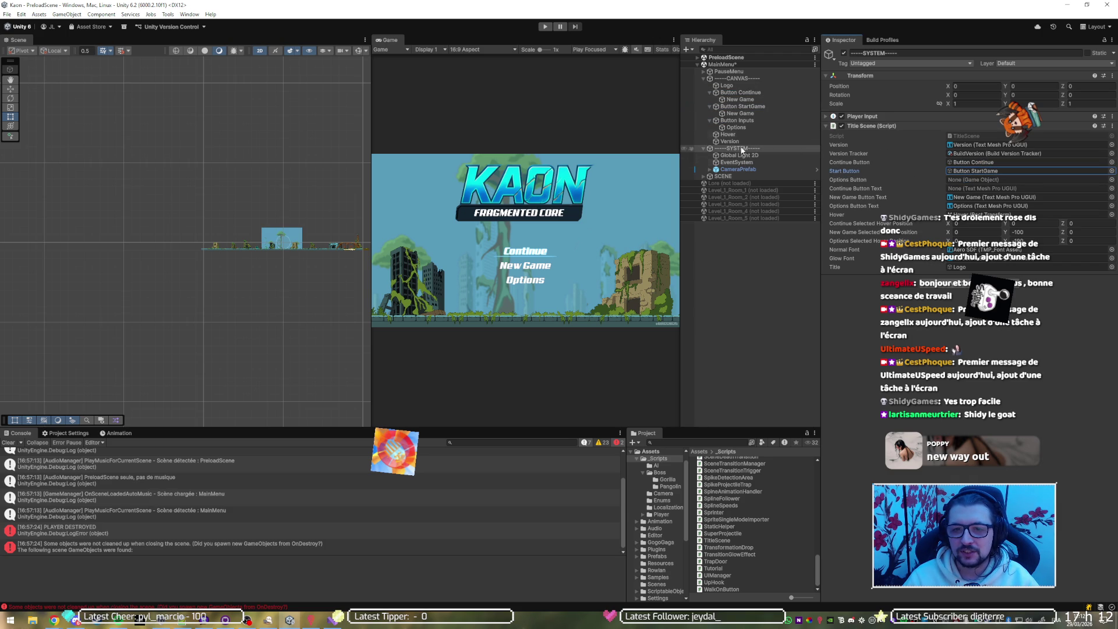
drag(741, 120, 972, 185)
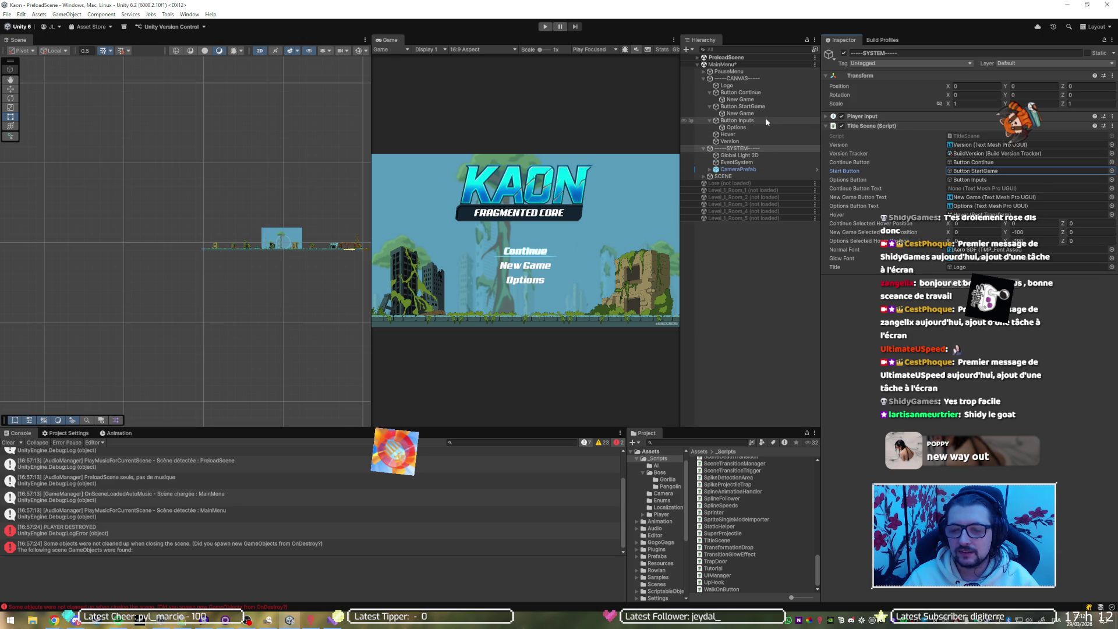
click(874, 187)
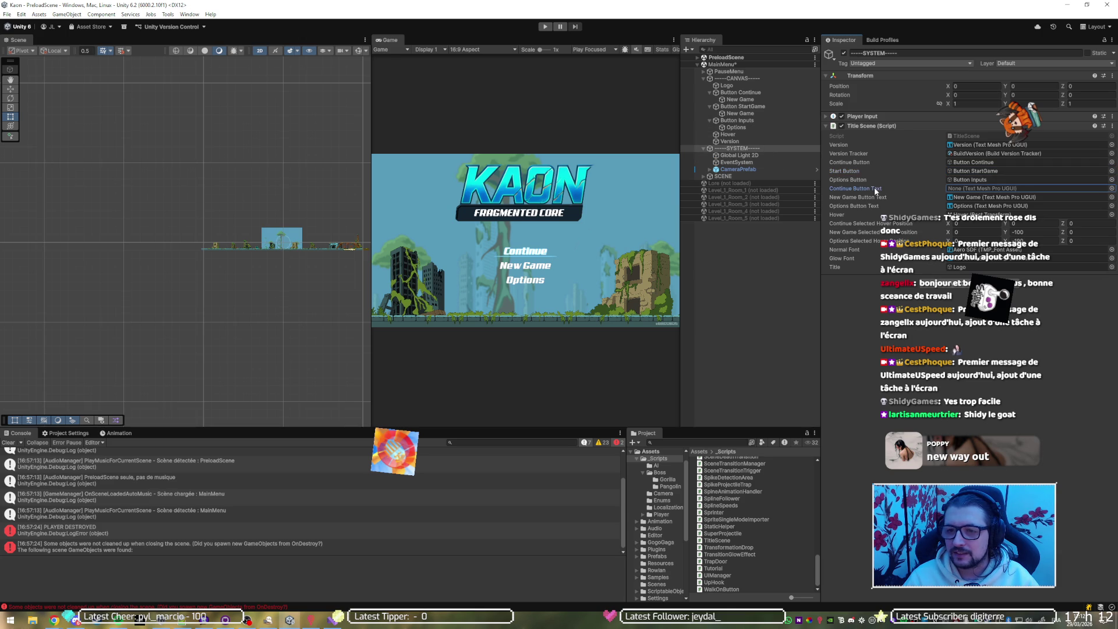
mouse_move(740, 100)
mouse_down()
mouse_move(1002, 147)
mouse_move(1007, 190)
mouse_up()
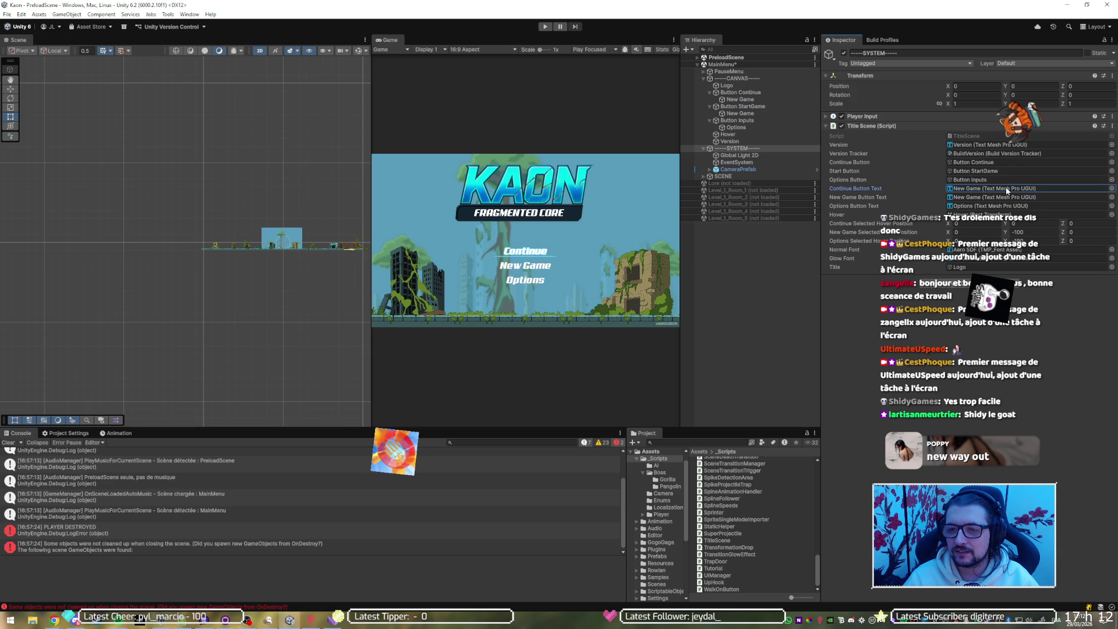
Rename the button labels to Continue Text, New Game Text and Options Text.
click(747, 100)
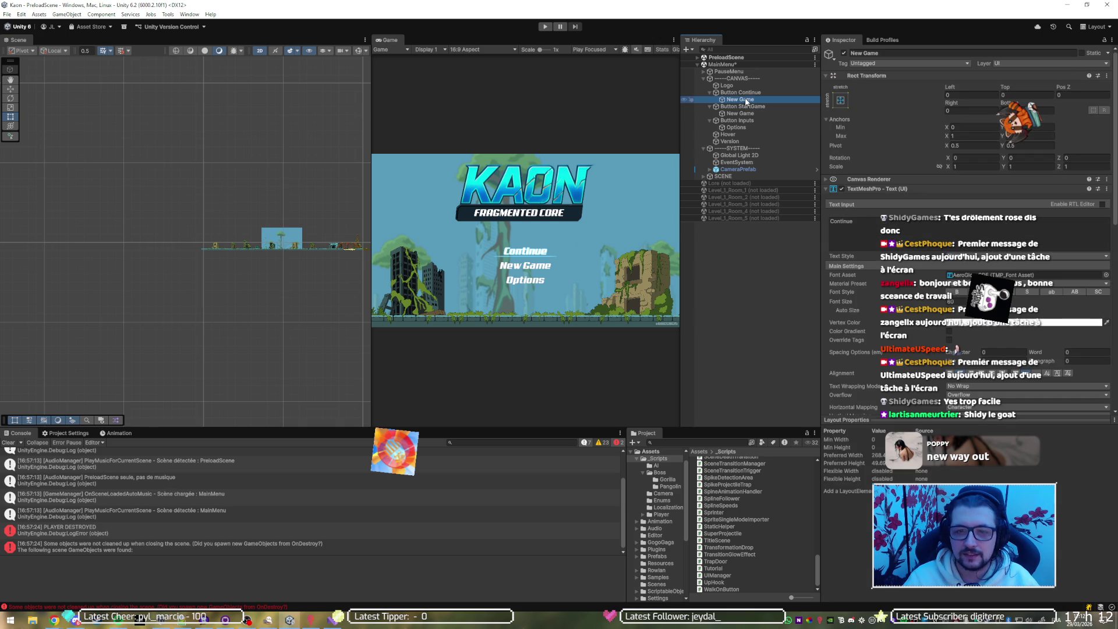
click(747, 100)
text(Continue T)
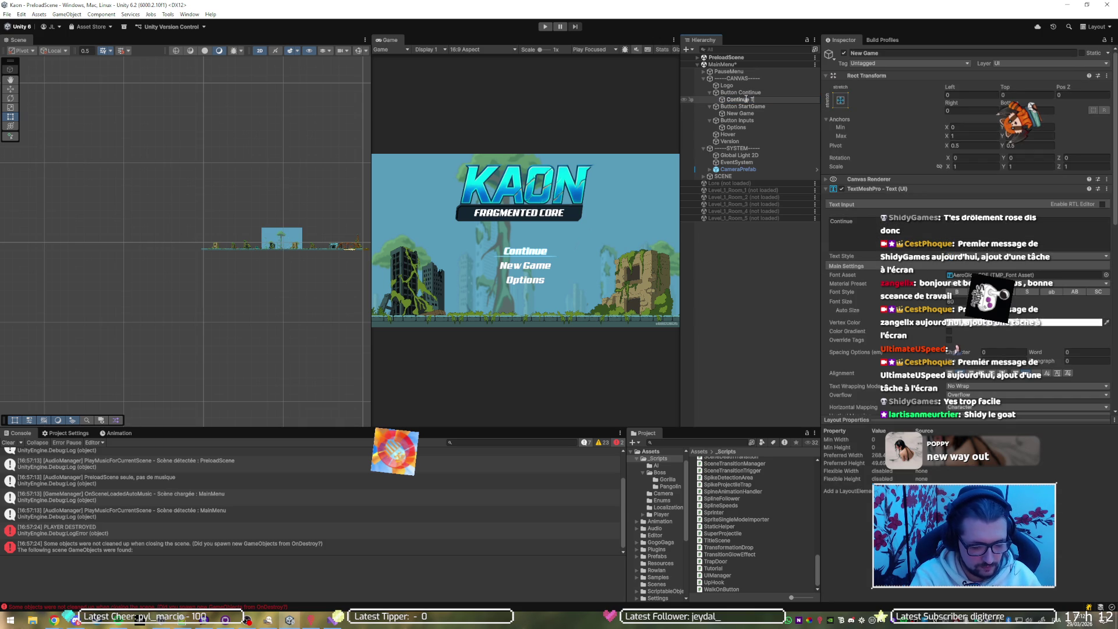
key(Return)
key(Down)
key(Down)
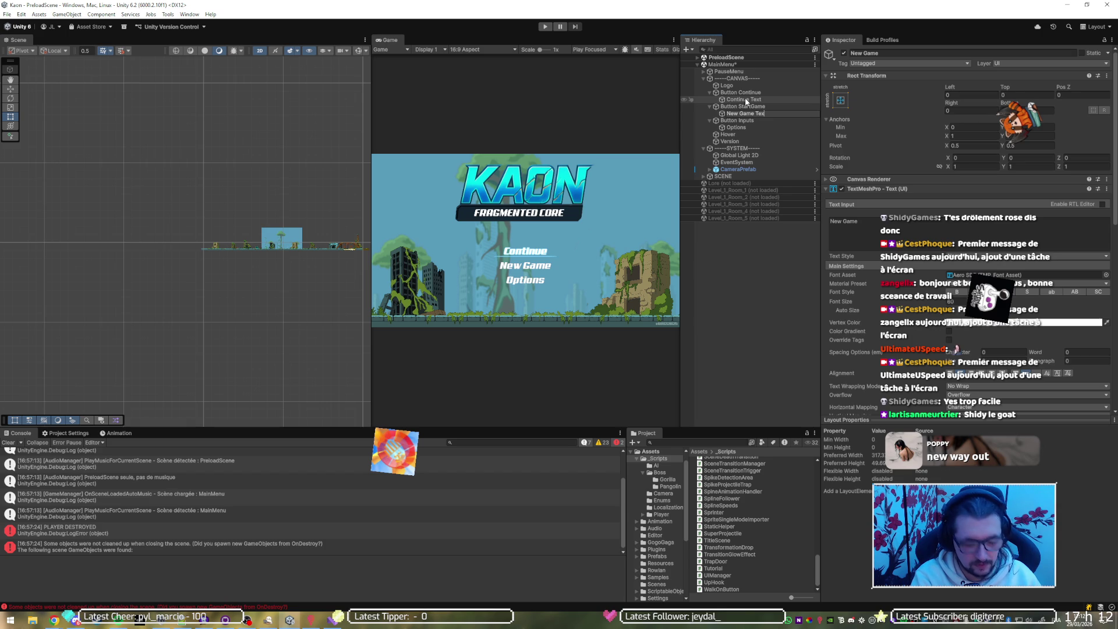
text(t)
key(Return)
key(Down)
key(Down)
key(F2)
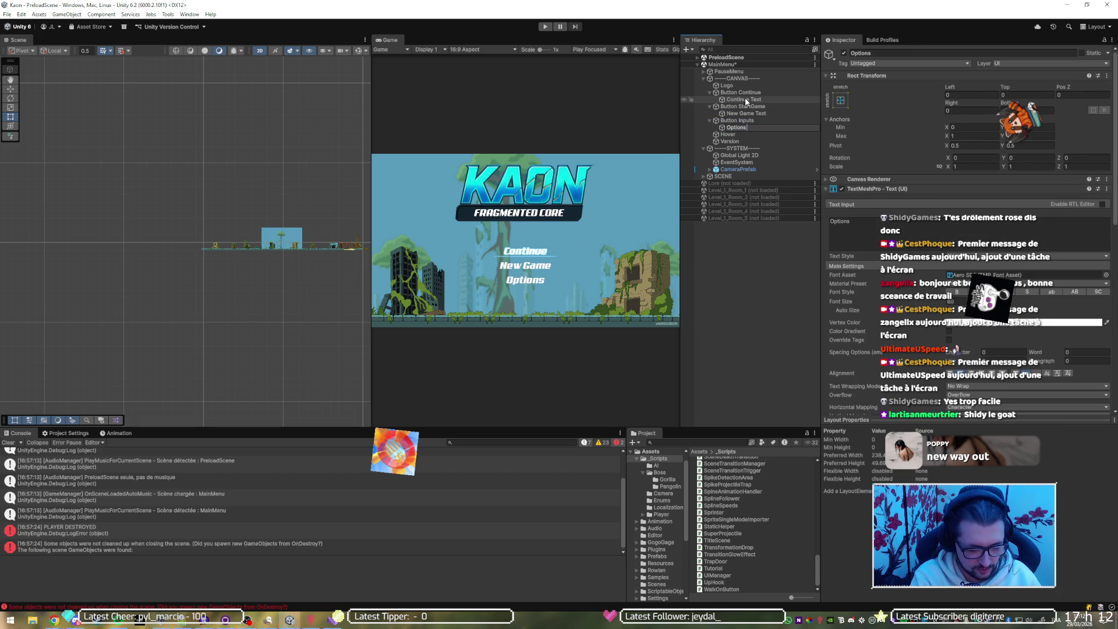
text(Text)
key(Return)
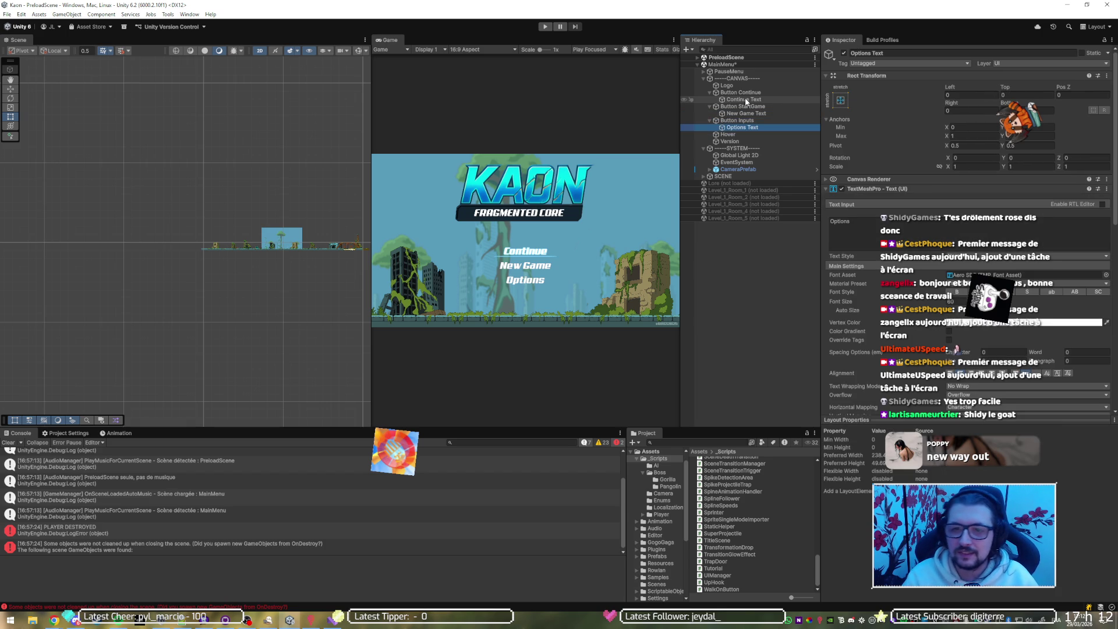
On SYSTEM, assign New Game Text to Title Scene's New Game Button Text field.
click(750, 148)
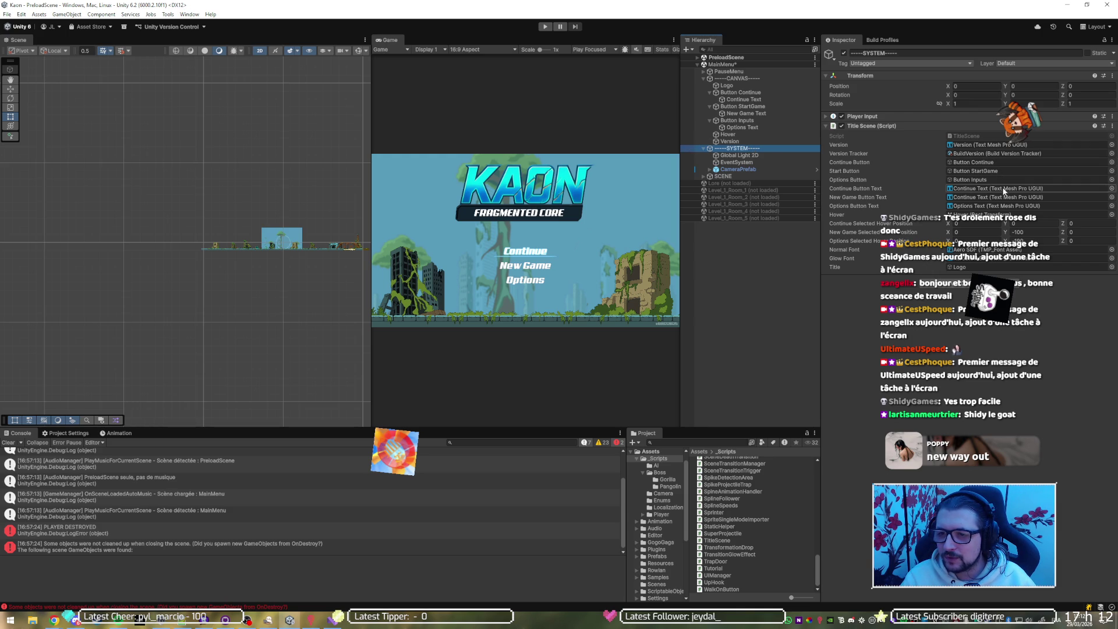
drag(754, 114, 971, 198)
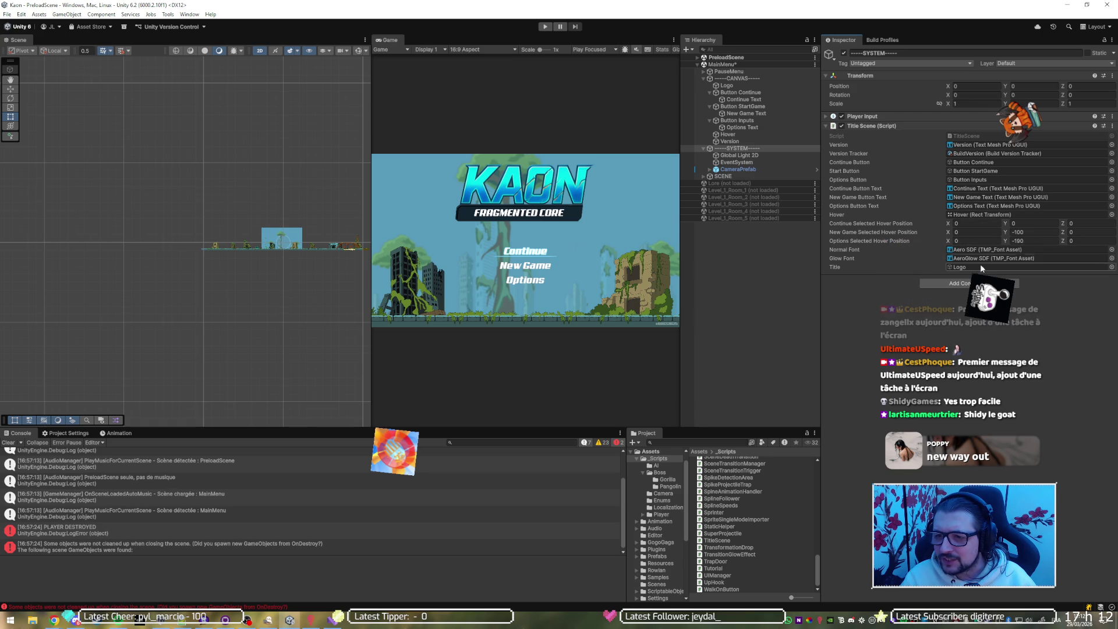
click(1024, 234)
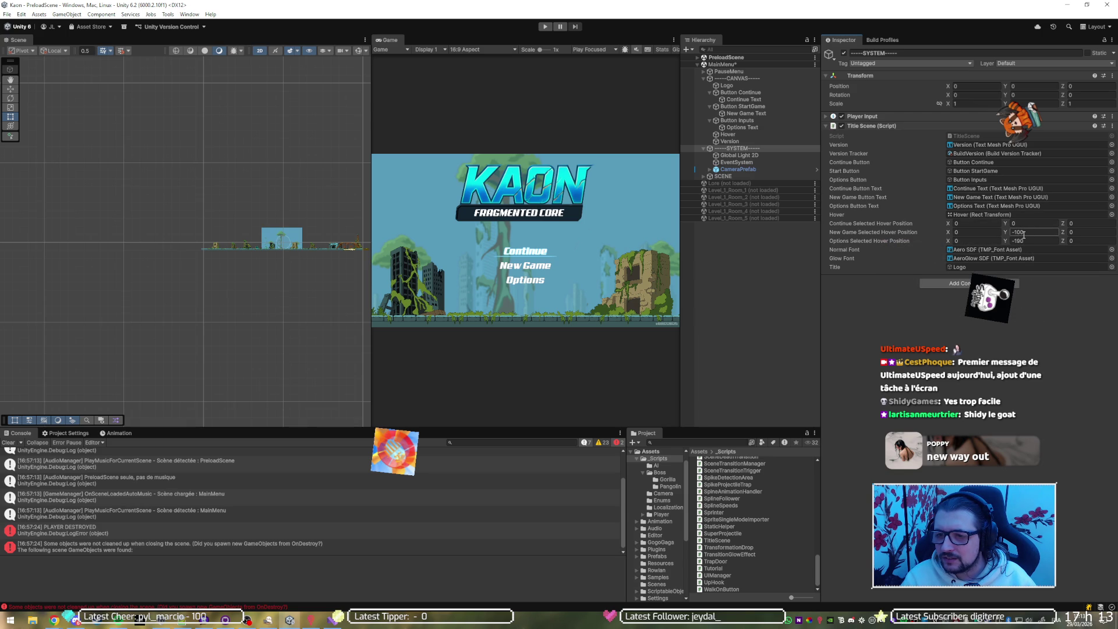
Enter hover Y positions -100, -190 and -280 for Continue, New Game and Options, then press Play.
click(1029, 222)
text(-100)
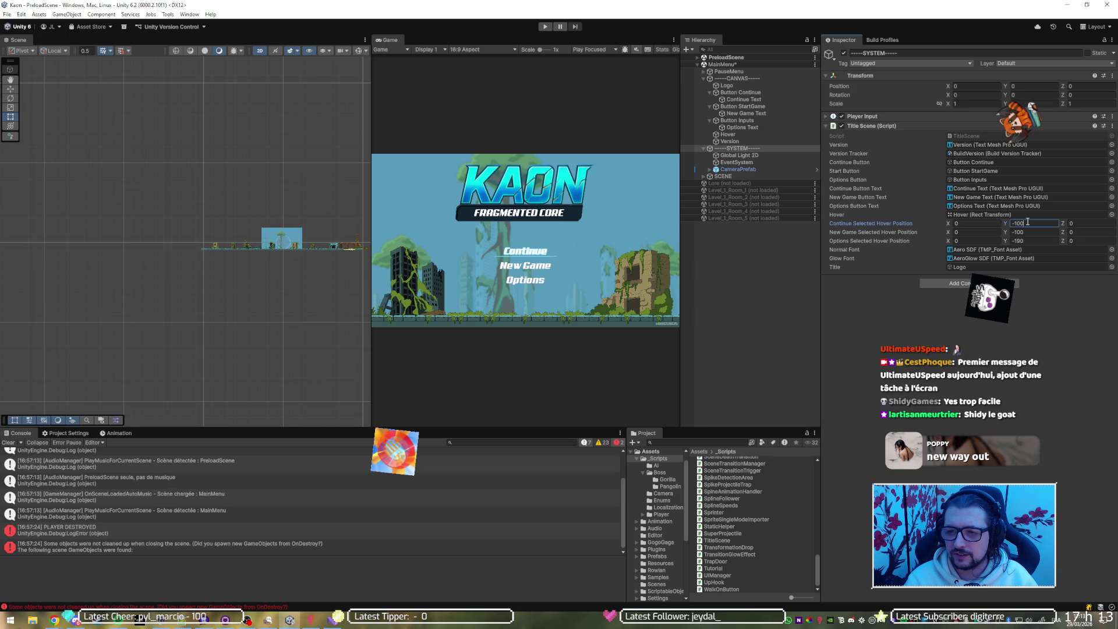
click(1027, 232)
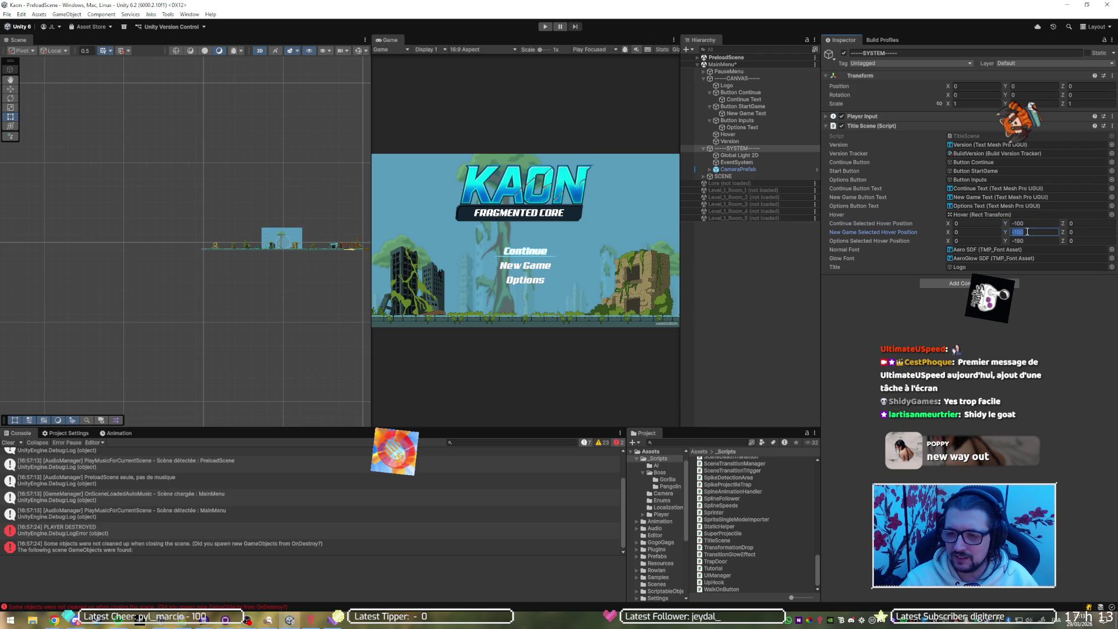
text(-150)
click(1035, 241)
text(-)
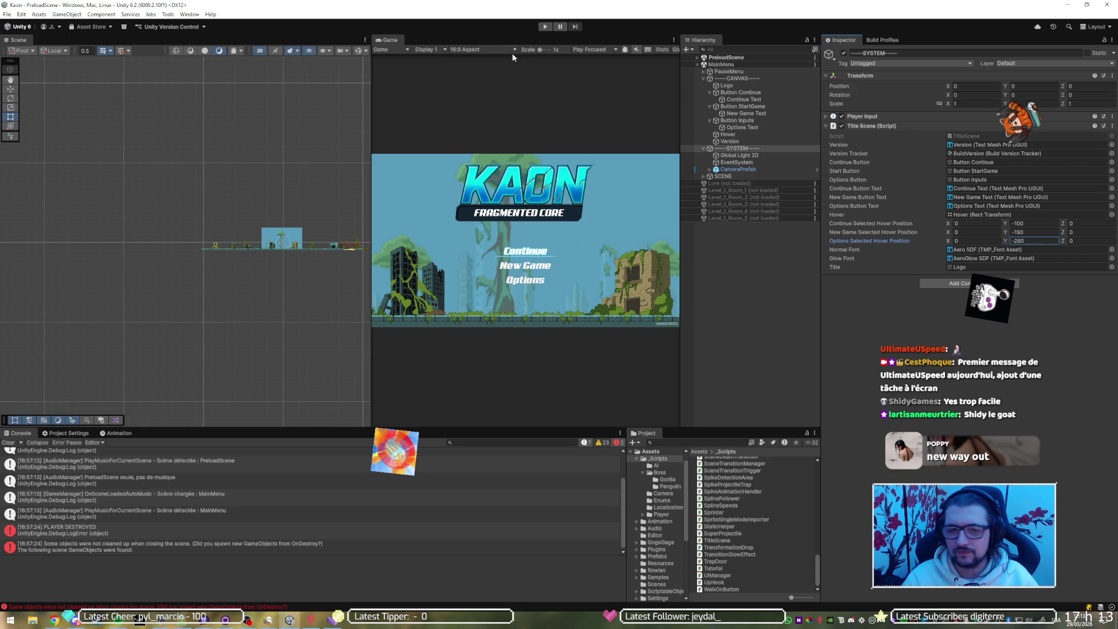
click(545, 27)
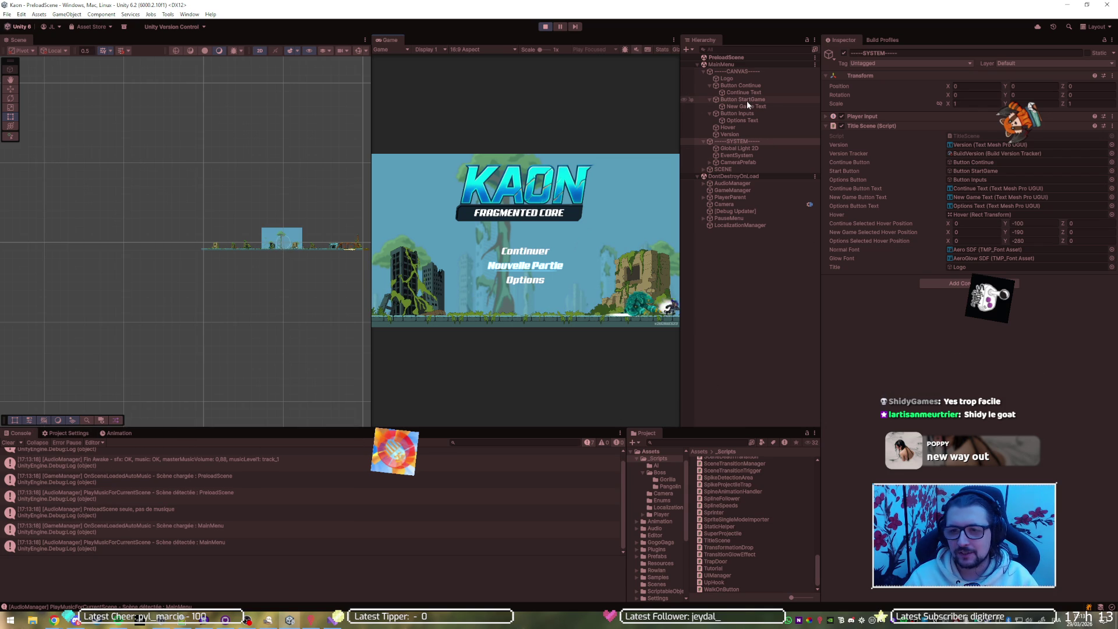
Inspect Button Continue's On Click and Select/Deselect events, then stop Play mode.
click(756, 85)
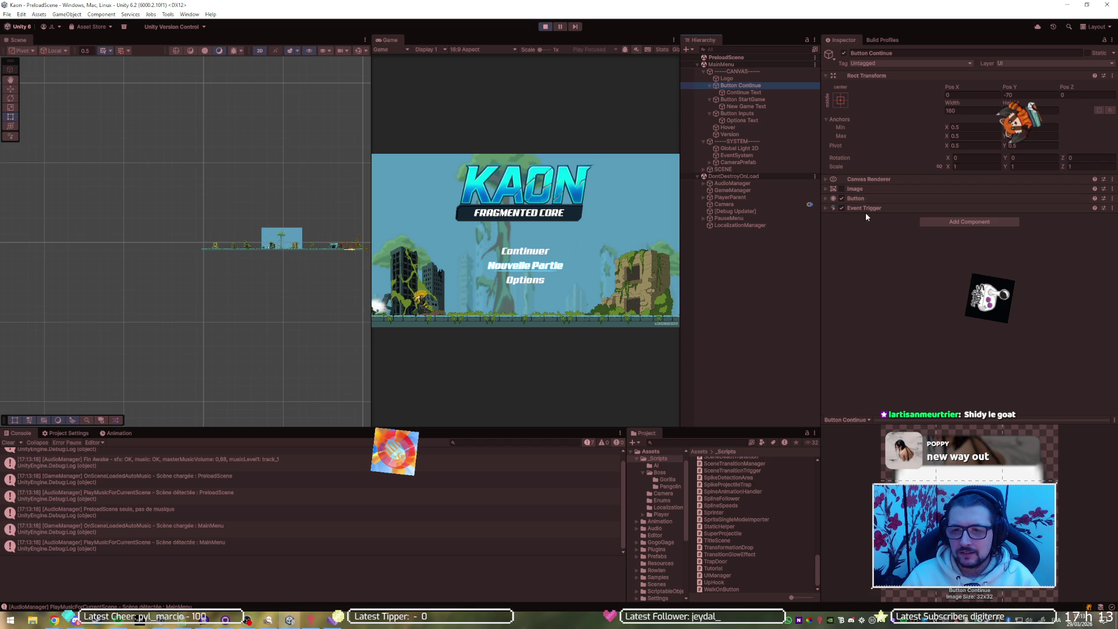
click(872, 197)
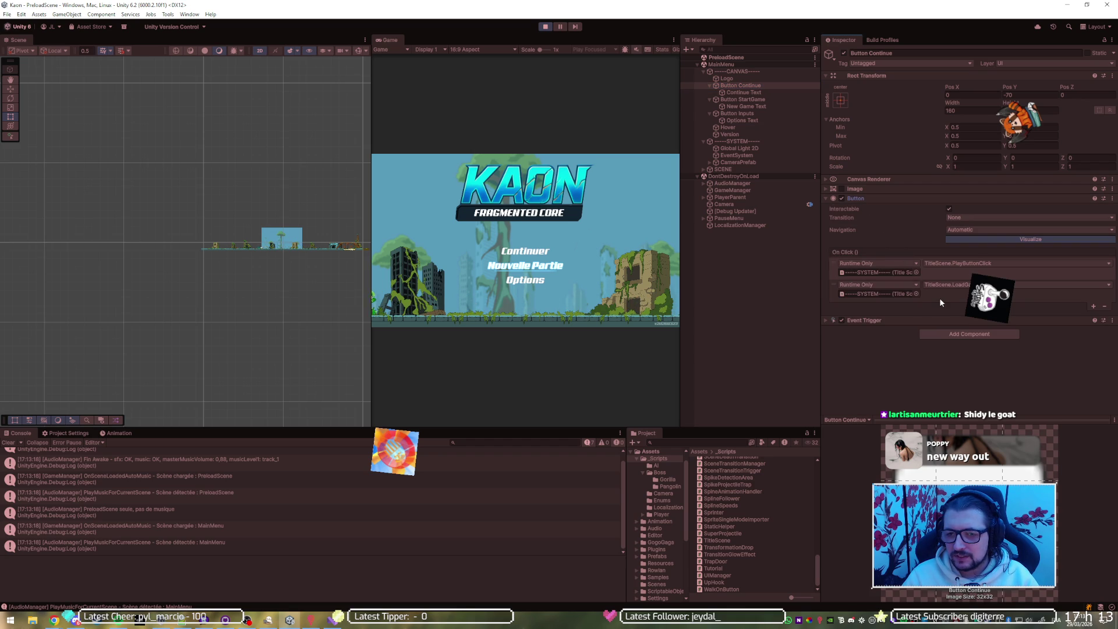
click(902, 321)
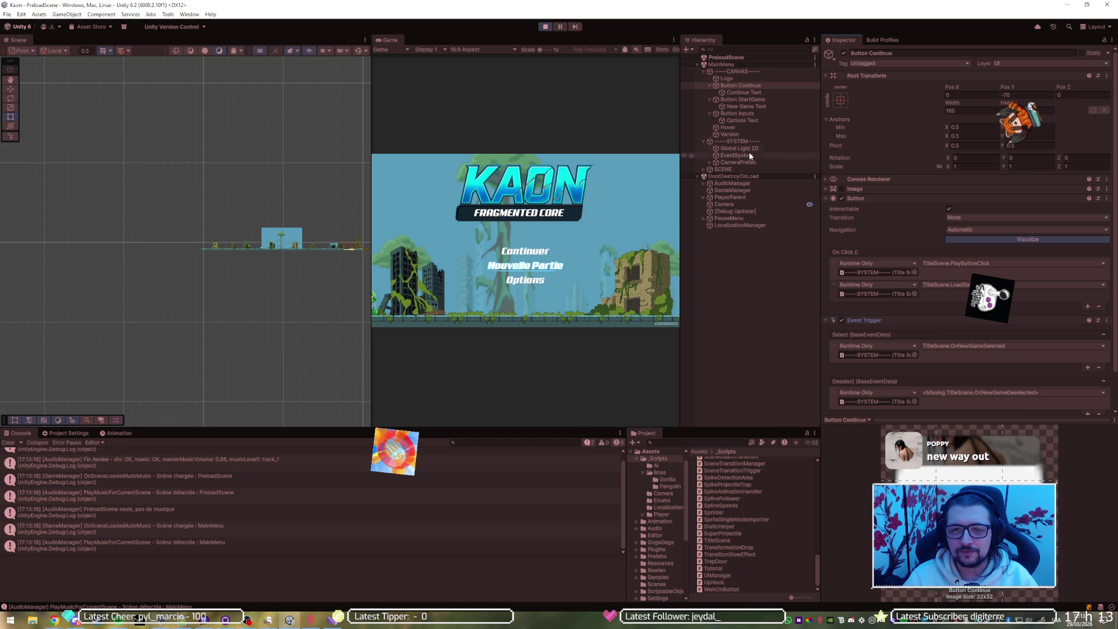
click(971, 263)
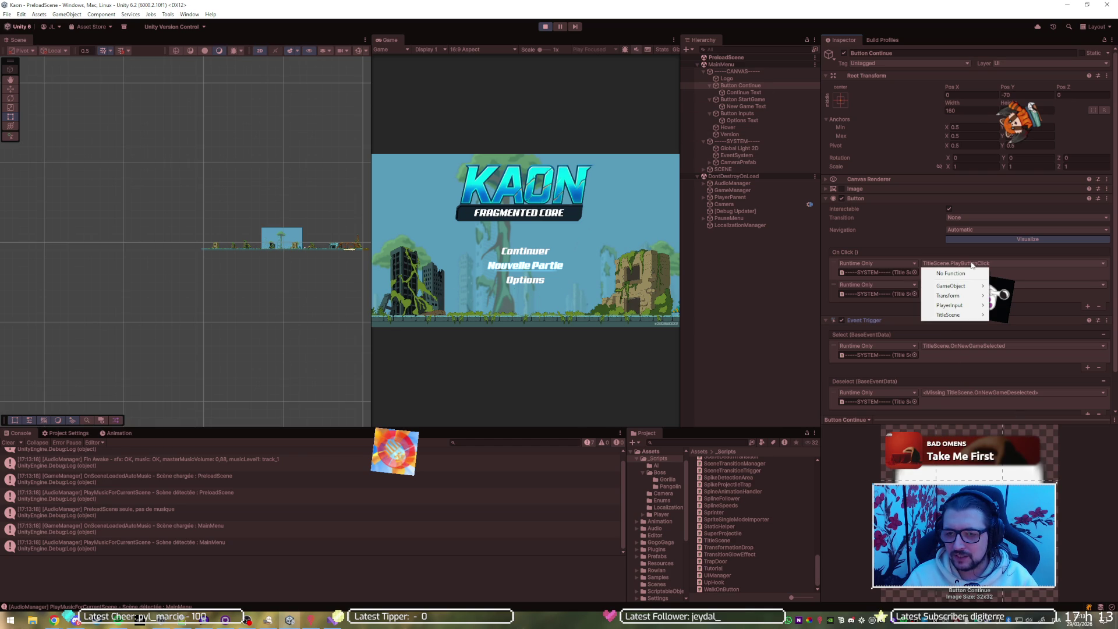
click(545, 27)
Make Button Continue's second On Click action call TitleScene.LoadGame.
click(751, 94)
click(951, 263)
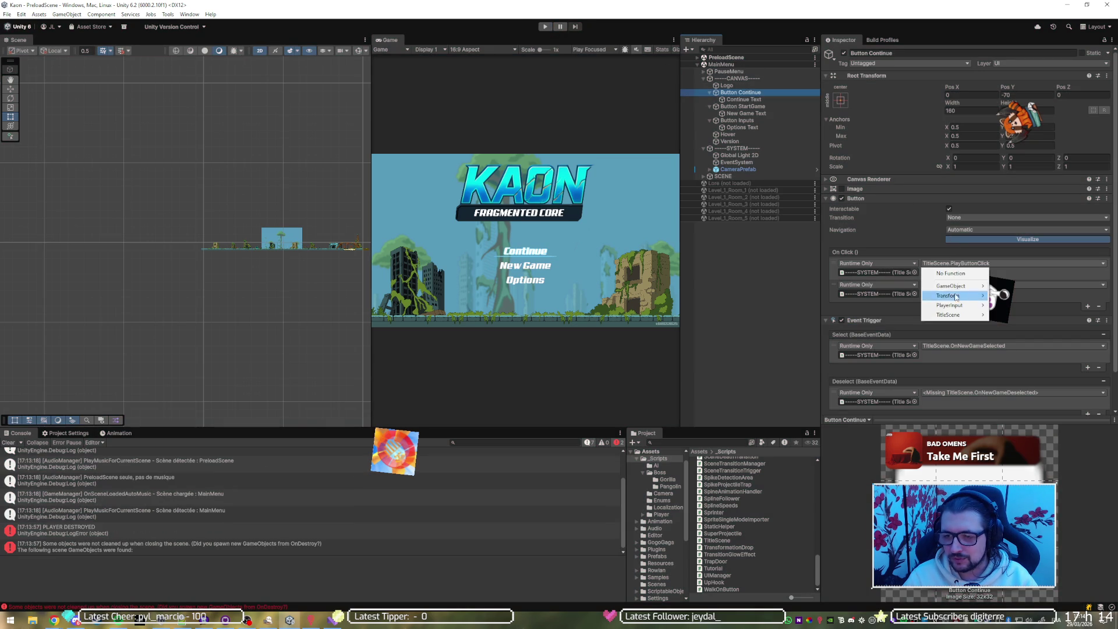
mouse_move(955, 314)
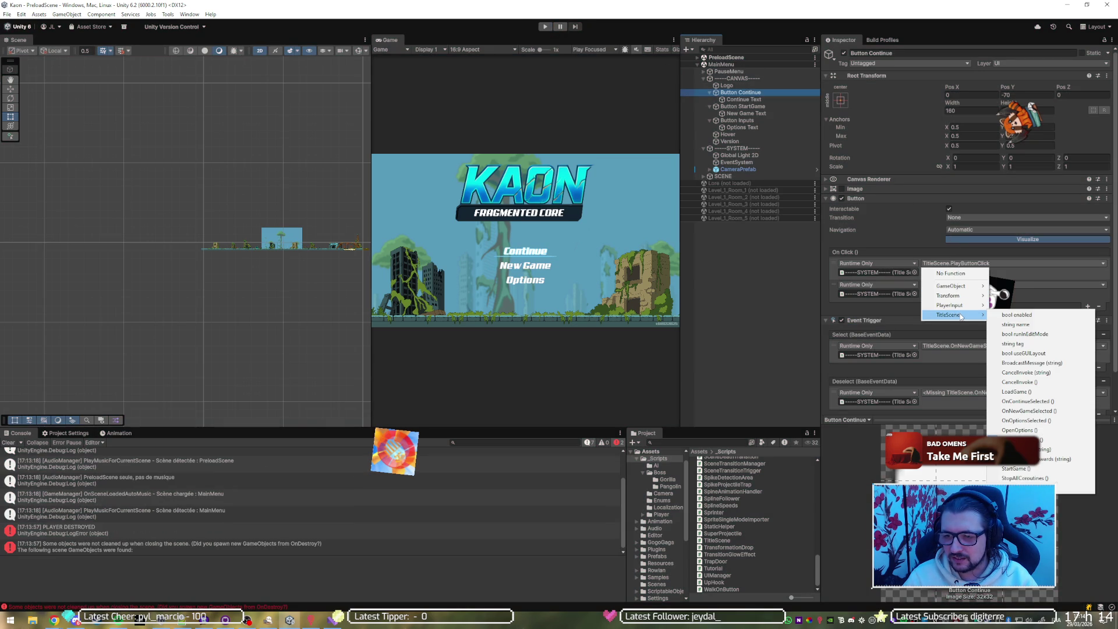
click(1028, 394)
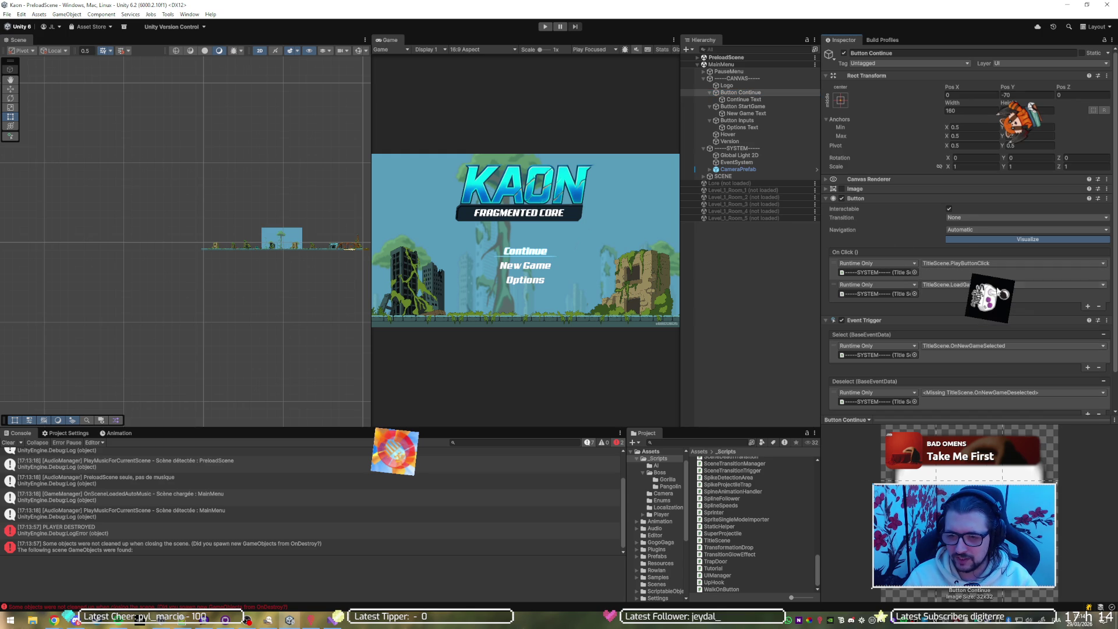
Point Button Continue's Select event at OnContinueSelected and remove its Deselect event.
scroll(987, 348, down, 1)
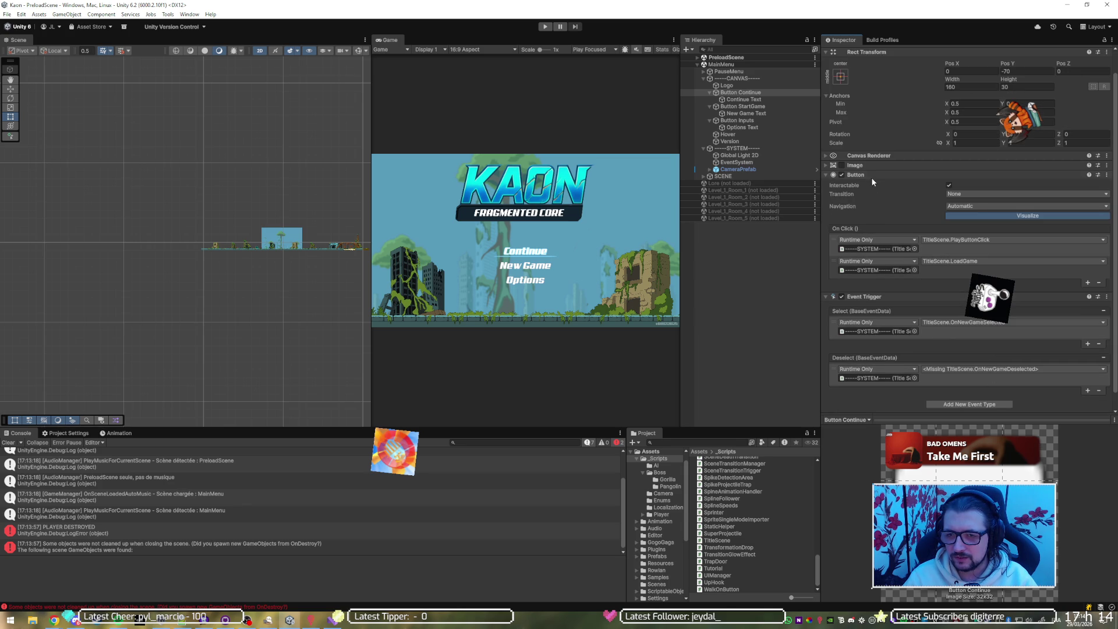
scroll(896, 258, down, 1)
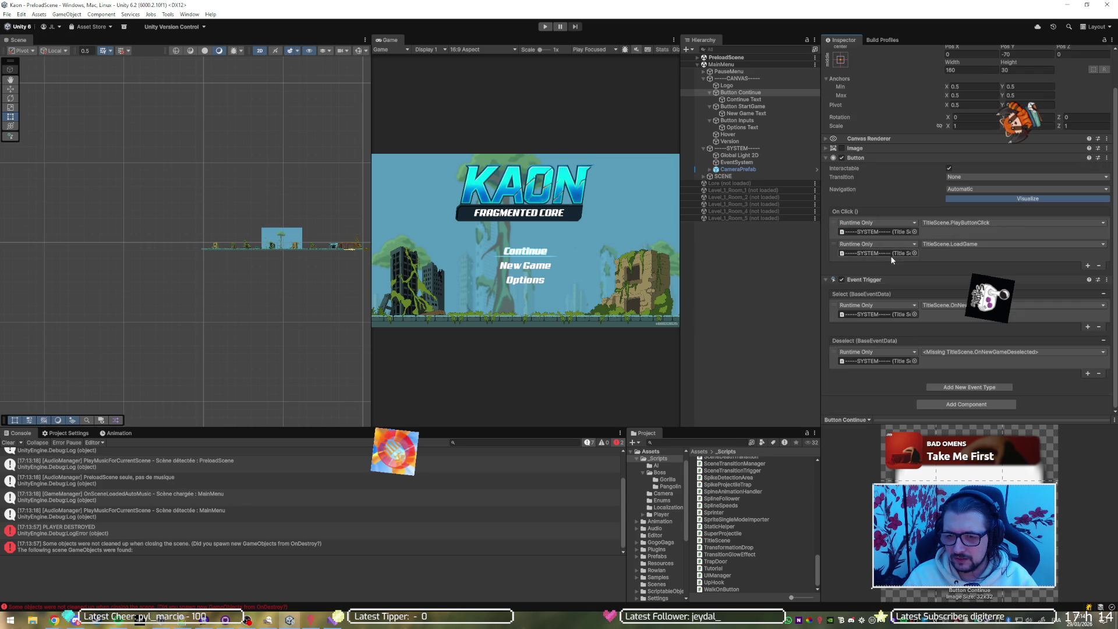
scroll(949, 275, up, 2)
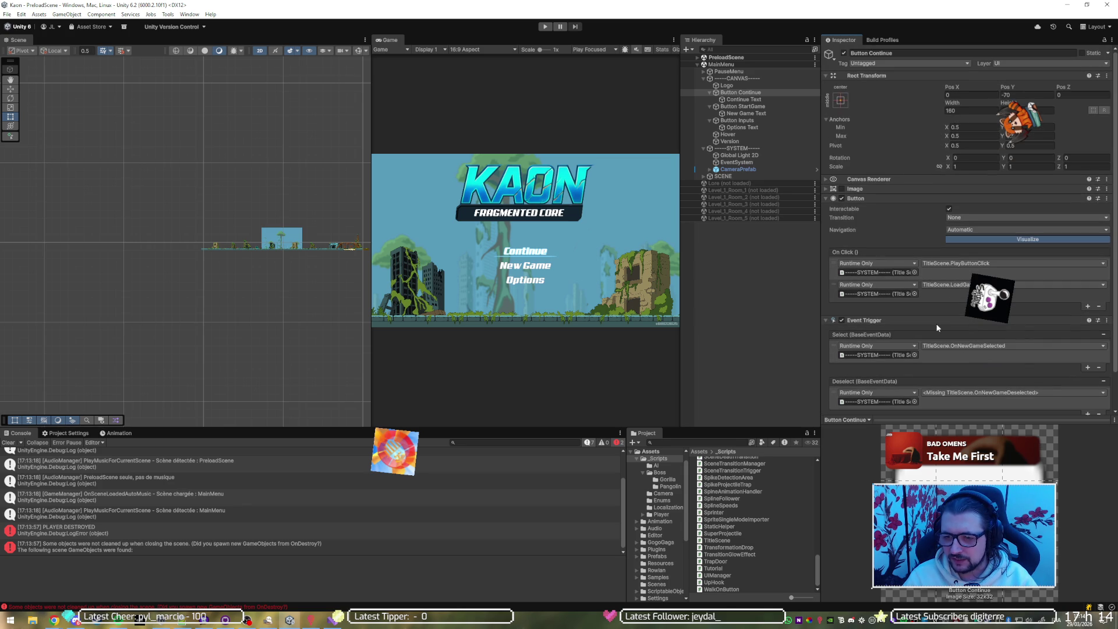
click(965, 347)
mouse_move(961, 398)
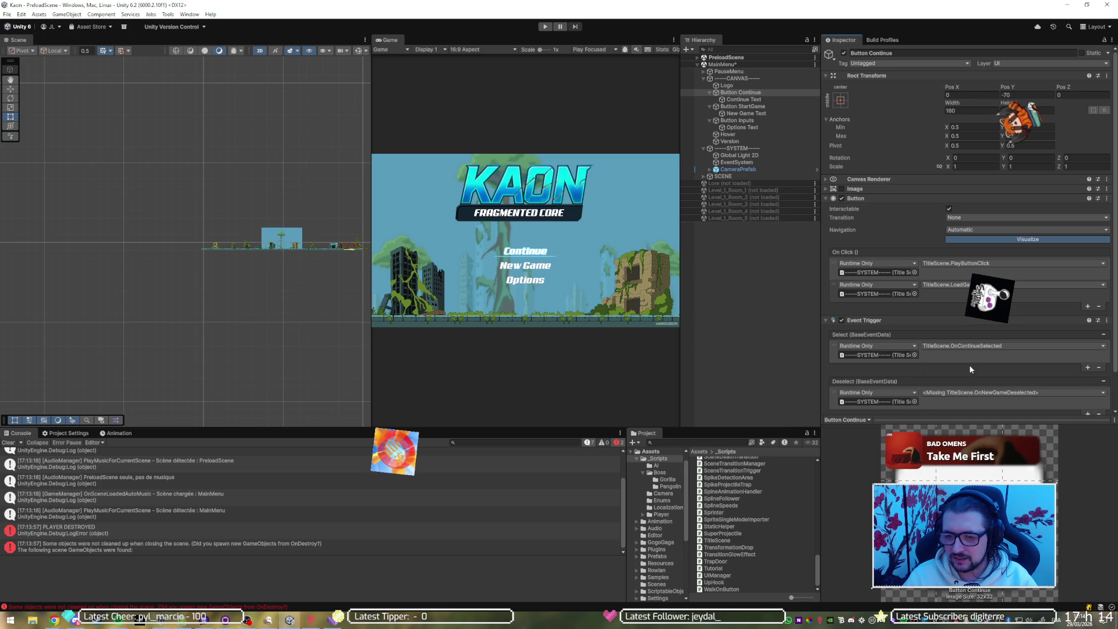
scroll(1023, 384, down, 2)
click(1105, 343)
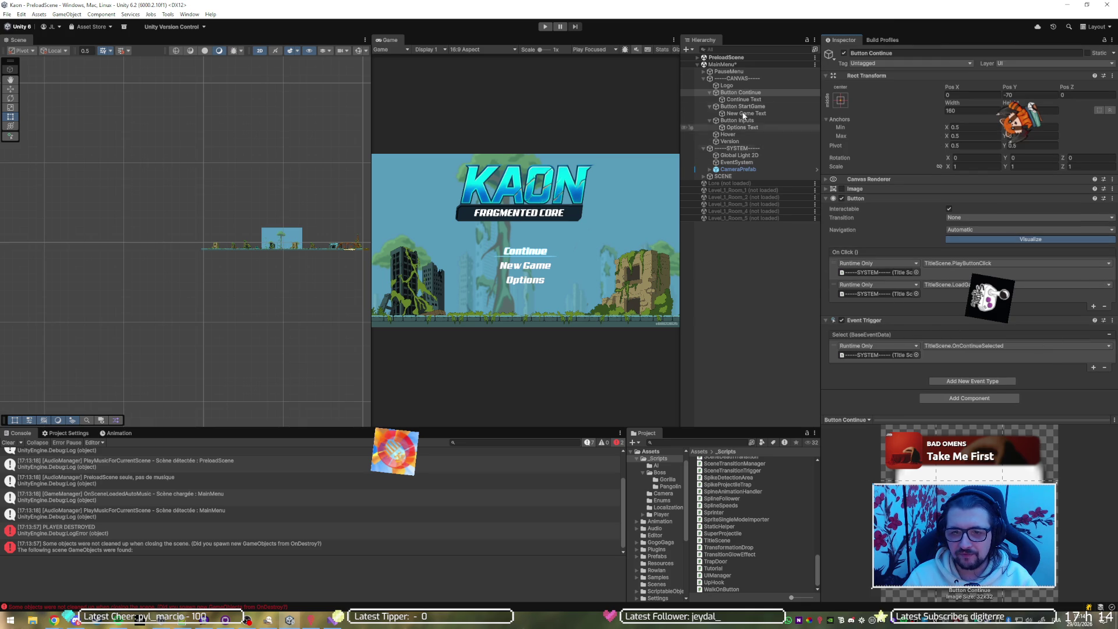
Remove the Deselect event from Button StartGame's Event Trigger.
click(710, 92)
click(733, 100)
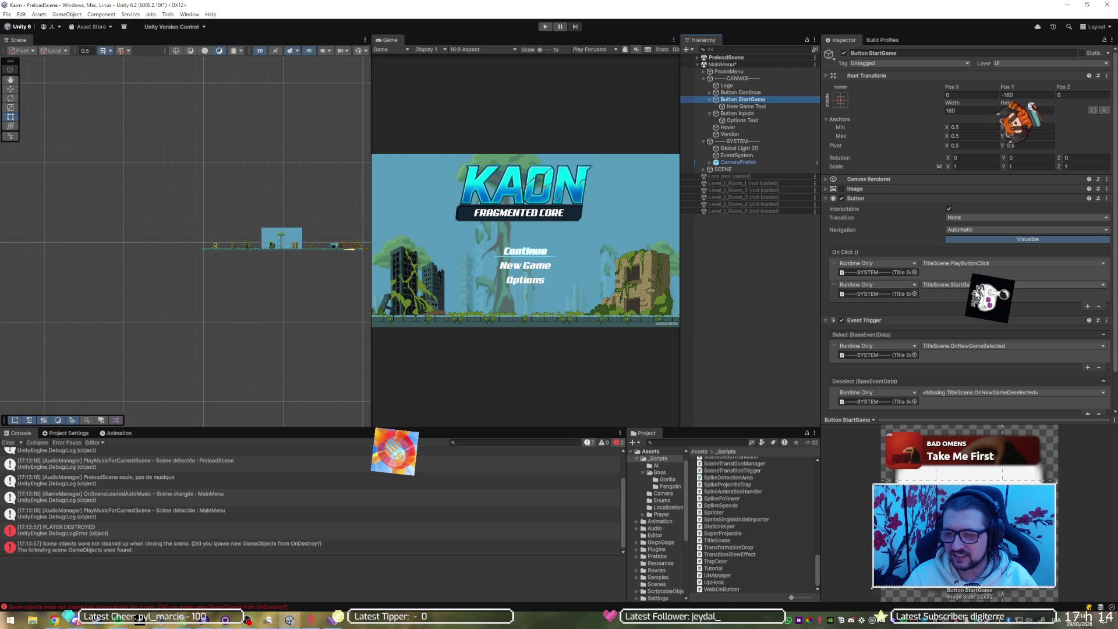
scroll(949, 291, down, 2)
scroll(955, 305, up, 1)
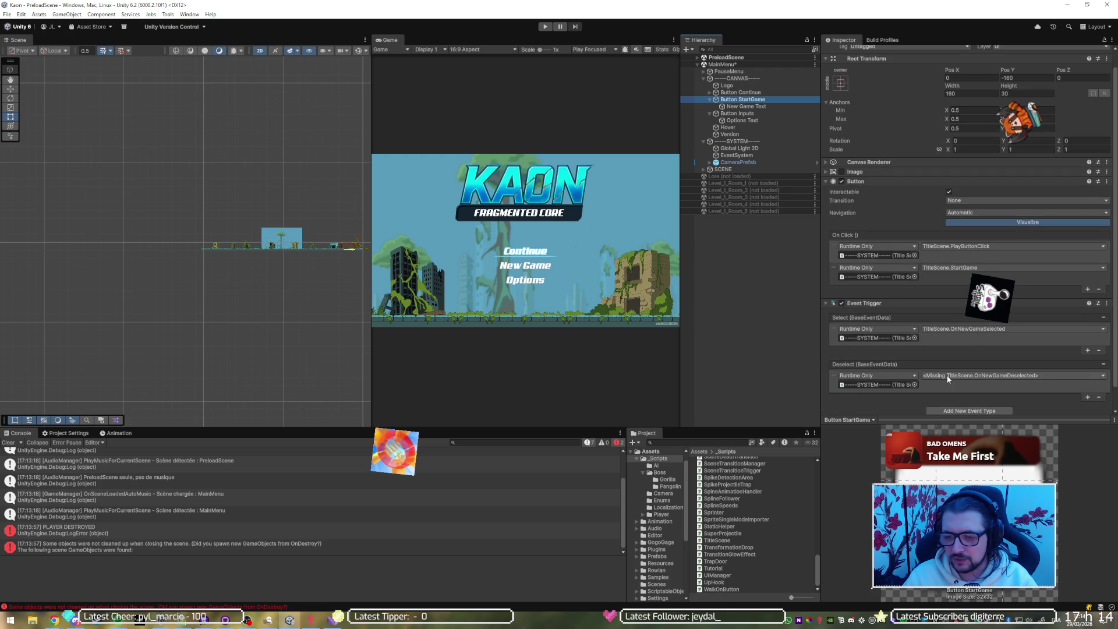
click(1104, 366)
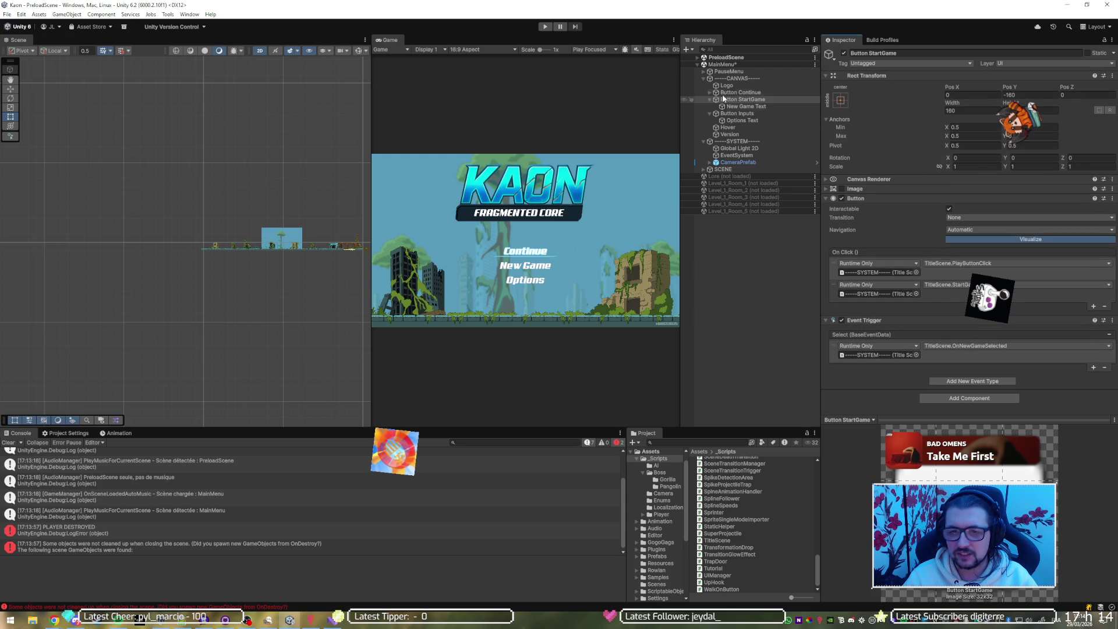
click(747, 115)
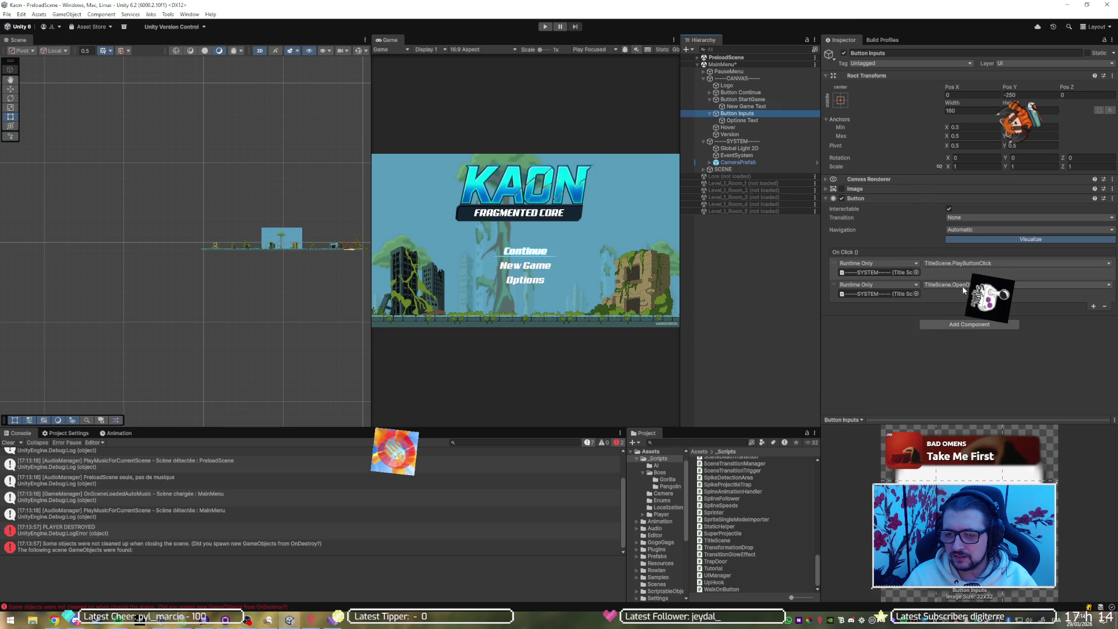
Add an Event Trigger component to Button Inputs.
click(961, 326)
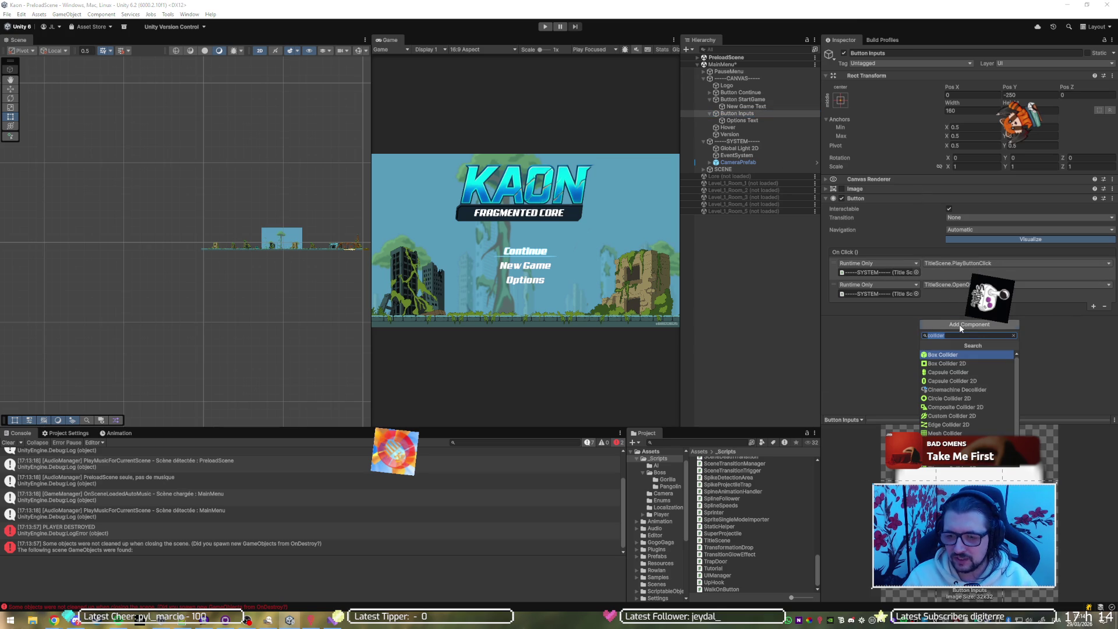
text(eventn)
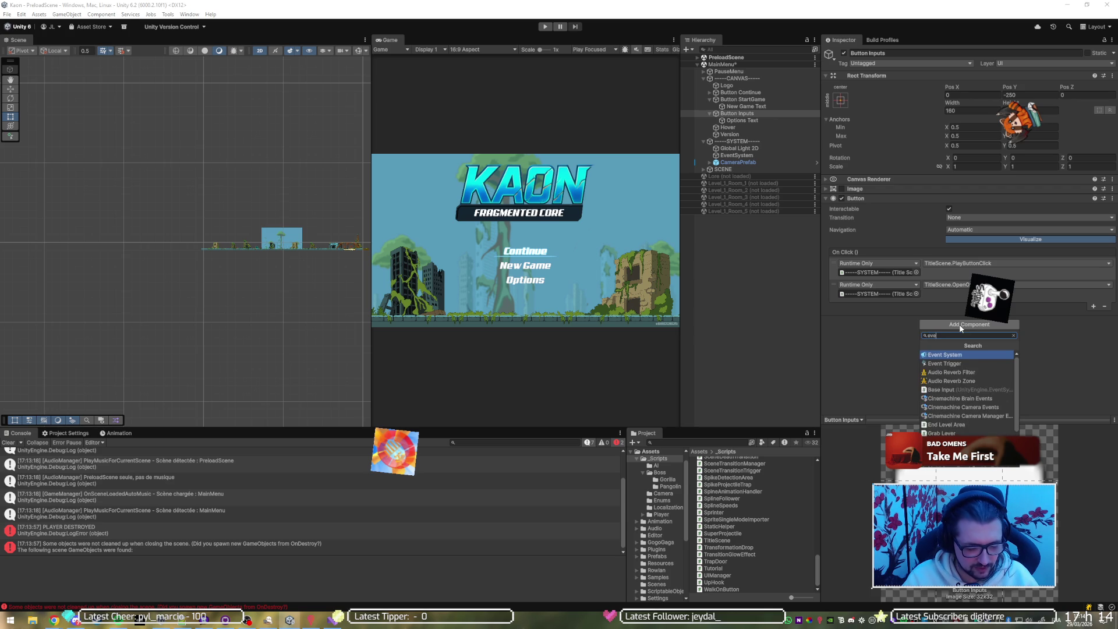
key(BackSpace)
text(tt)
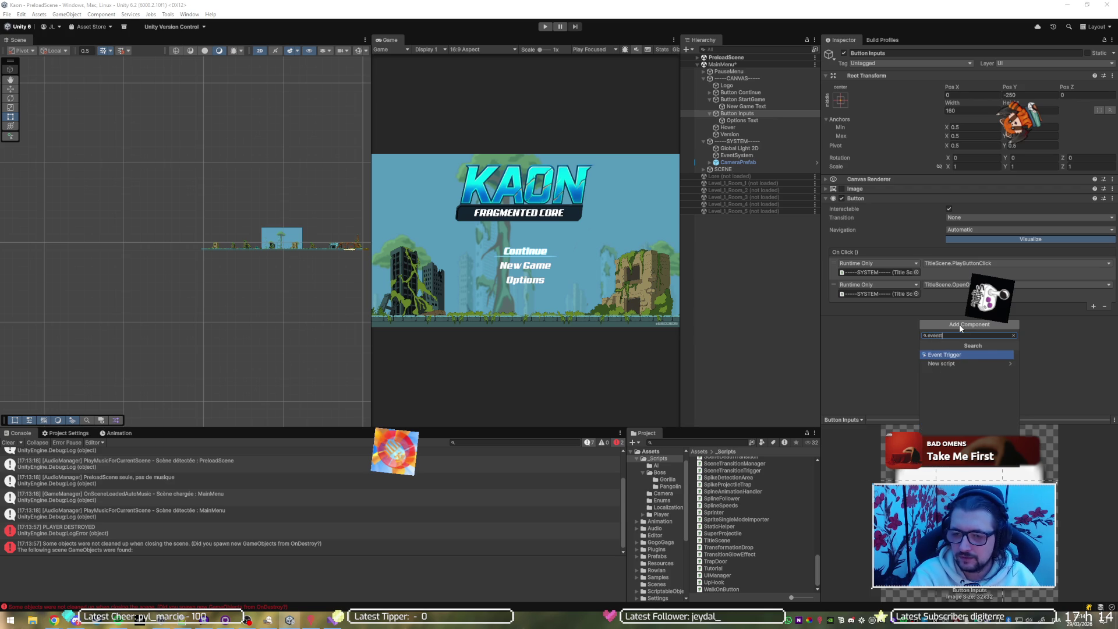
key(Return)
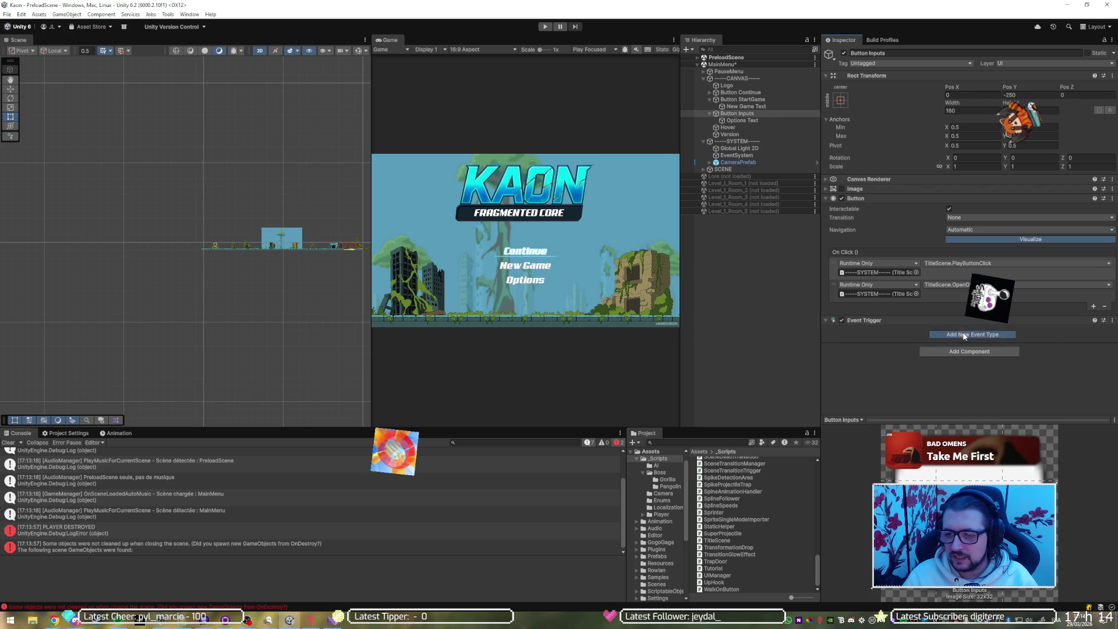
Add a Select event that calls TitleScene.OnOptionsSelected on the SYSTEM object.
click(960, 334)
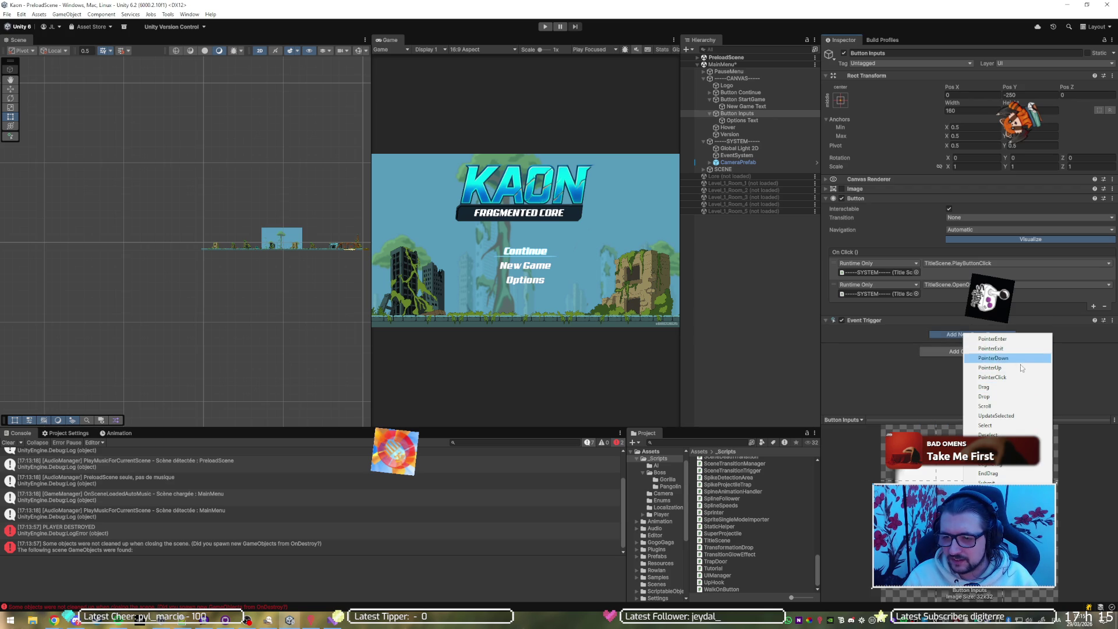
click(1012, 431)
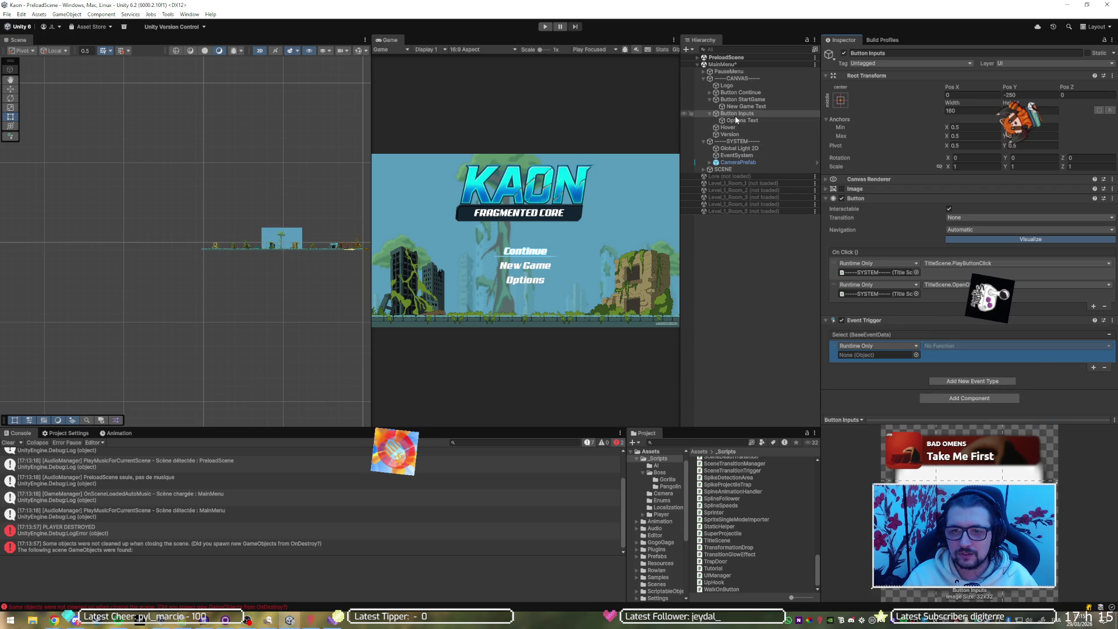
drag(739, 141, 889, 354)
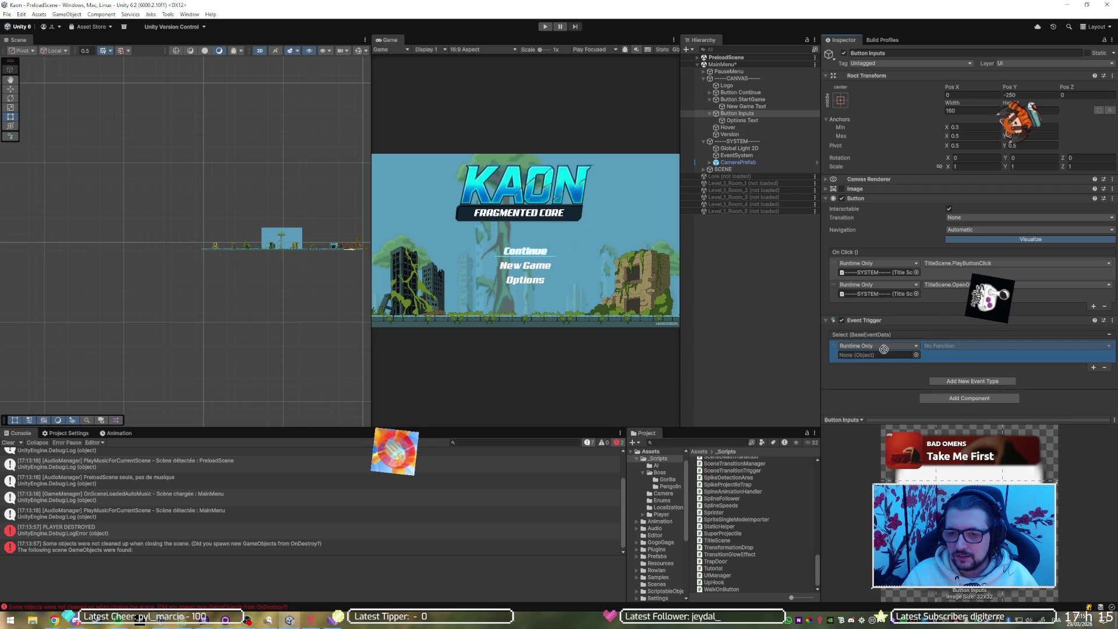
click(965, 348)
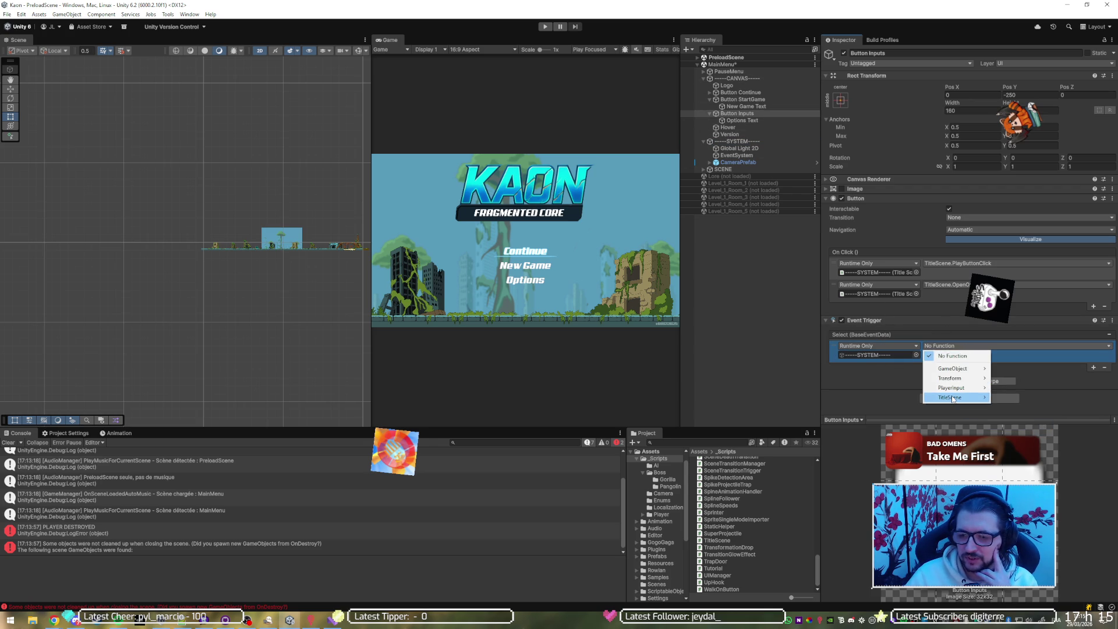
mouse_move(954, 399)
click(1025, 503)
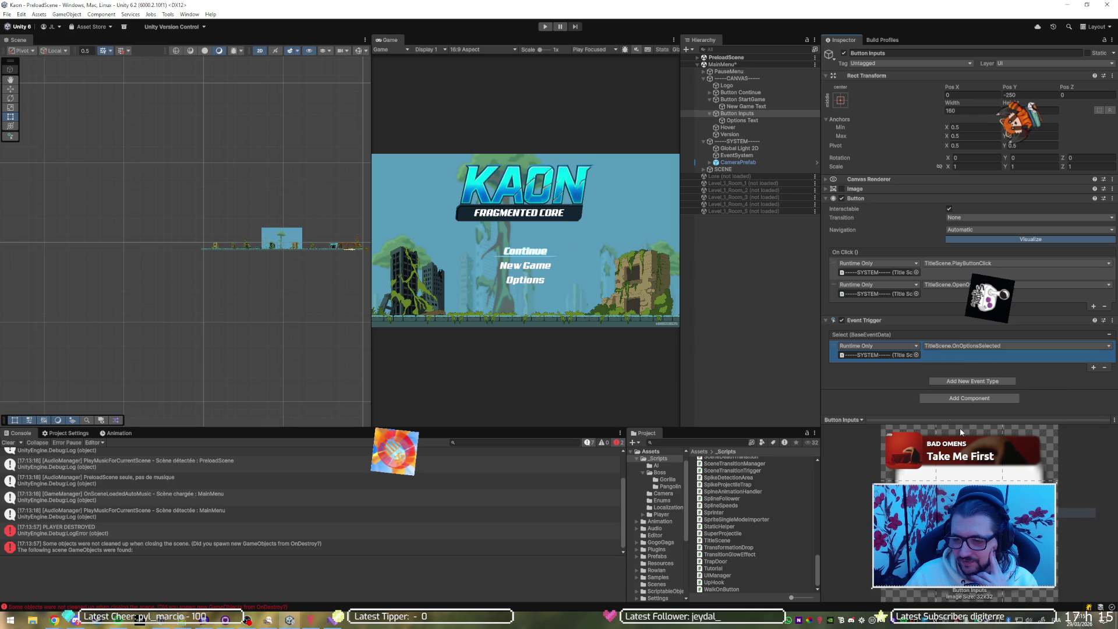
Play the game, move the menu selection down to Options, then stop and leave Unity.
click(545, 27)
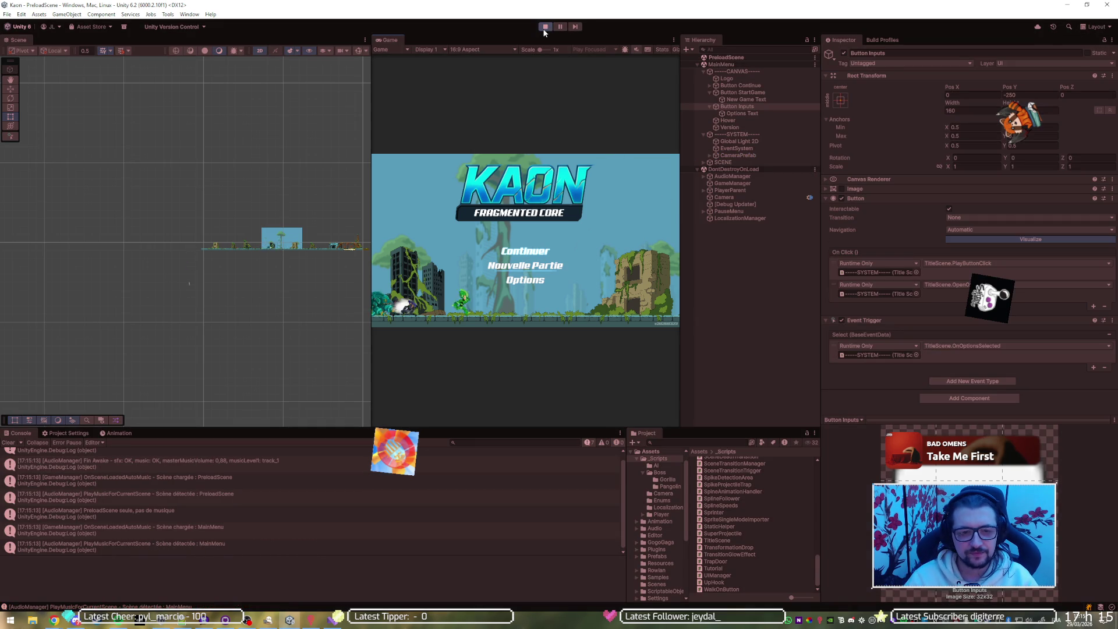
key(Down)
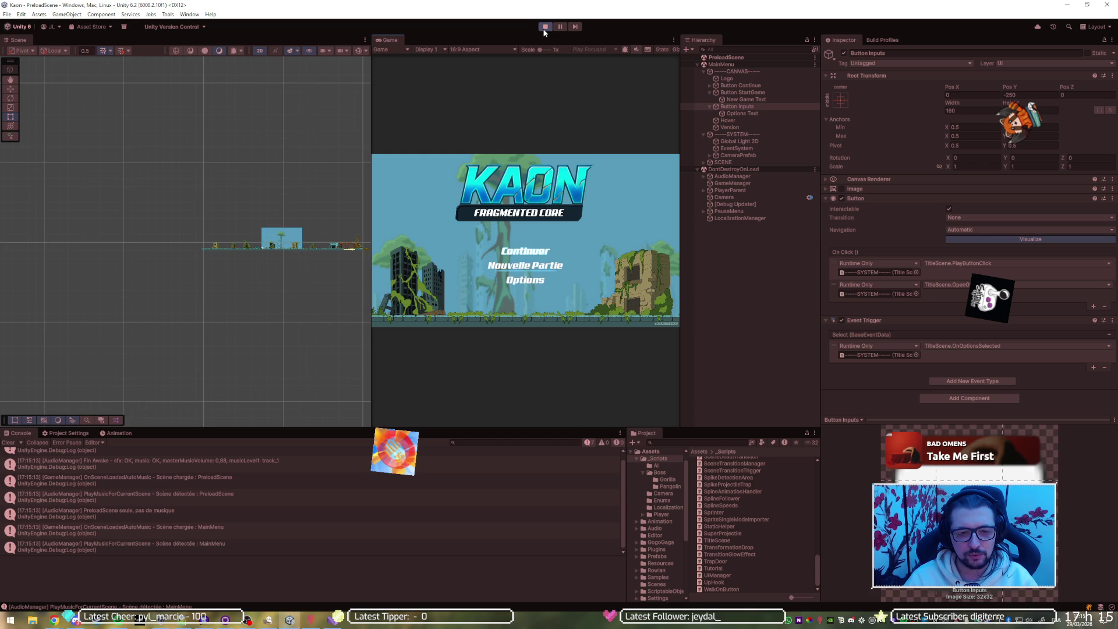
click(545, 28)
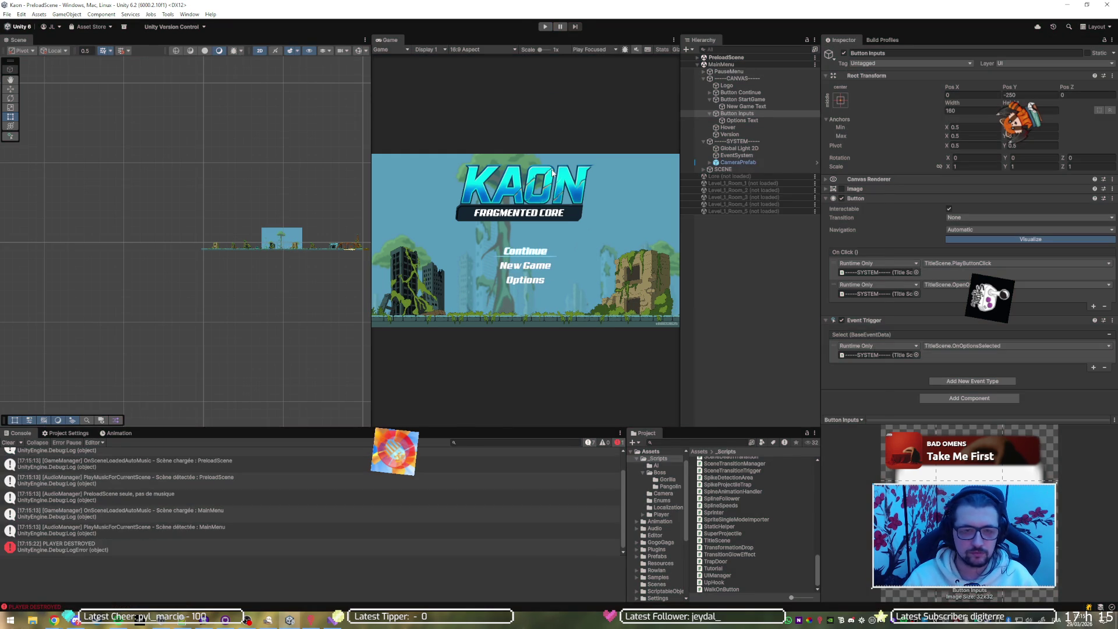
key(alt+Tab)
Change line 90 in OnContinueSelected to move the hover to continueSelectedHoverPosition.
click(648, 205)
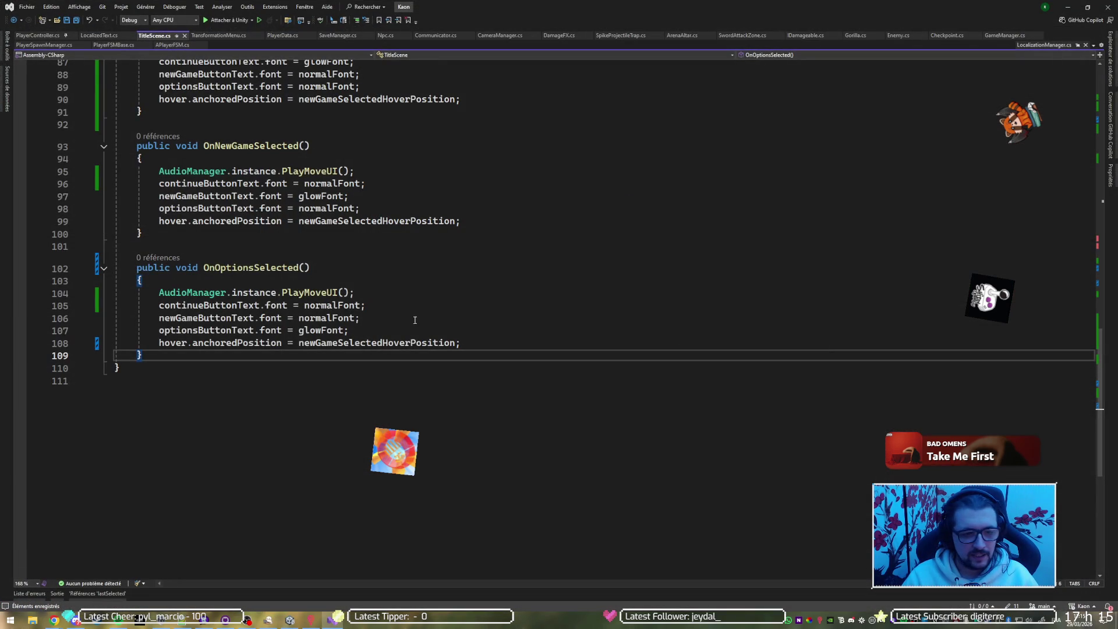
scroll(412, 232, up, 12)
scroll(408, 230, down, 9)
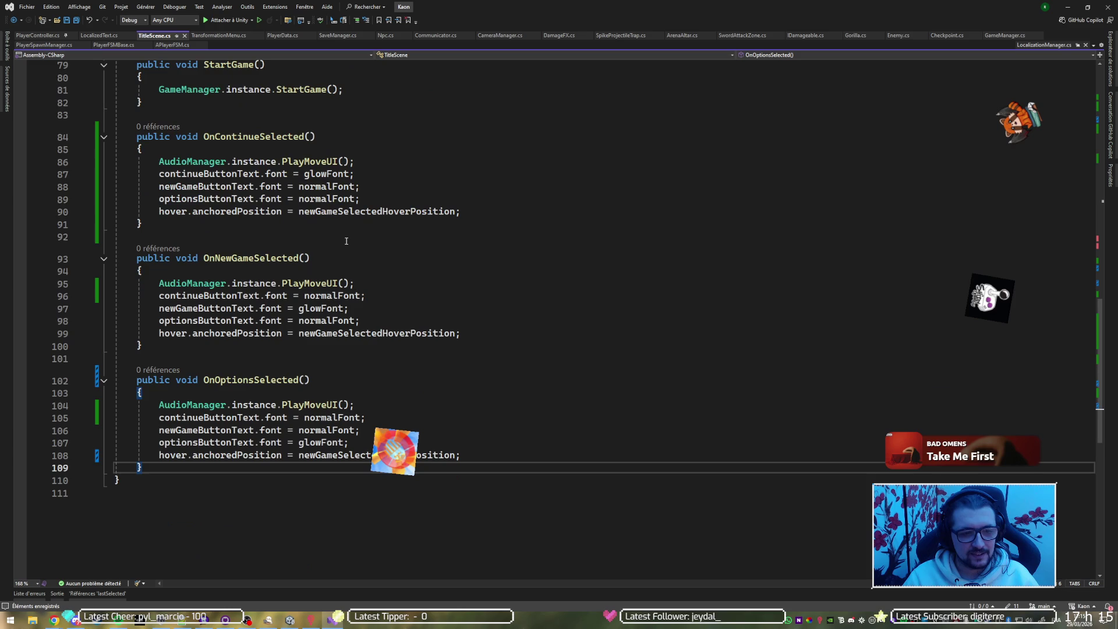
click(338, 211)
key(ctrl+BackSpace)
text(cn)
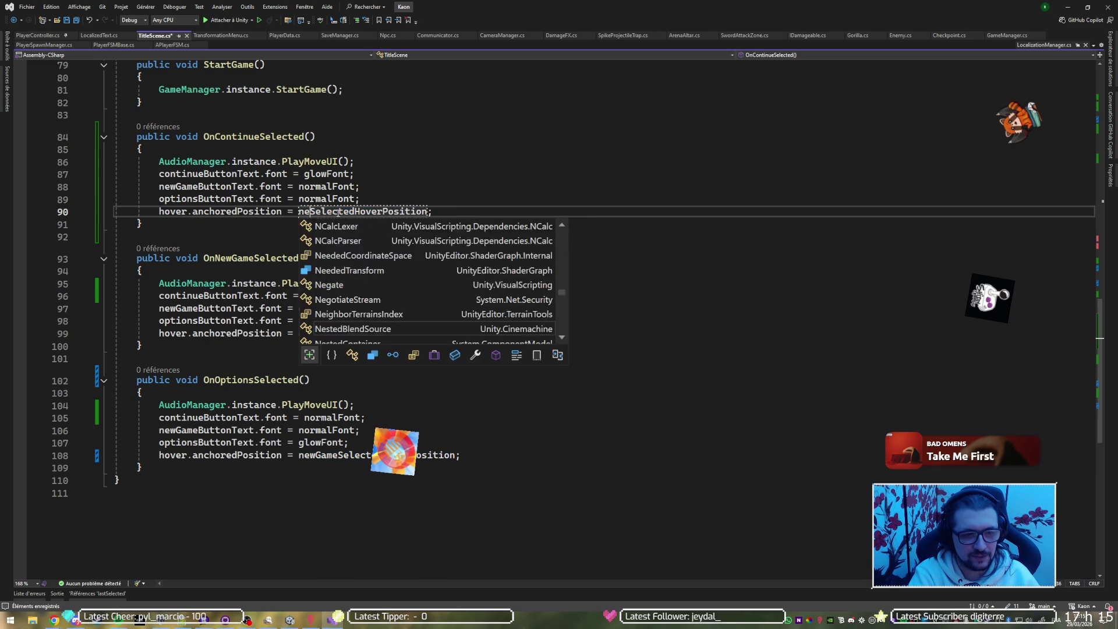
key(BackSpace)
key(BackSpace)
text(c)
key(Tab)
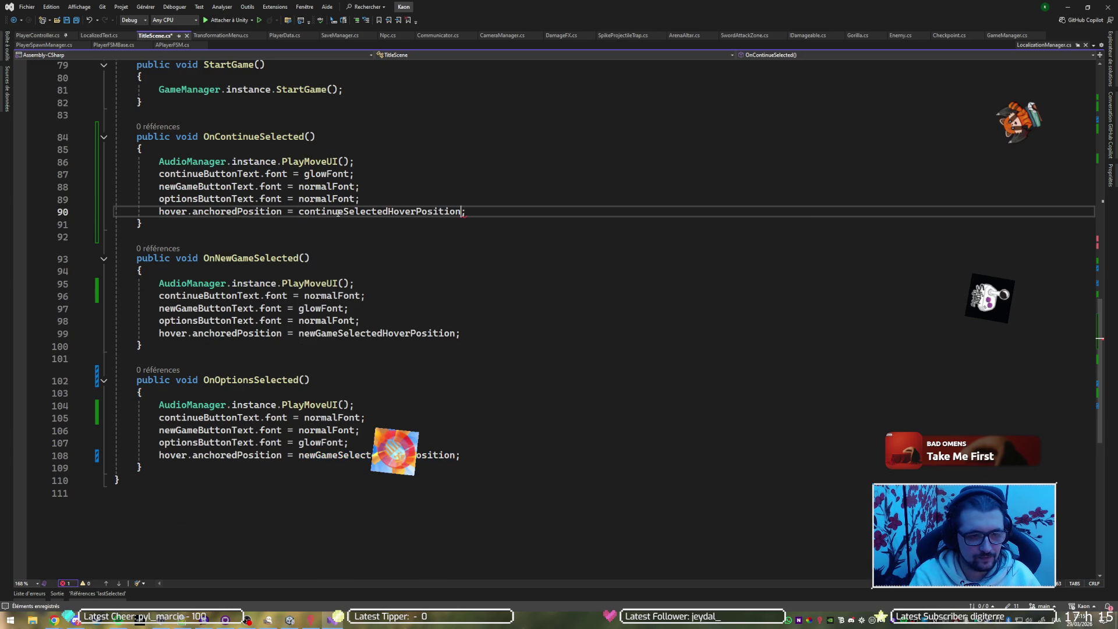
Point line 108 in OnOptionsSelected at optionsSelectedHoverPosition, save TitleScene.cs and return to Unity.
click(321, 455)
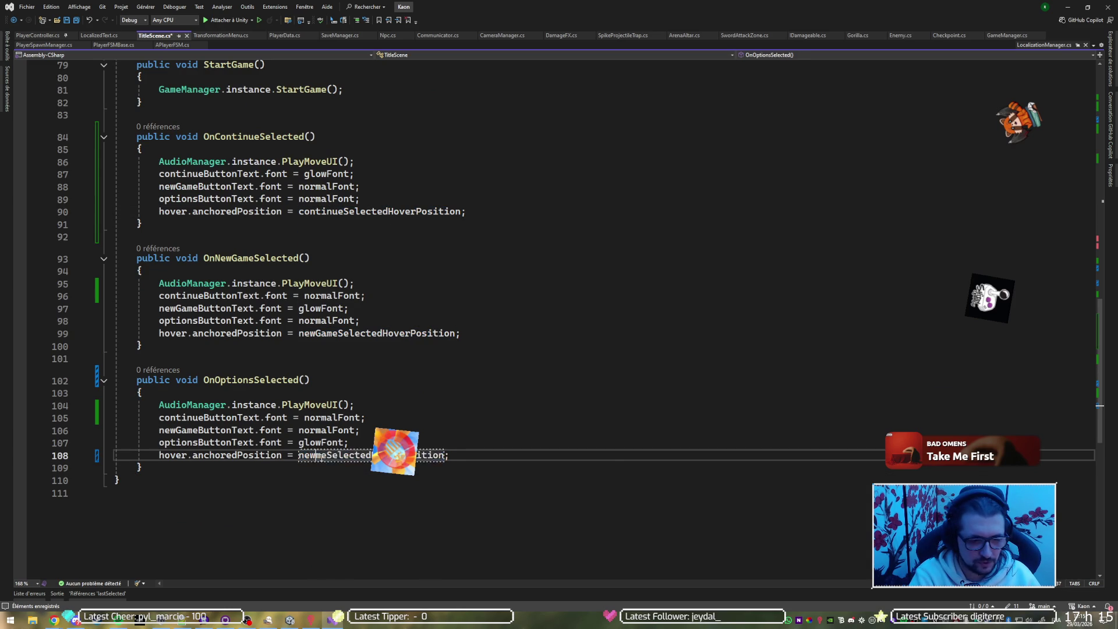
key(ctrl+BackSpace)
text(op)
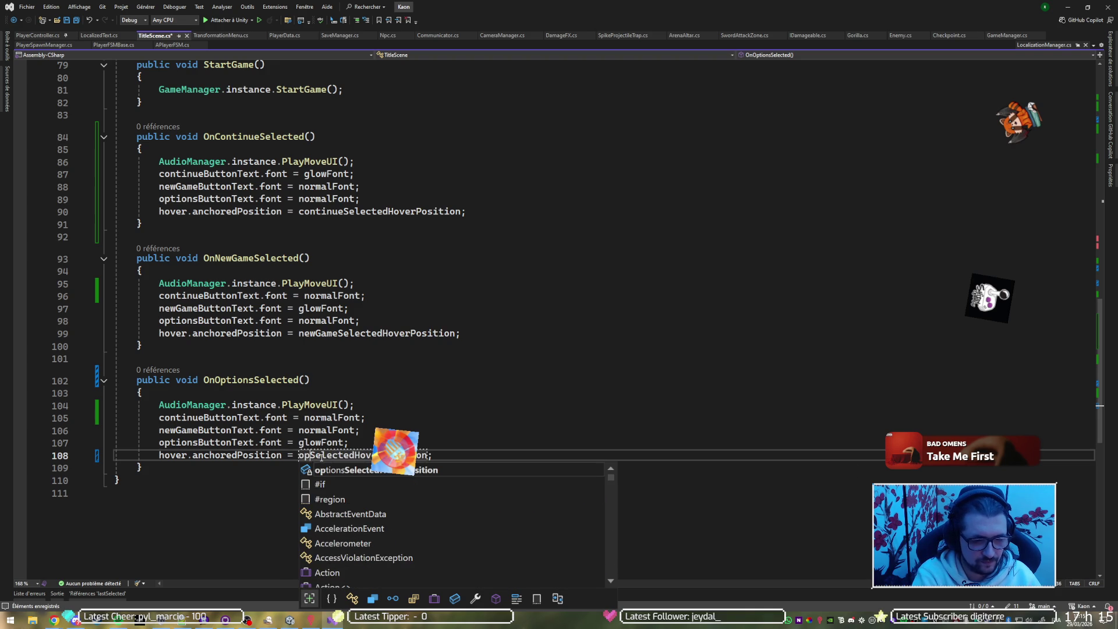
key(Tab)
key(ctrl+s)
key(alt+Tab)
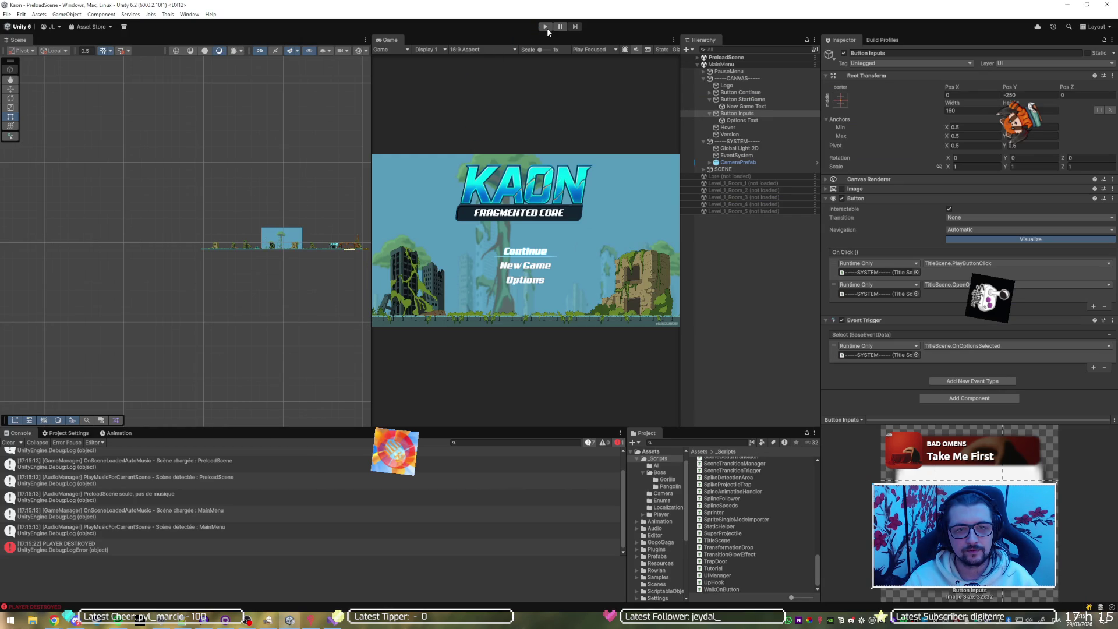
Play the game, try Continue from the title menu, then stop.
click(544, 26)
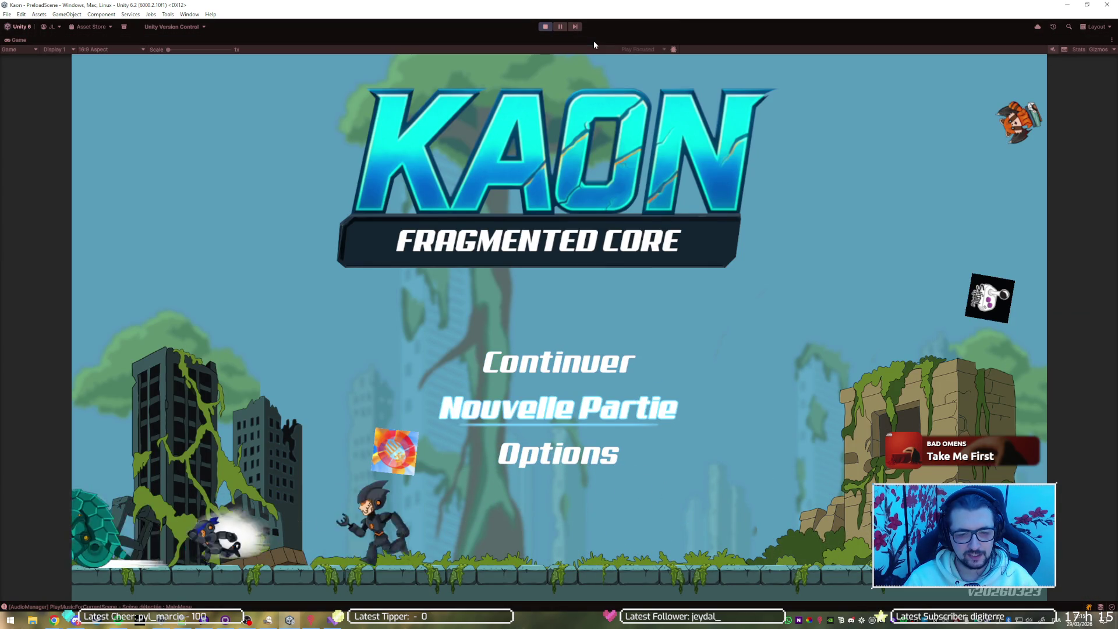
key(Return)
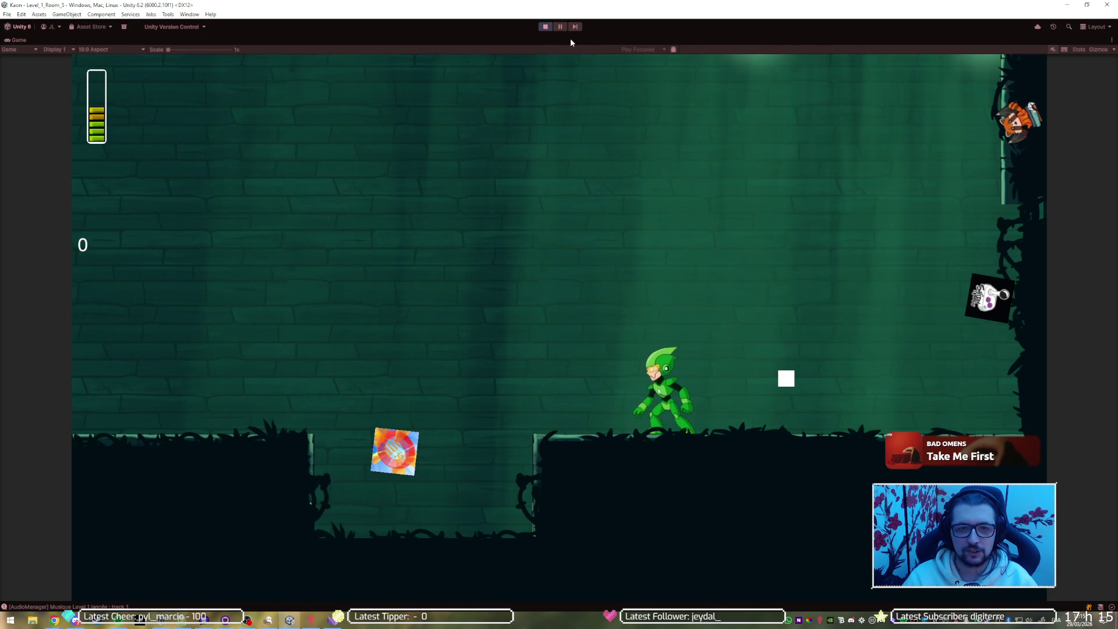
click(545, 28)
Replay, start Nouvelle Partie, skip the lore, reach the checkpoint terminal, then stop play.
click(544, 27)
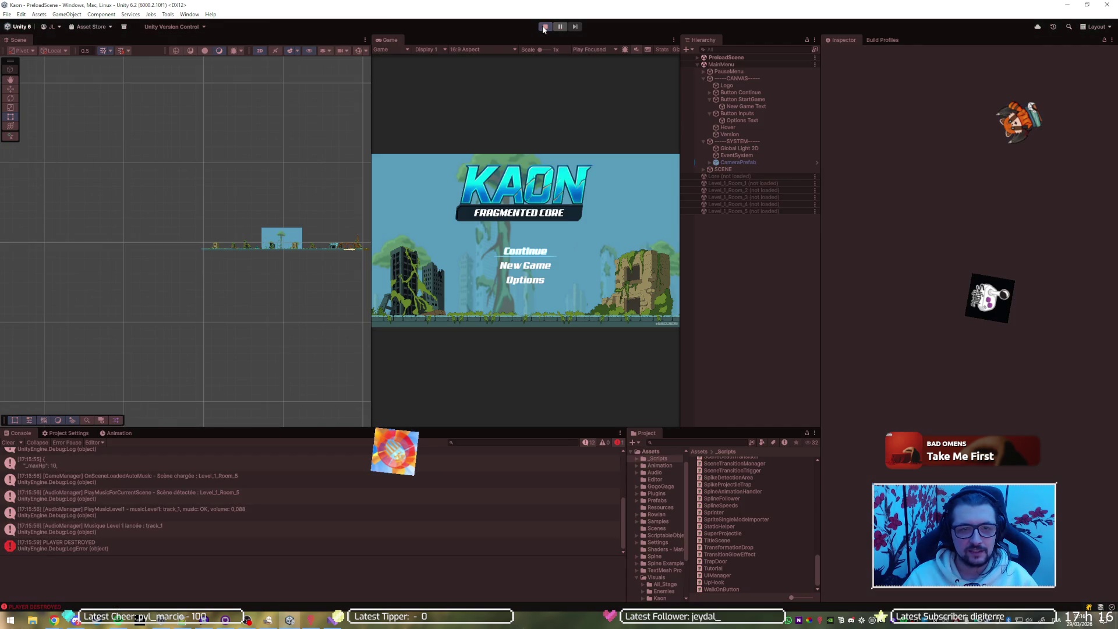
key(Down)
key(Return)
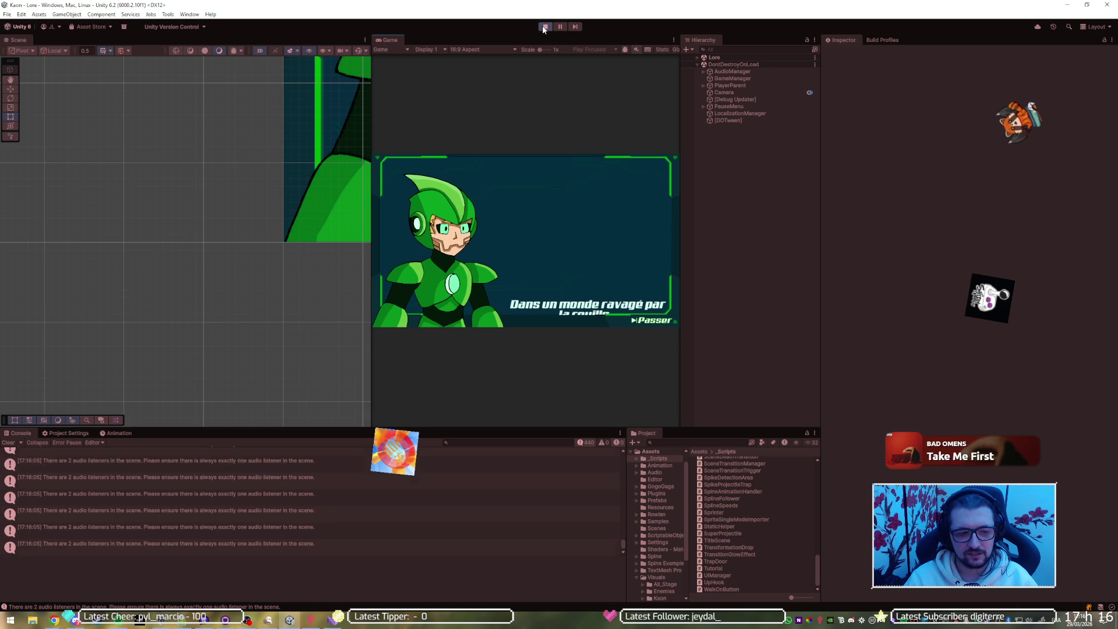
key(Return)
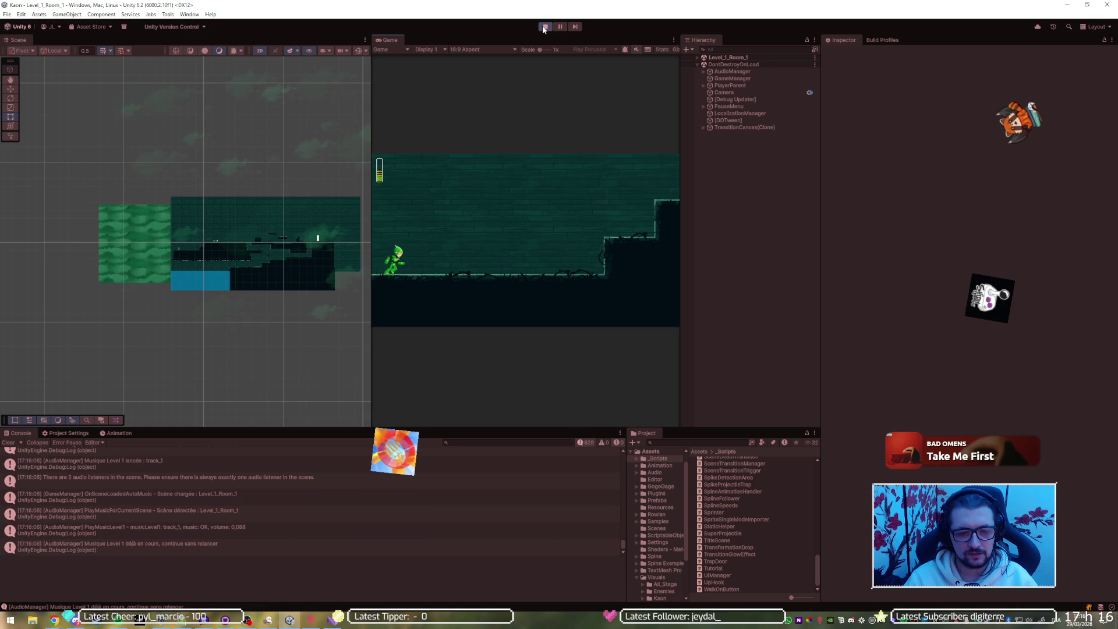
key(Right)
key(space)
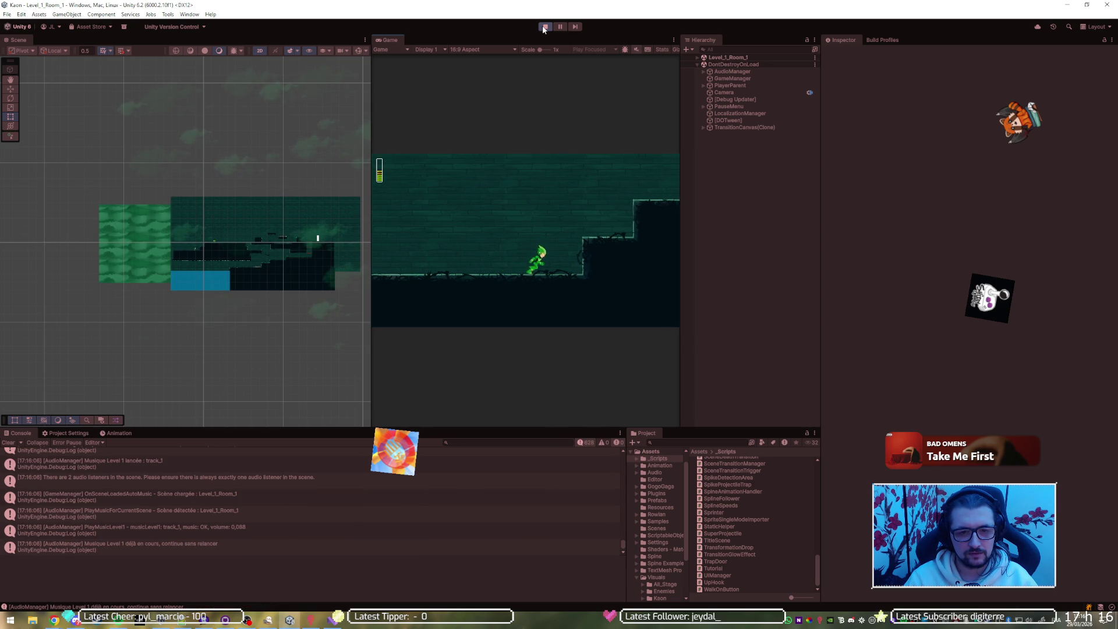
key(Right)
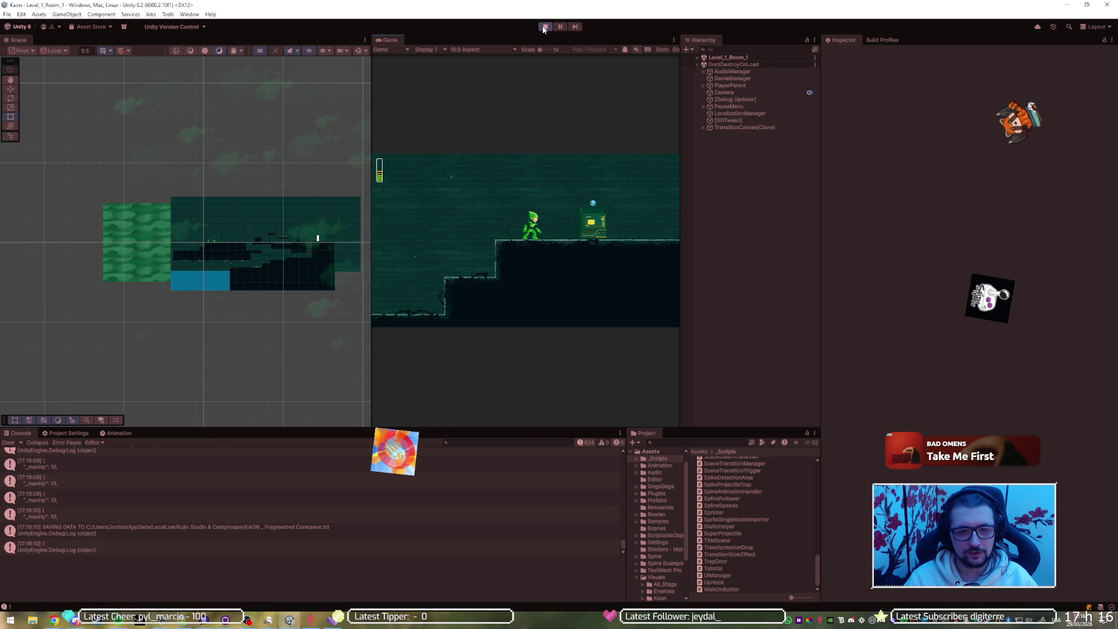
click(545, 27)
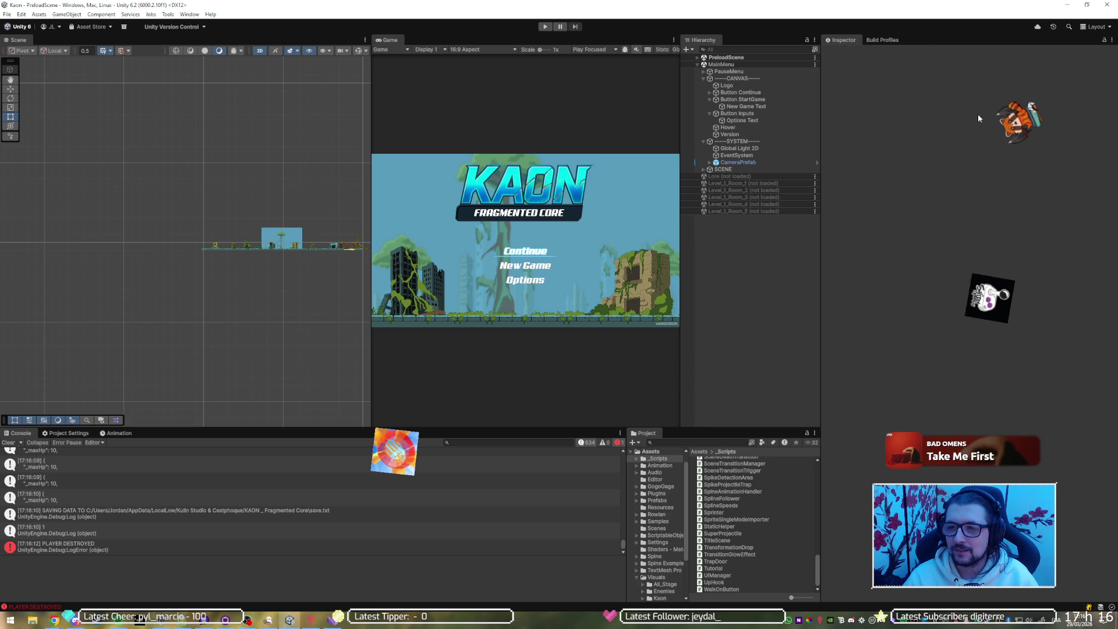
key(super+shift+s)
drag(987, 88, 1055, 158)
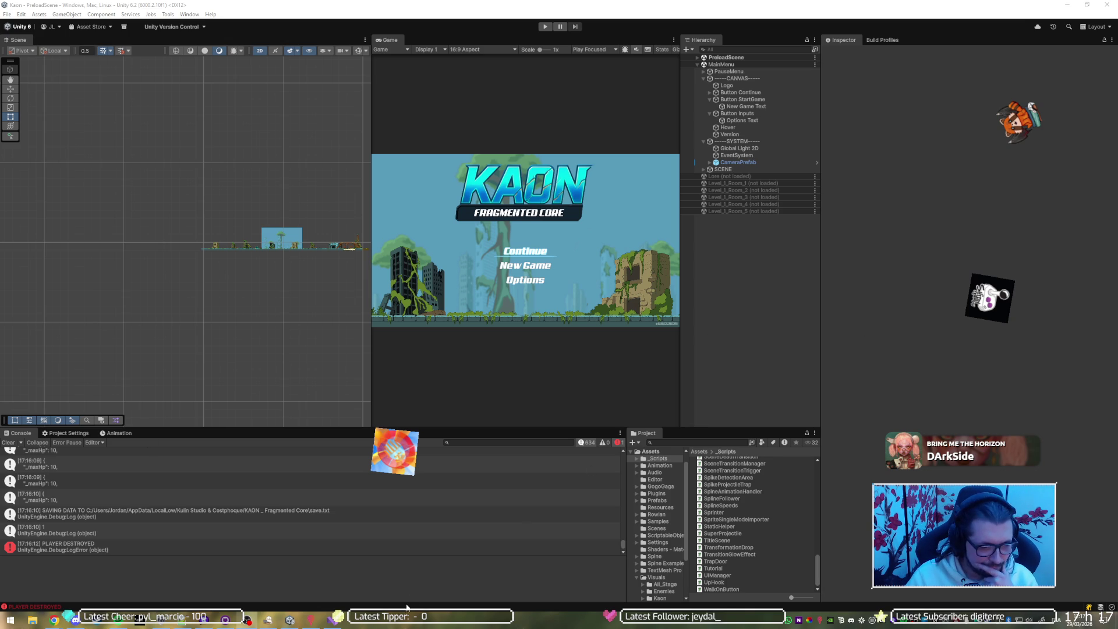
Fetch origin in GitHub Desktop, begin a 'Save' commit summary, and return to Unity.
click(225, 621)
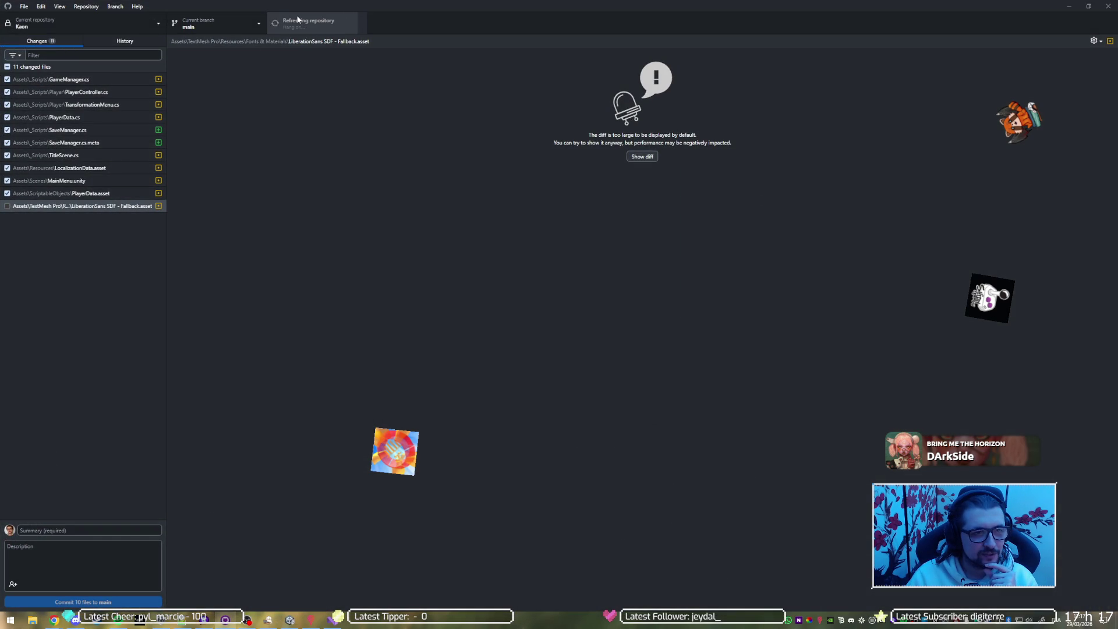
click(298, 19)
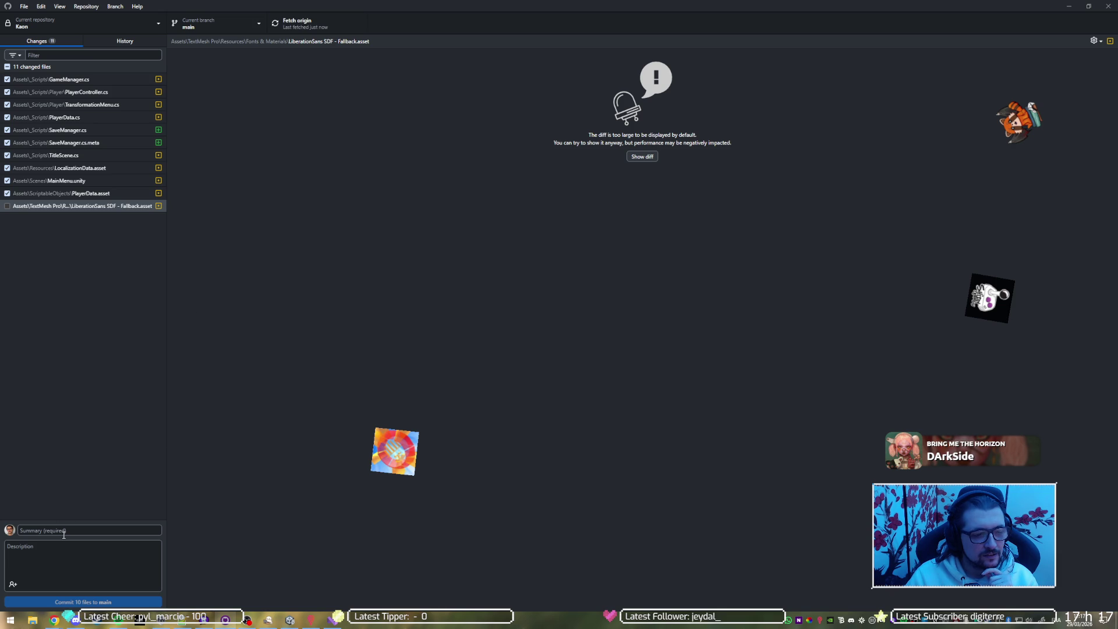
text(Save)
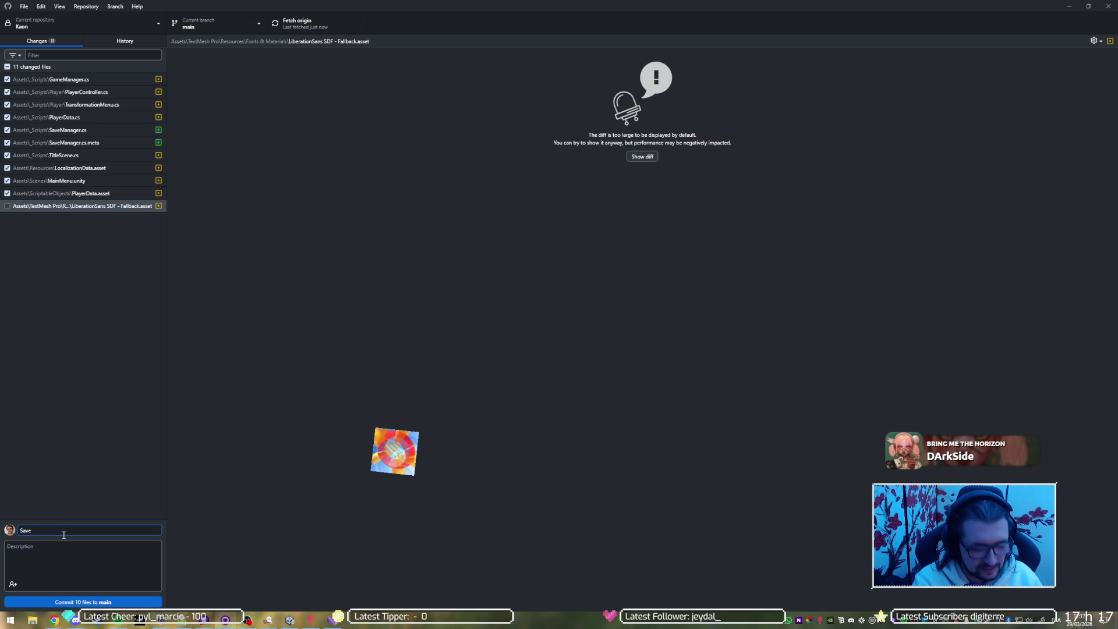
key(alt+Tab)
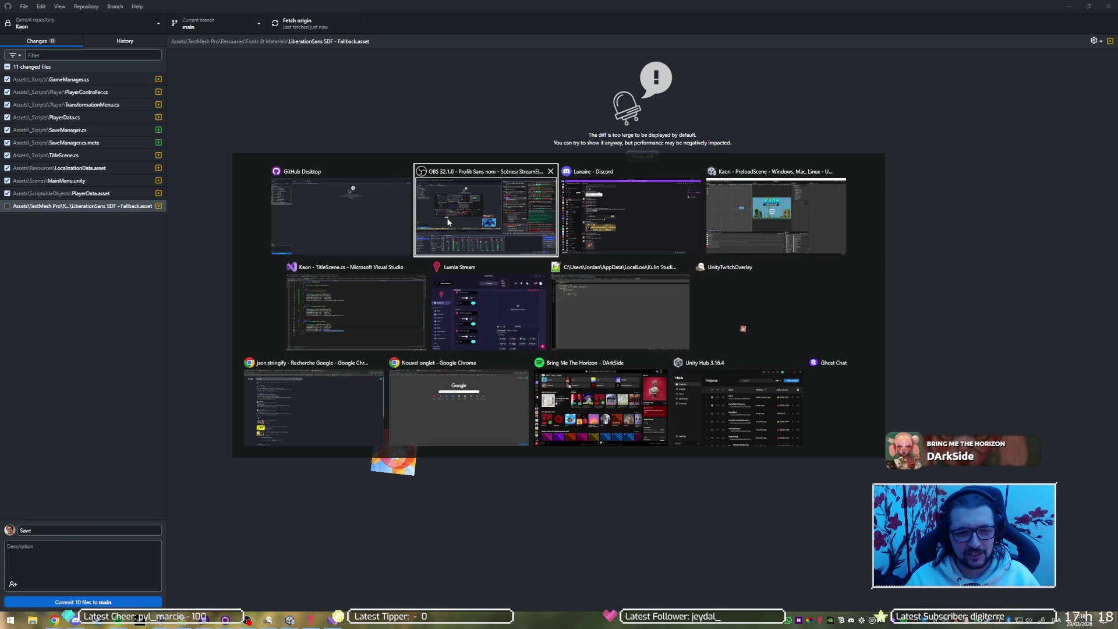
key(alt+Tab)
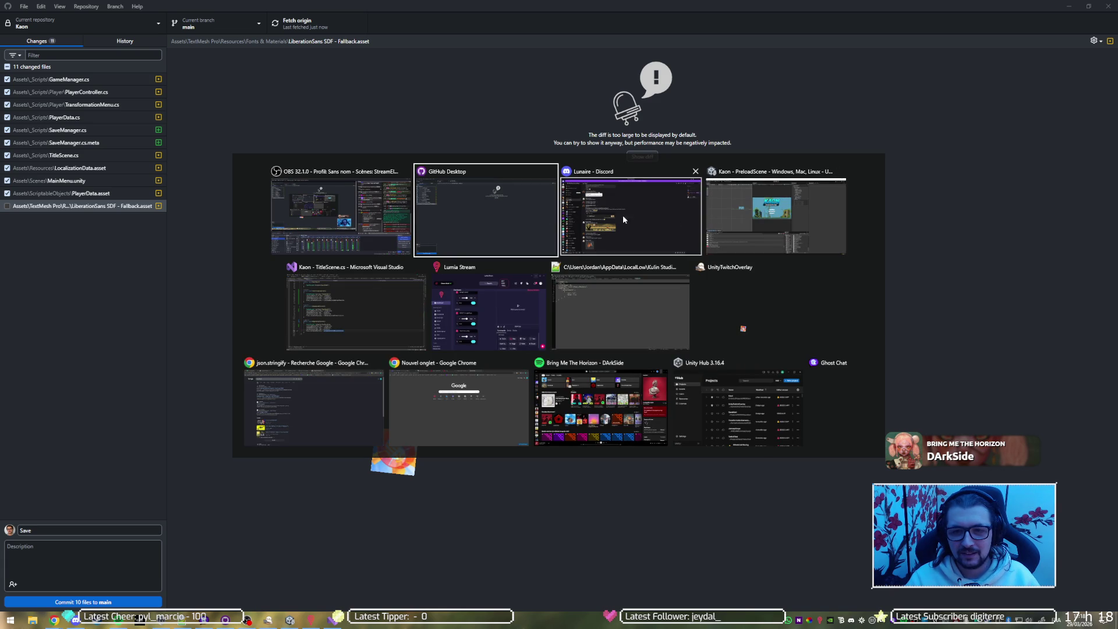
click(774, 242)
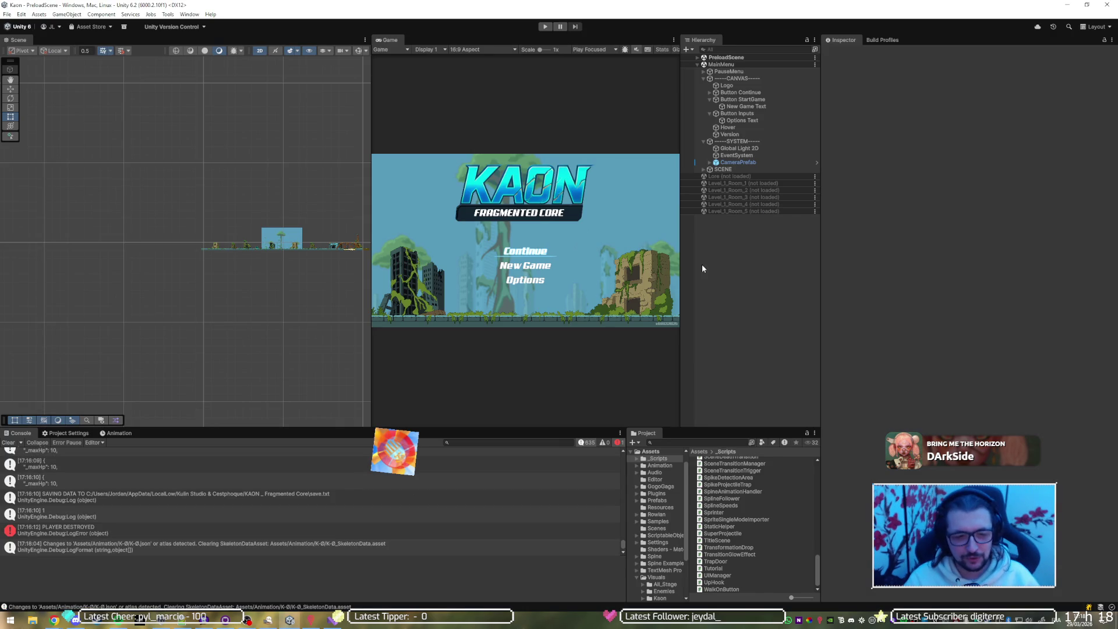
Delete the test LoadGame call from OnJump in PlayerController.cs, save, and collapse OnJump.
click(333, 620)
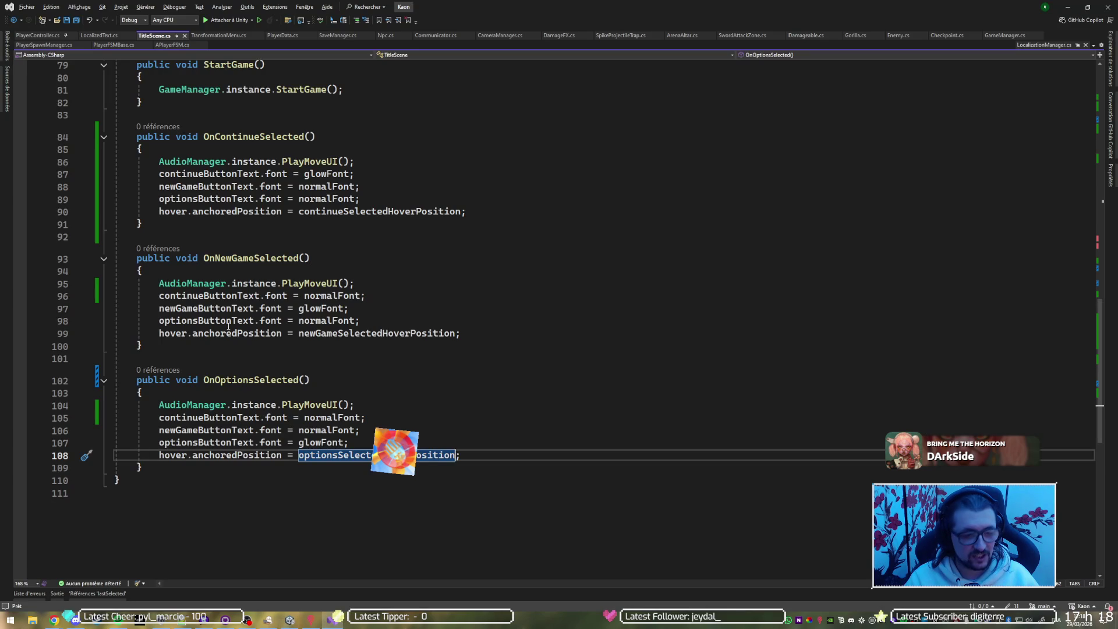
click(55, 36)
drag(352, 162, 361, 149)
key(BackSpace)
key(ctrl+s)
click(103, 135)
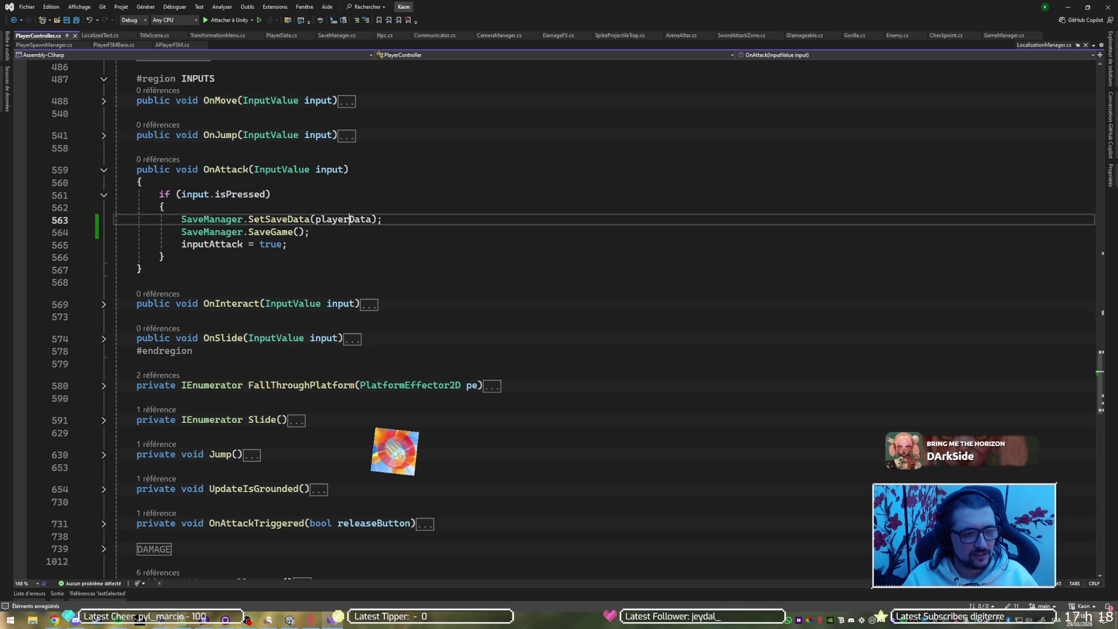
Remove the test SaveManager save calls from the OnAttack handler.
drag(359, 232, 371, 209)
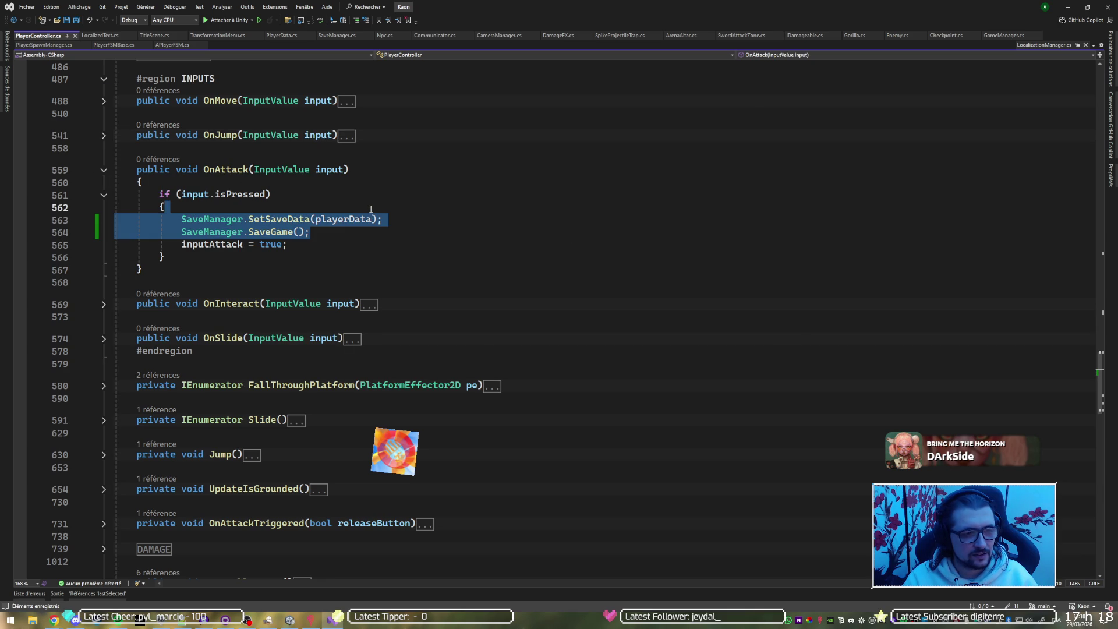
key(Delete)
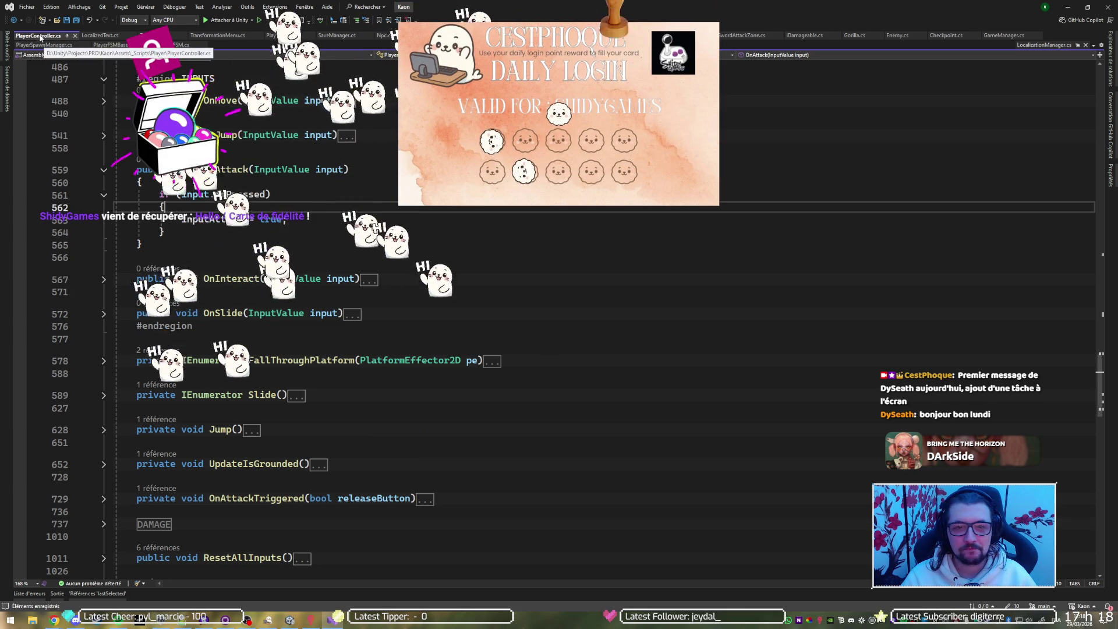
mouse_move(291, 134)
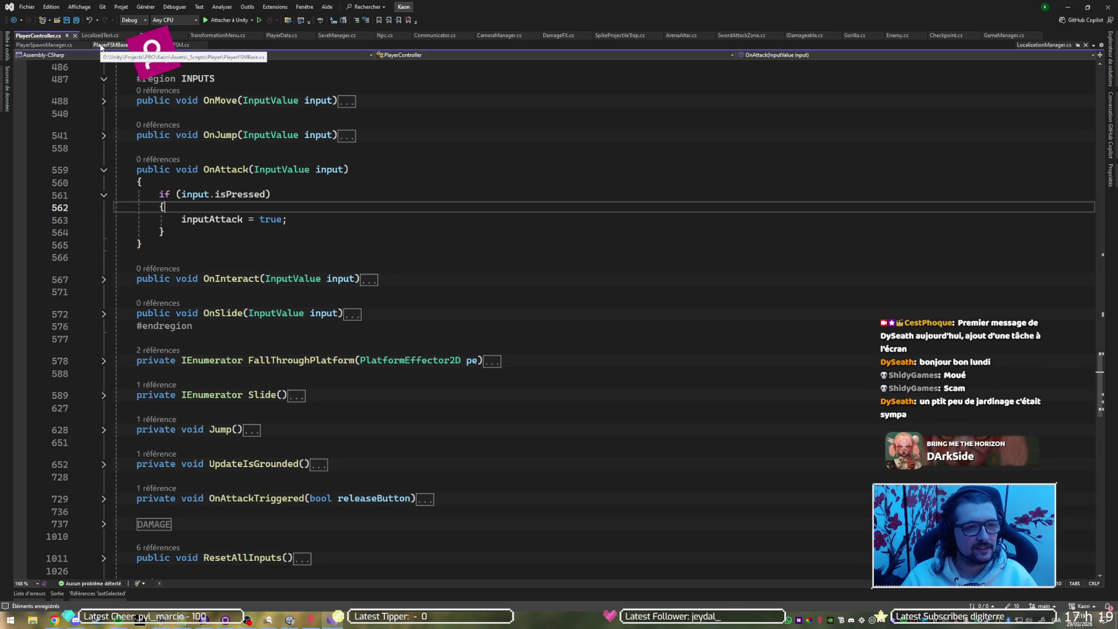
key(ctrl+Tab)
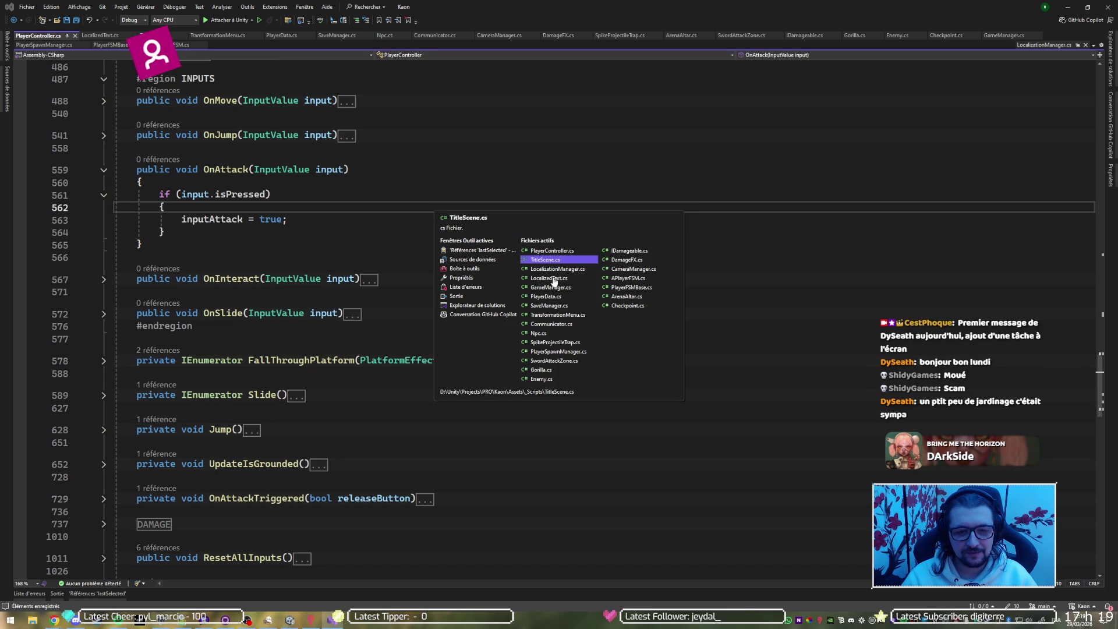
Add a public void SaveGame() method after StartGame in GameManager.cs.
click(553, 288)
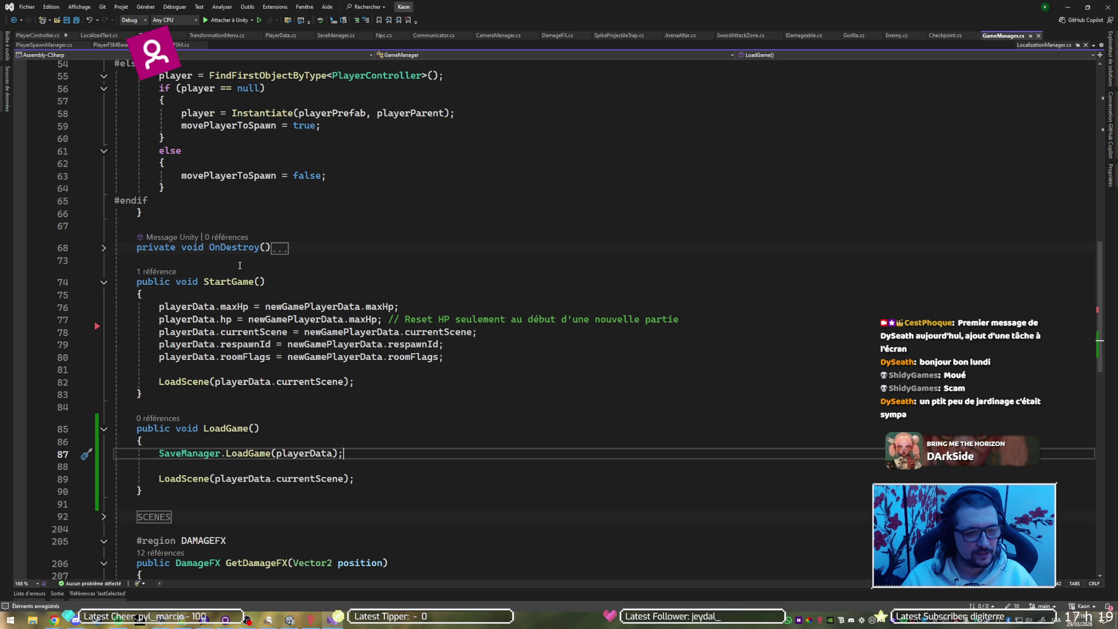
scroll(107, 285, down, 5)
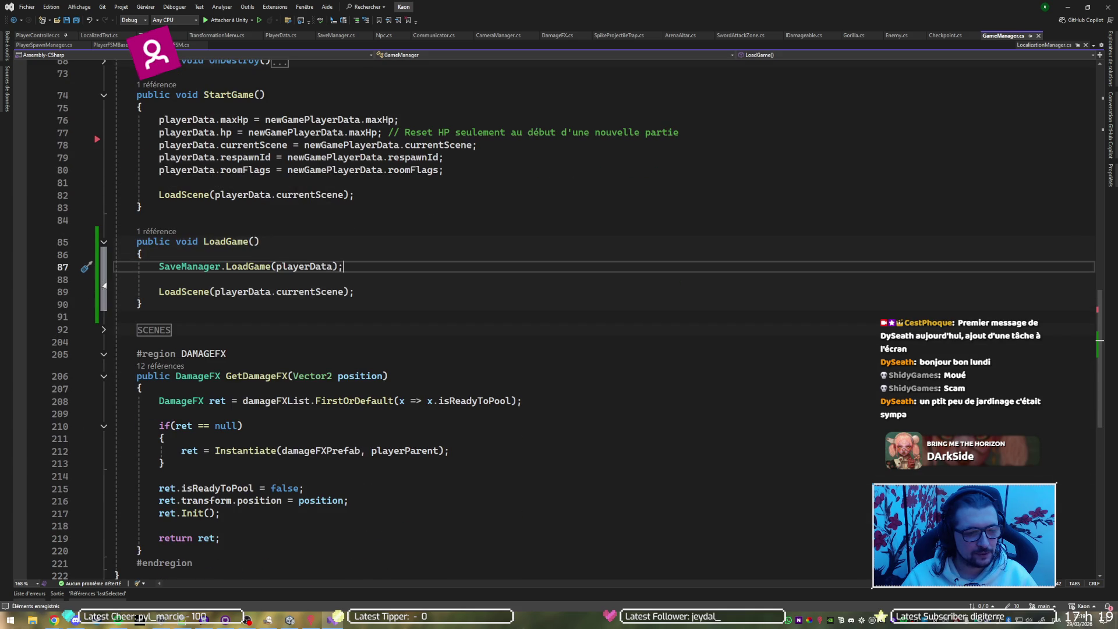
click(307, 209)
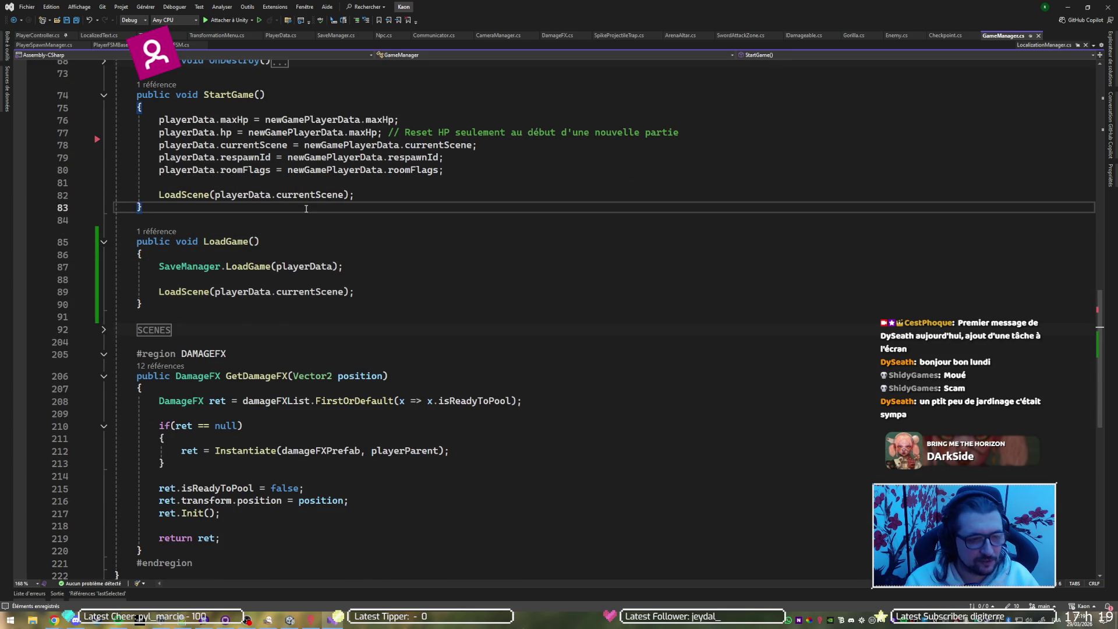
key(Return)
key(Return)
text(publçic)
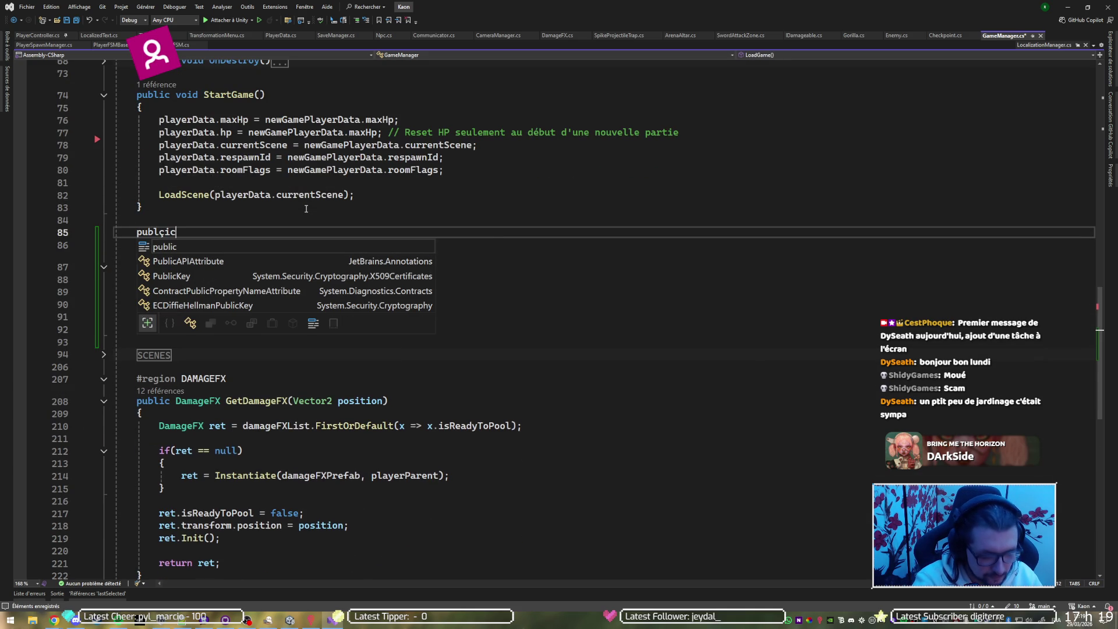
key(BackSpace)
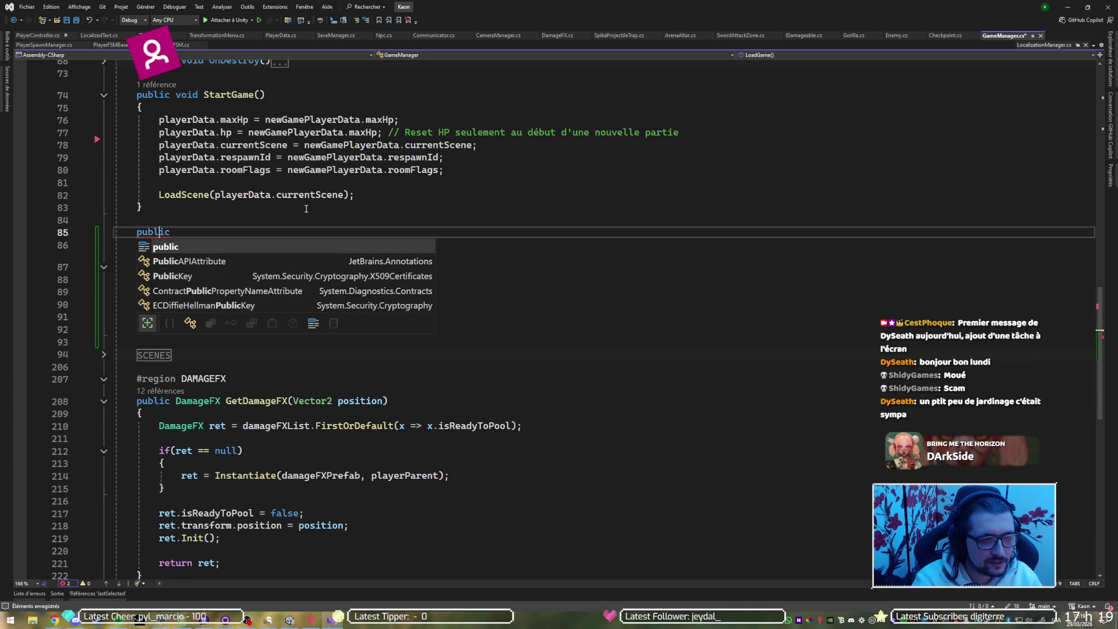
key(Escape)
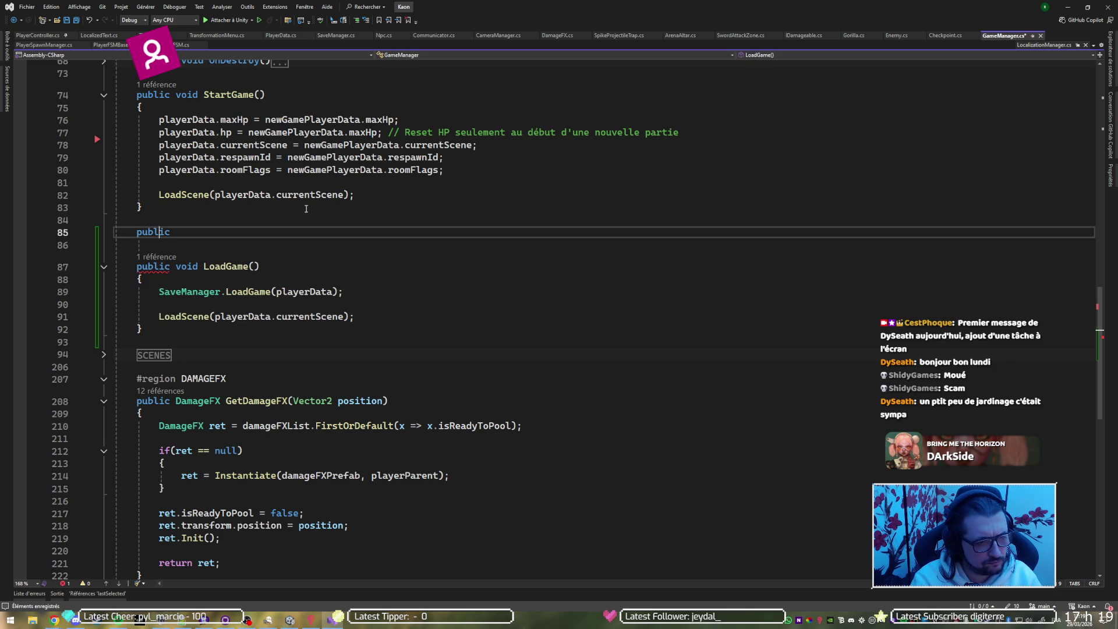
text( void Save)
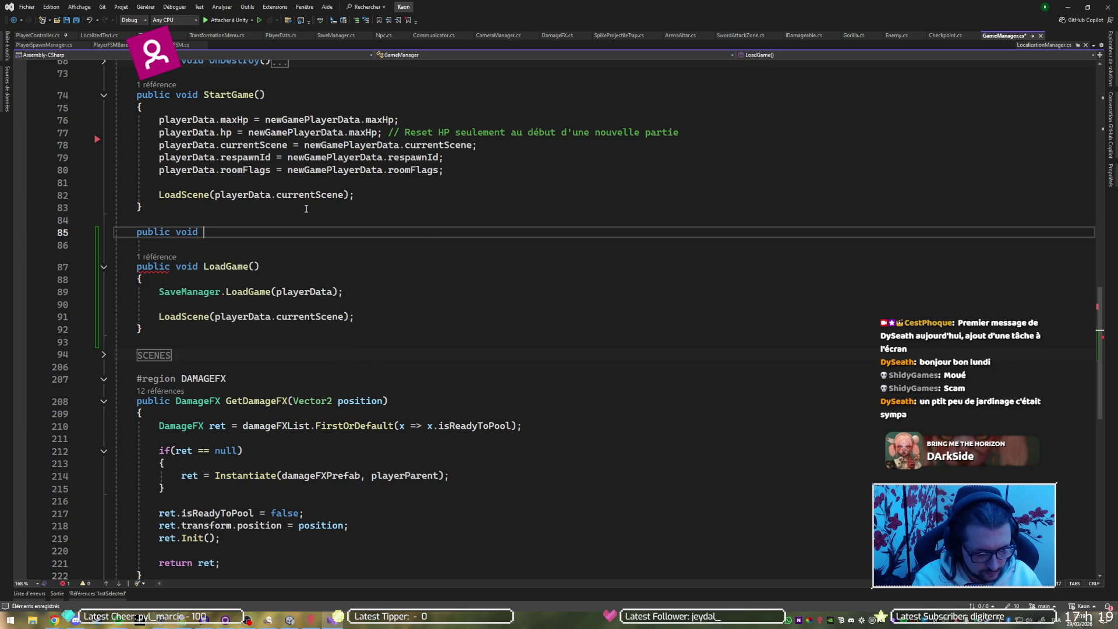
text(G)
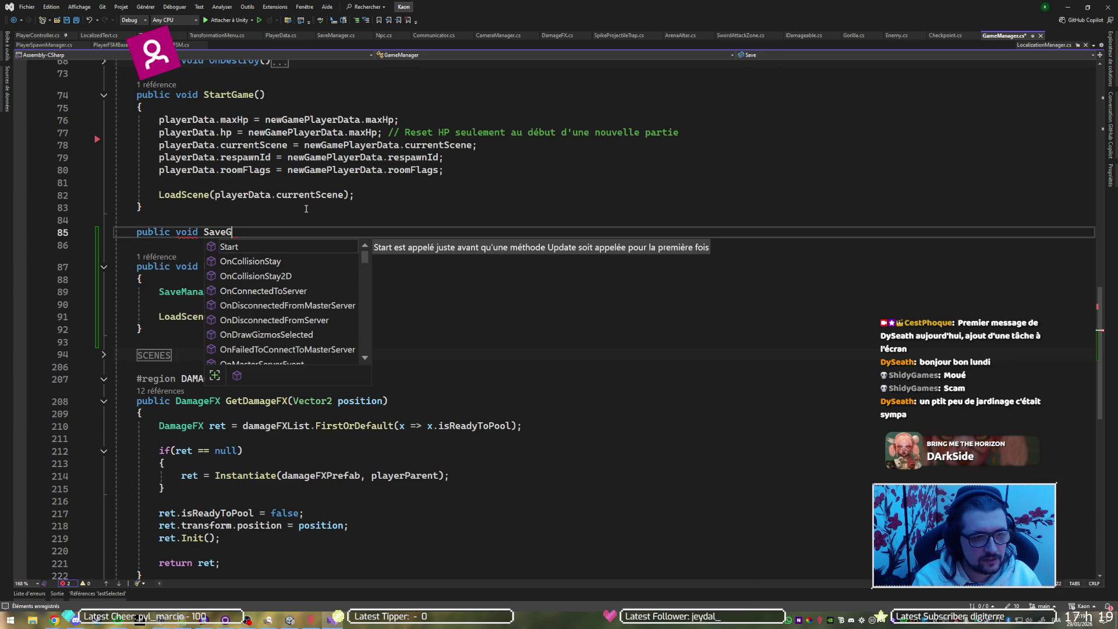
text(ame() {)
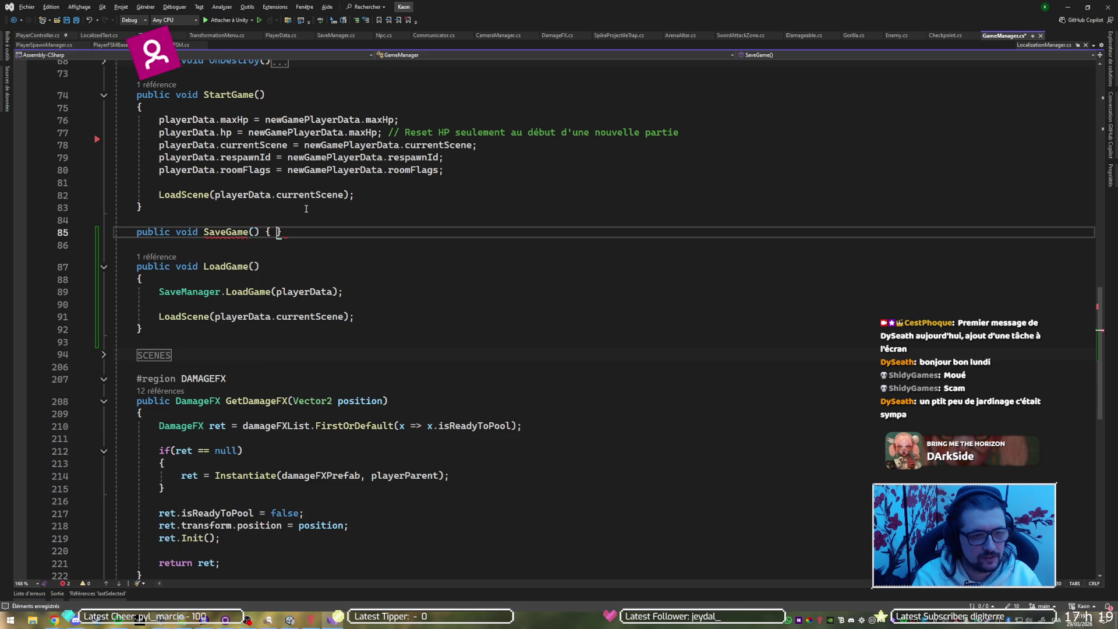
Fill SaveGame() with SaveManager.SetSaveData(playerData) and SaveManager.SaveGame(), then search for the Checkpoint class.
key(Return)
key(Tab)
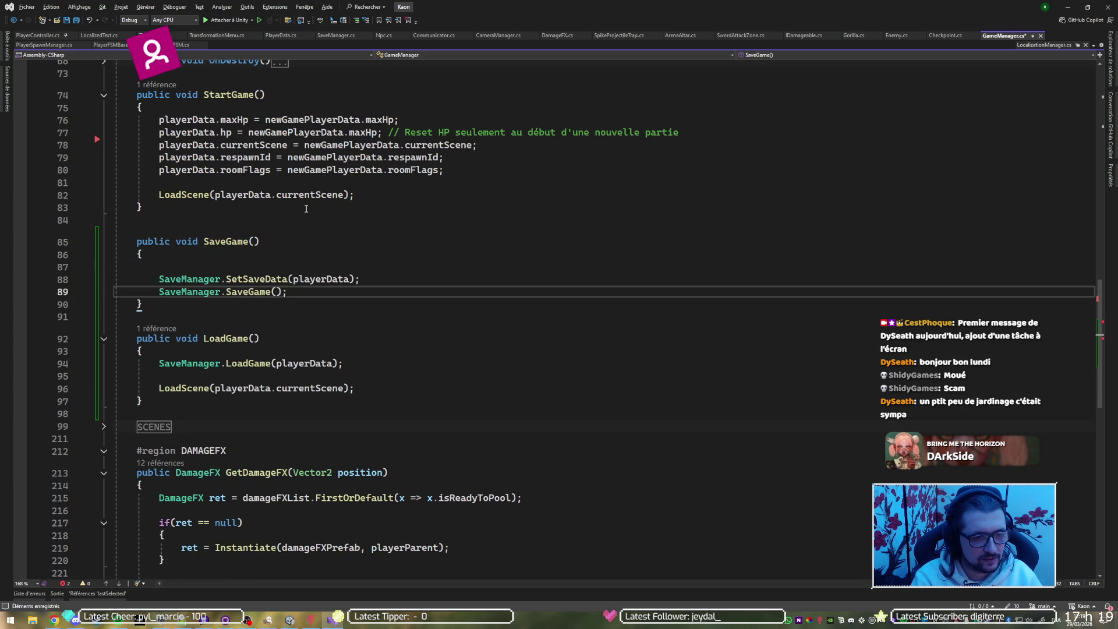
key(BackSpace)
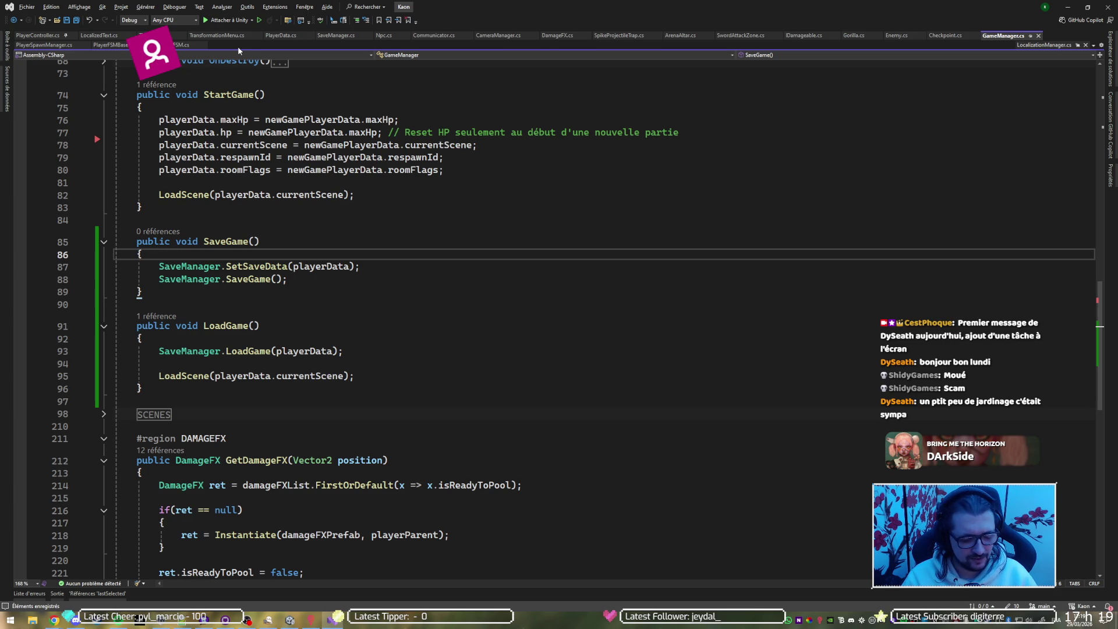
key(ctrl+t)
text(checkpoi)
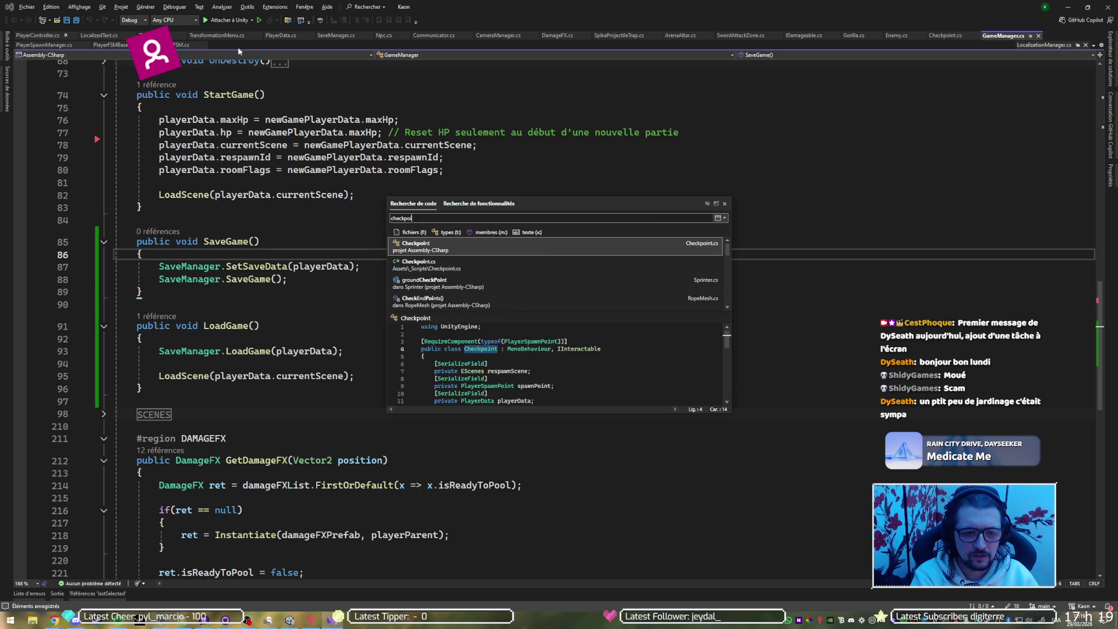
Add GameManager.instance.SaveGame(); after the Debug.Log line in Checkpoint's Interact() and save.
key(Return)
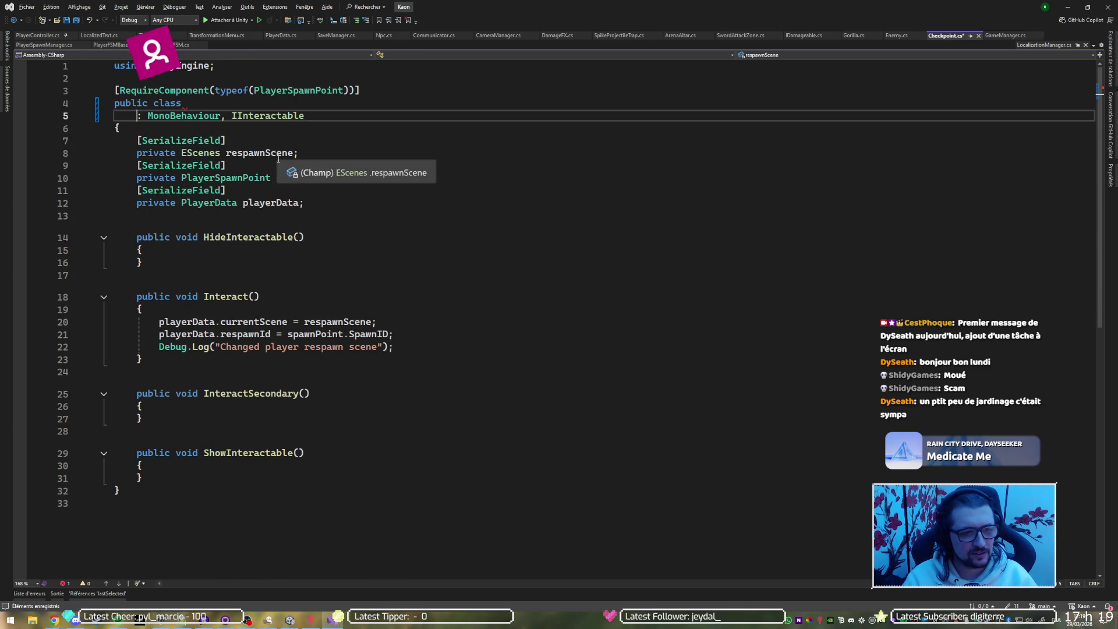
click(309, 304)
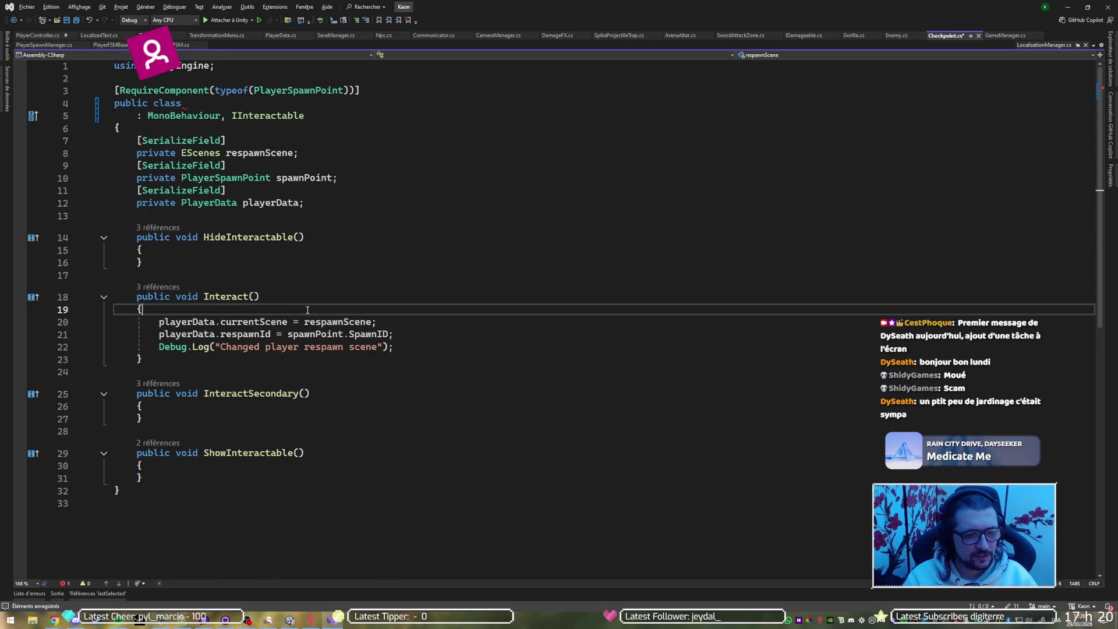
click(416, 324)
click(419, 335)
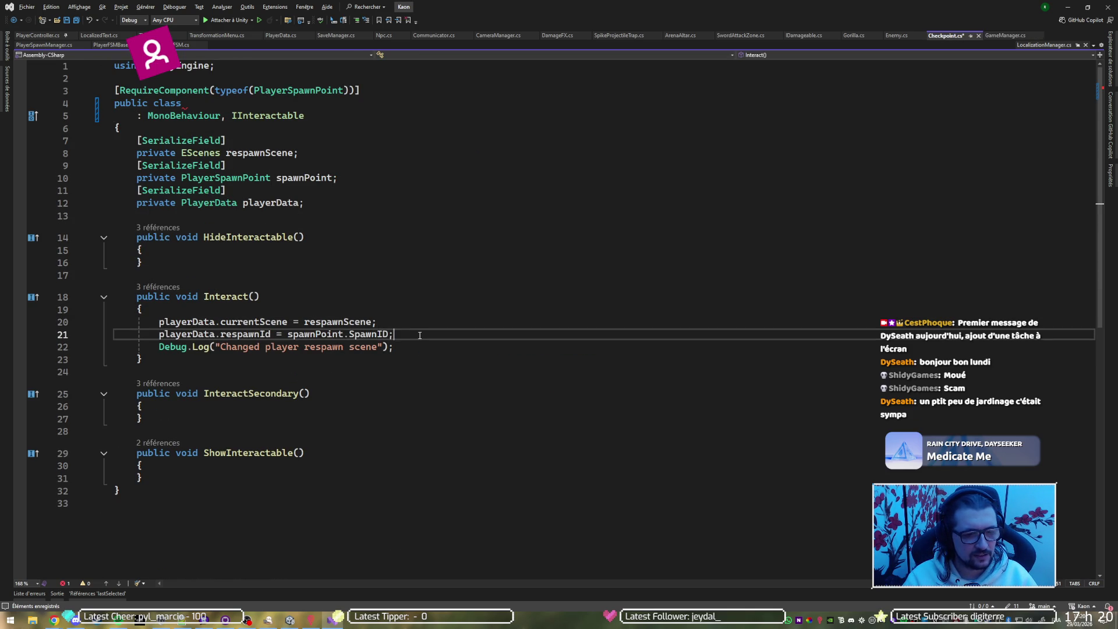
click(423, 348)
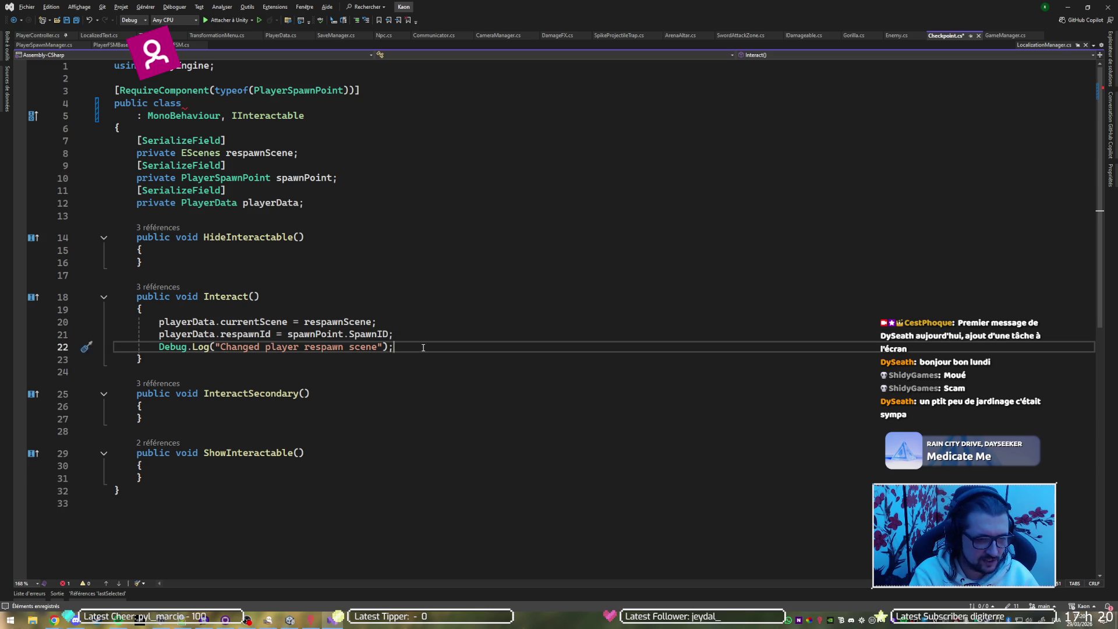
key(Return)
text(Game)
key(Tab)
text(.i)
key(Tab)
text(.insta)
key(Tab)
key(Return)
text(()
key(BackSpace)
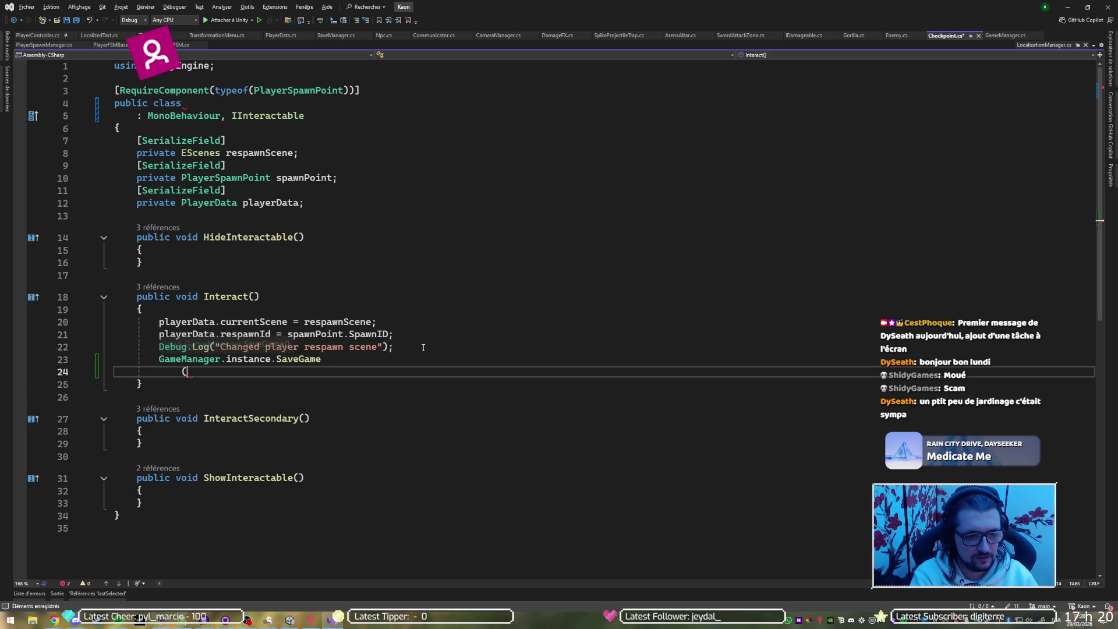
key(BackSpace)
key(BackSpace)
text(())
key(ctrl+s)
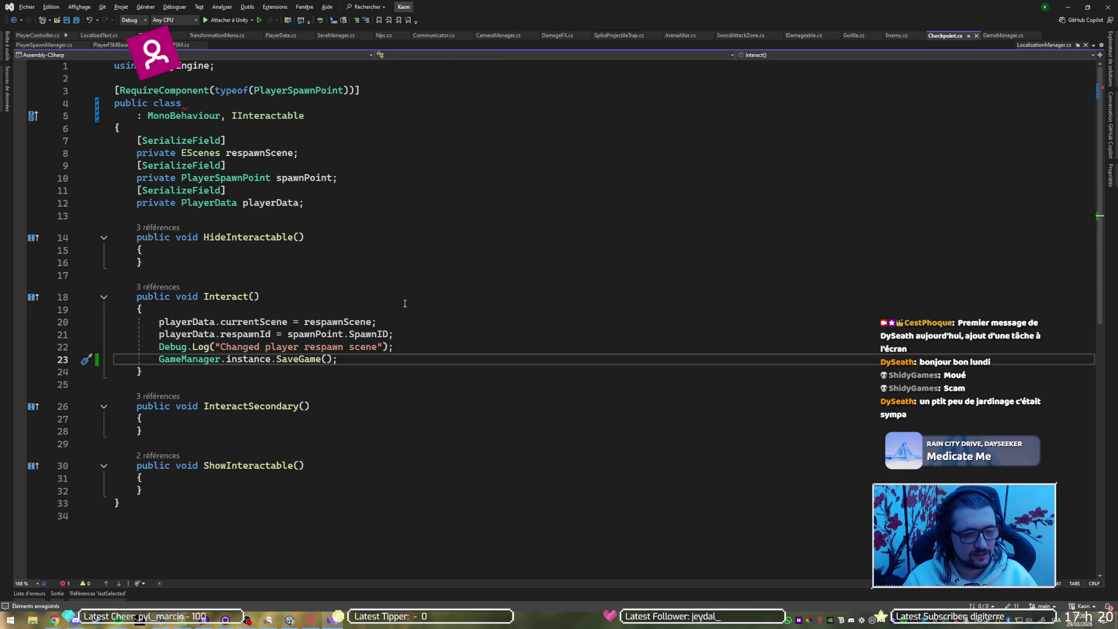
Undo the accidental edits so the SaveGame() call line is restored, then go back to Unity.
key(BackSpace)
key(BackSpace)
key(BackSpace)
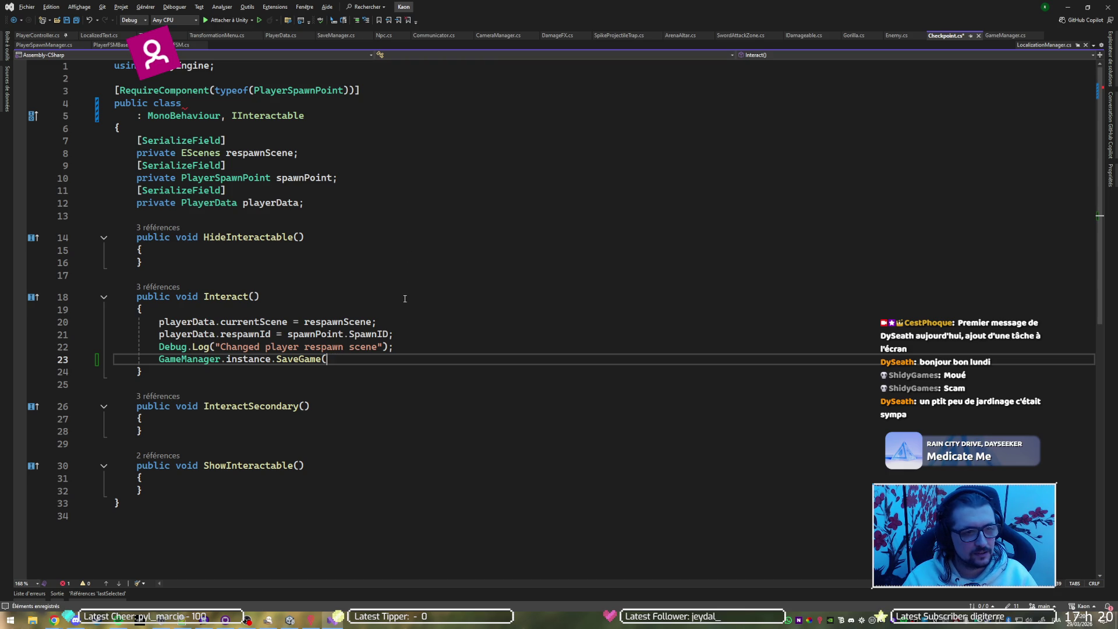
key(ctrl+z)
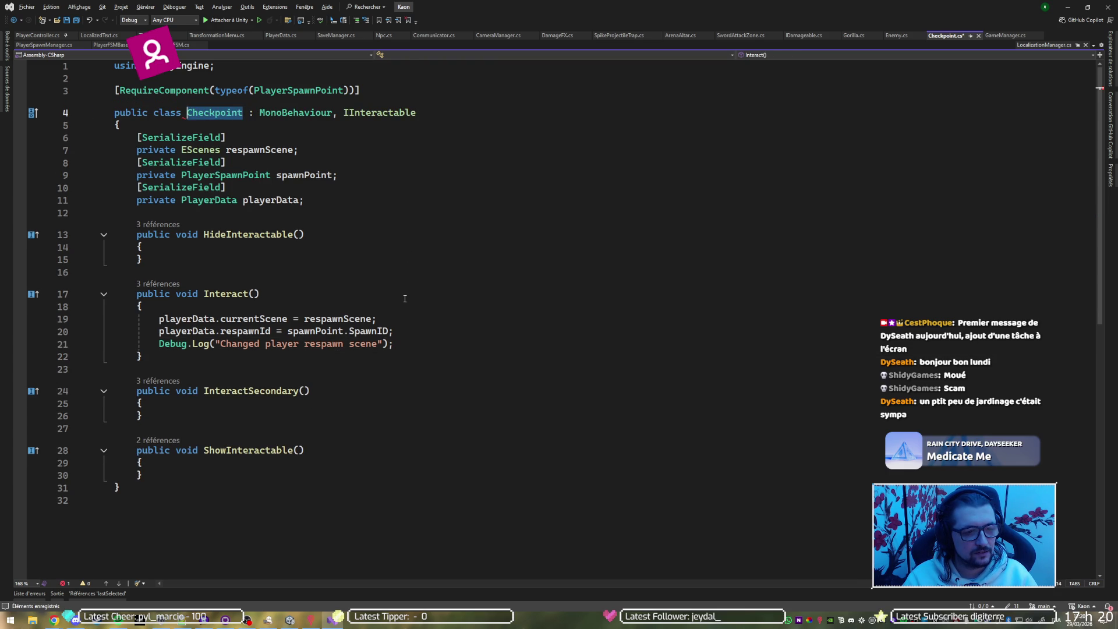
click(427, 353)
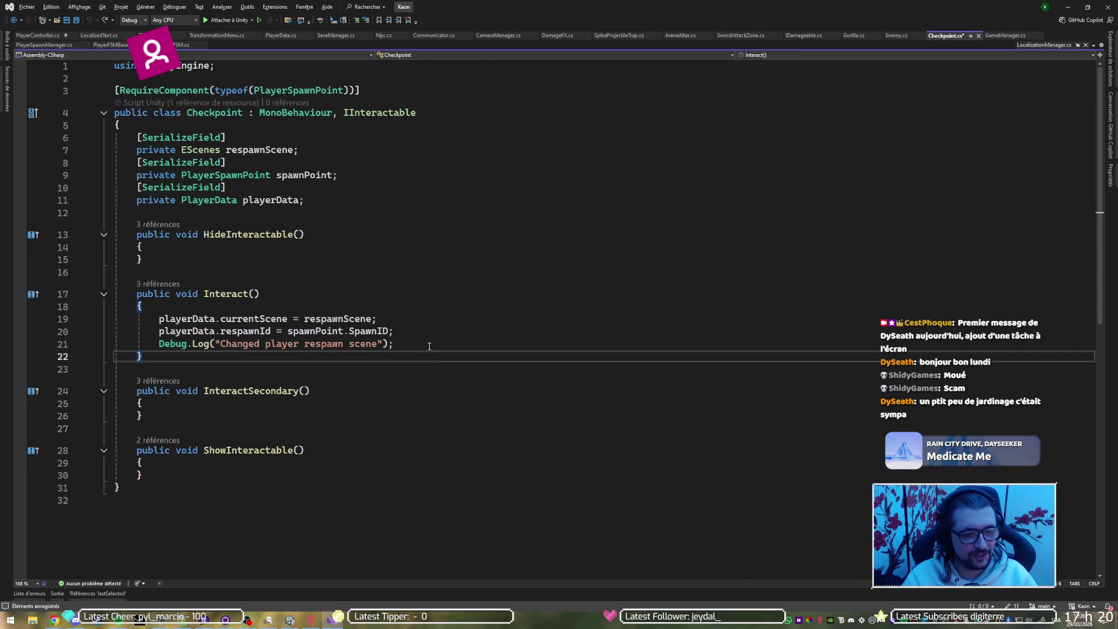
key(ctrl+z)
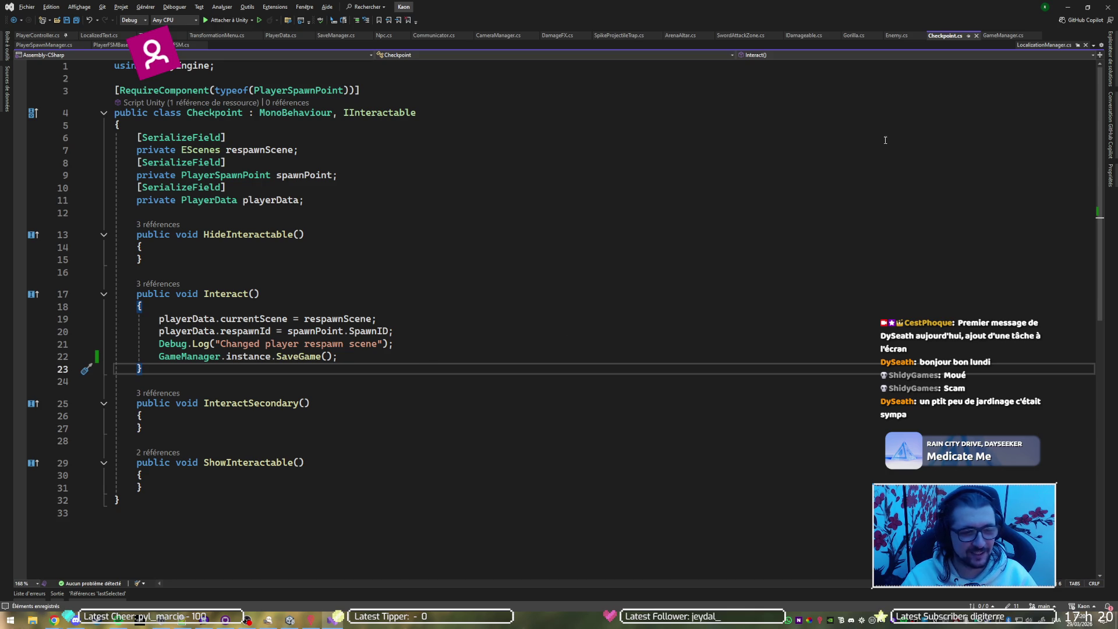
click(1067, 7)
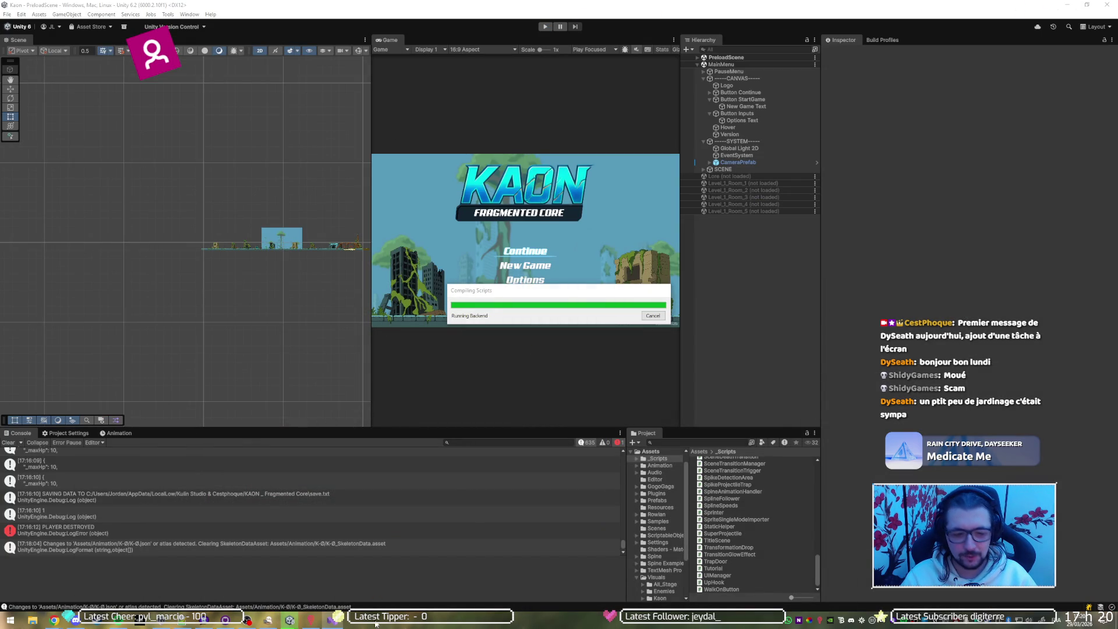
Reload the changed save.txt, delete all its contents, and save the empty file.
click(268, 620)
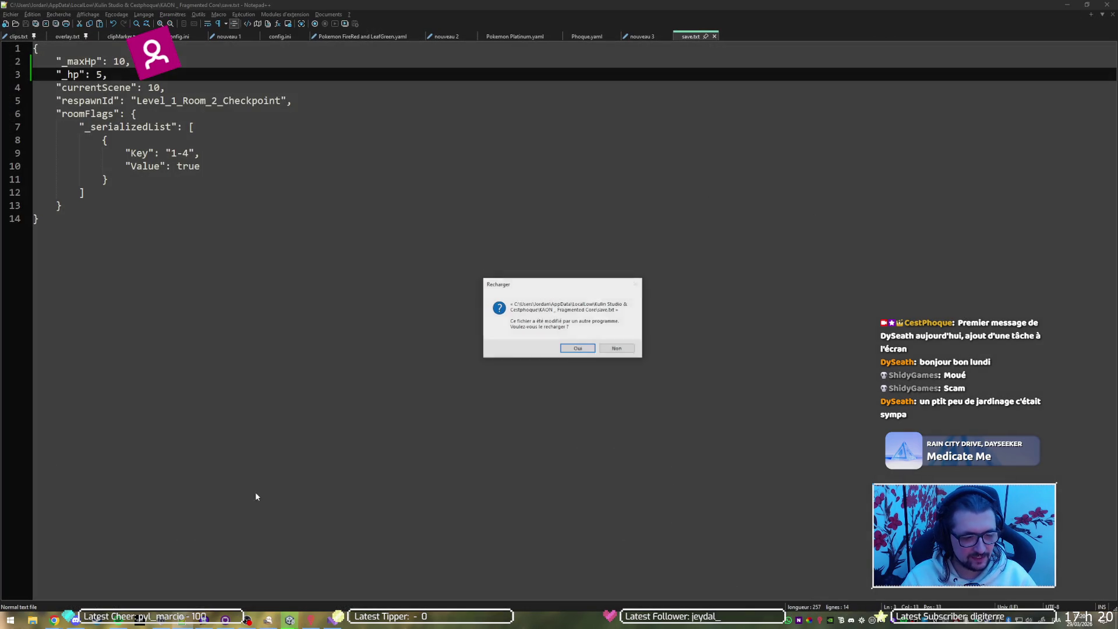
click(578, 348)
key(ctrl+a)
key(Delete)
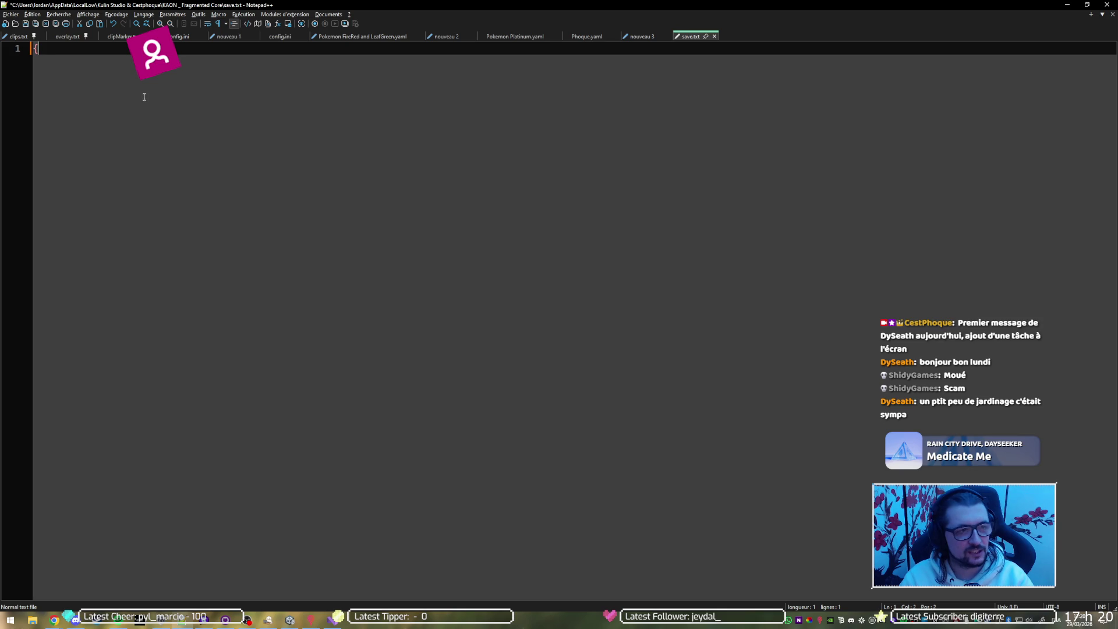
key(ctrl+s)
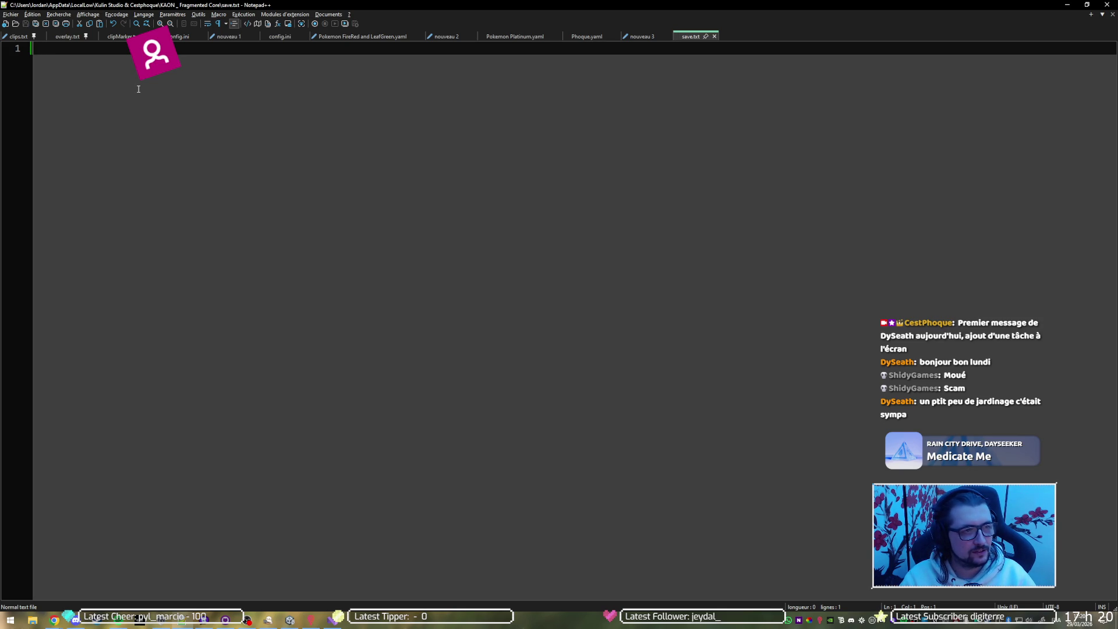
click(332, 619)
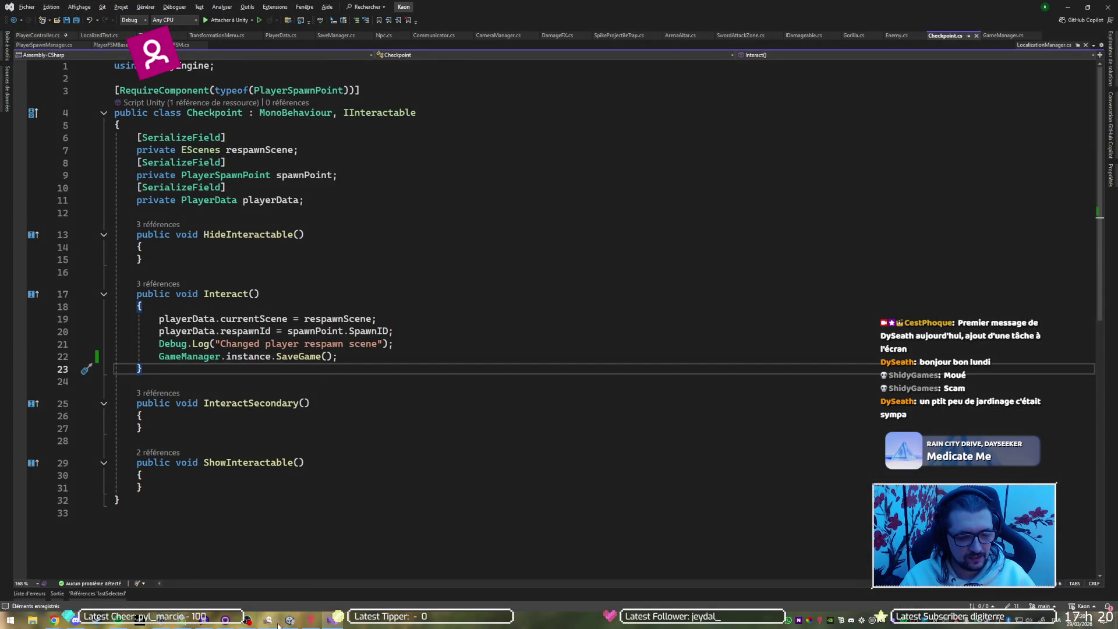
click(289, 619)
Play the game, start Nouvelle Partie, and skip the lore intro.
click(545, 27)
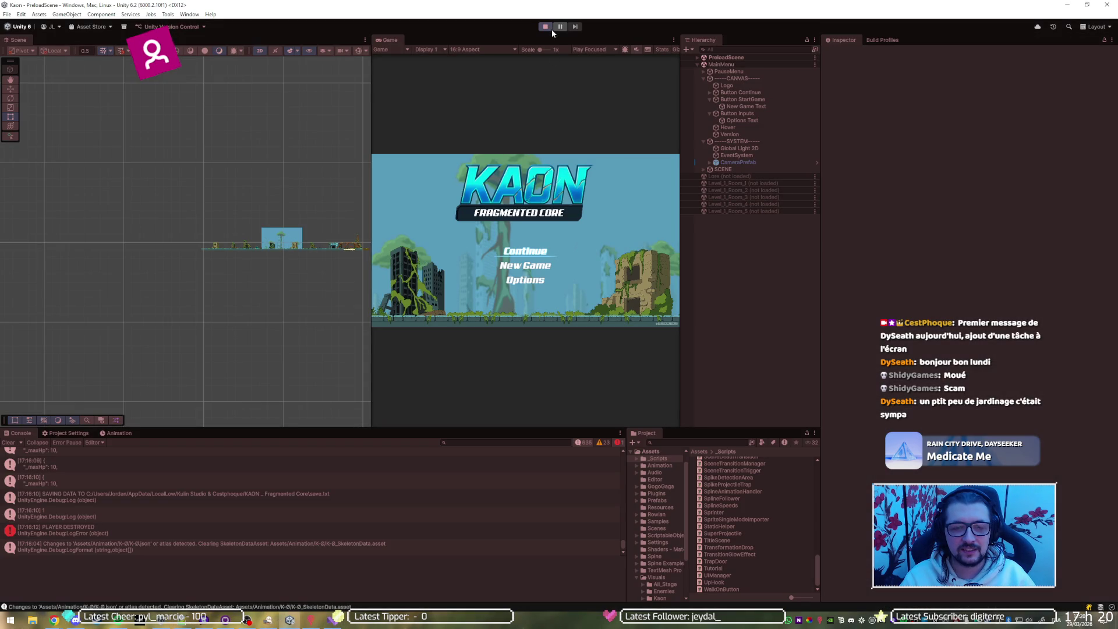
key(Down)
key(Return)
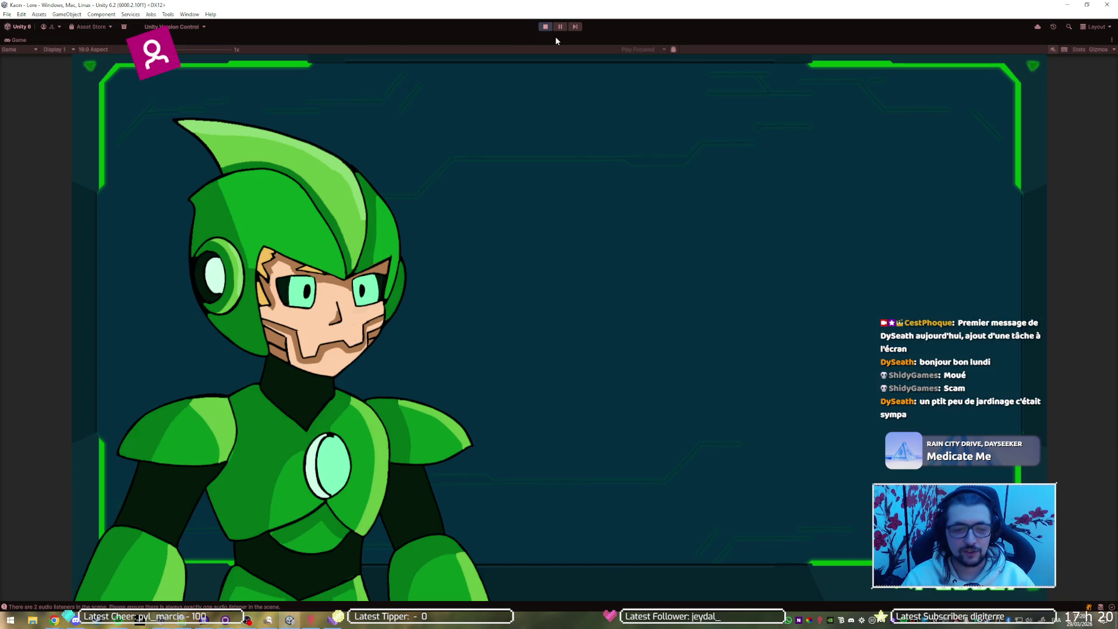
key(Return)
Run, dash and jump through the level rooms to the Level_1_Room_5 checkpoint.
key(Right)
key(space)
key(space)
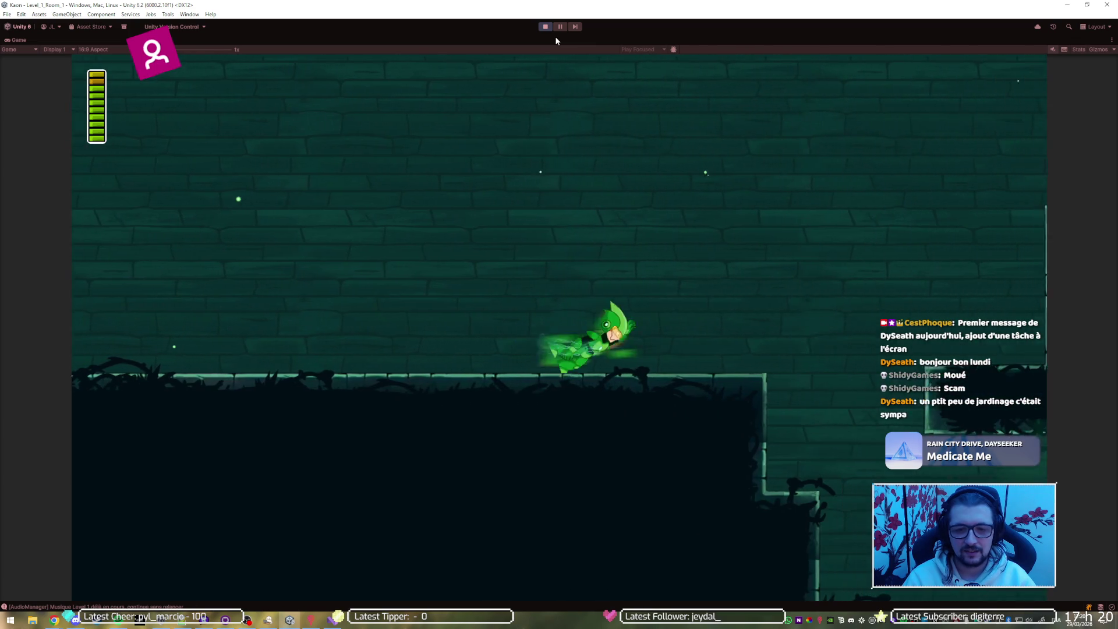
key(shift)
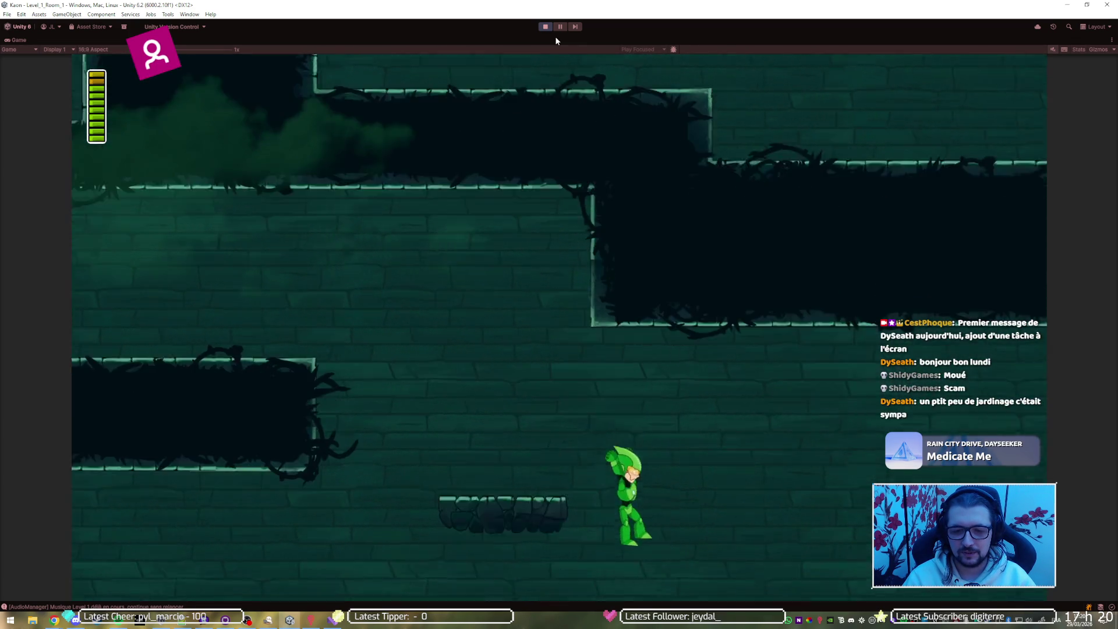
key(shift)
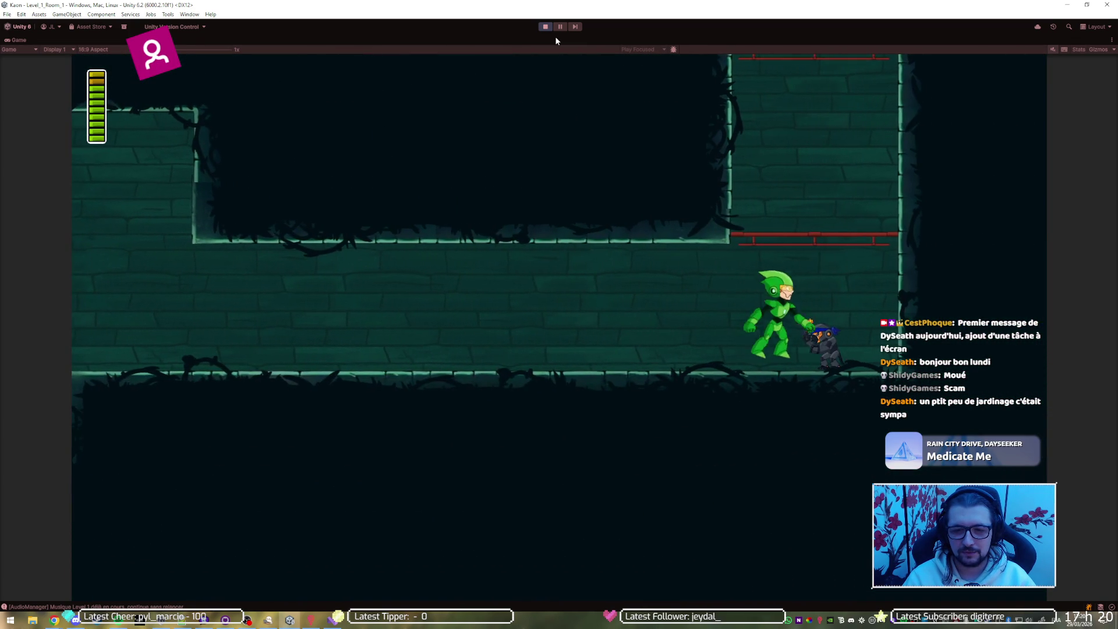
key(space)
key(space)
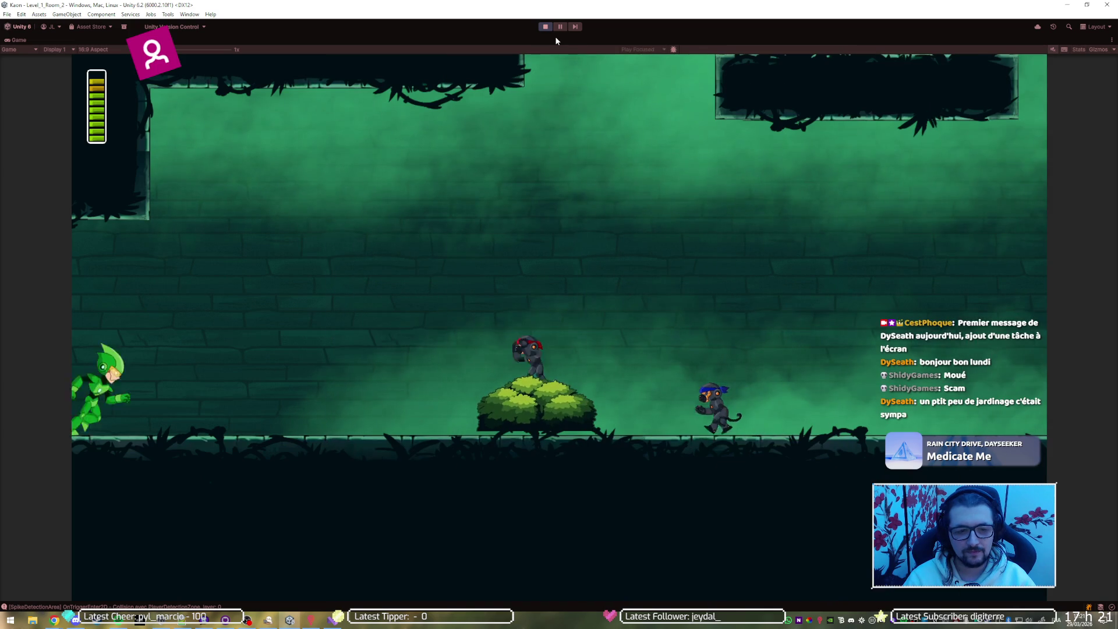
key(space)
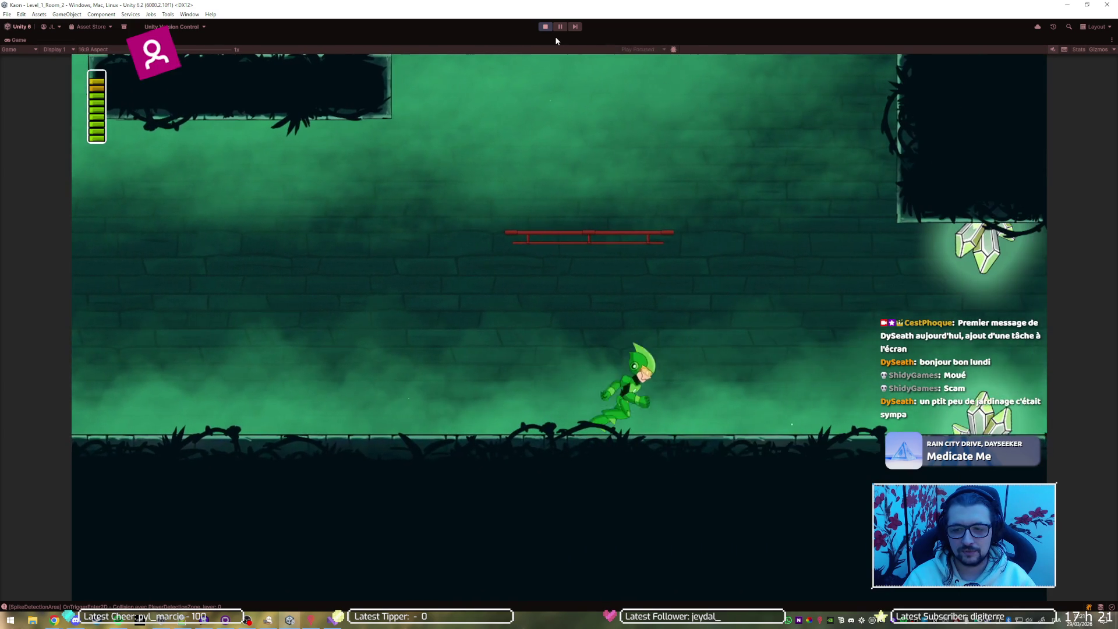
key(space)
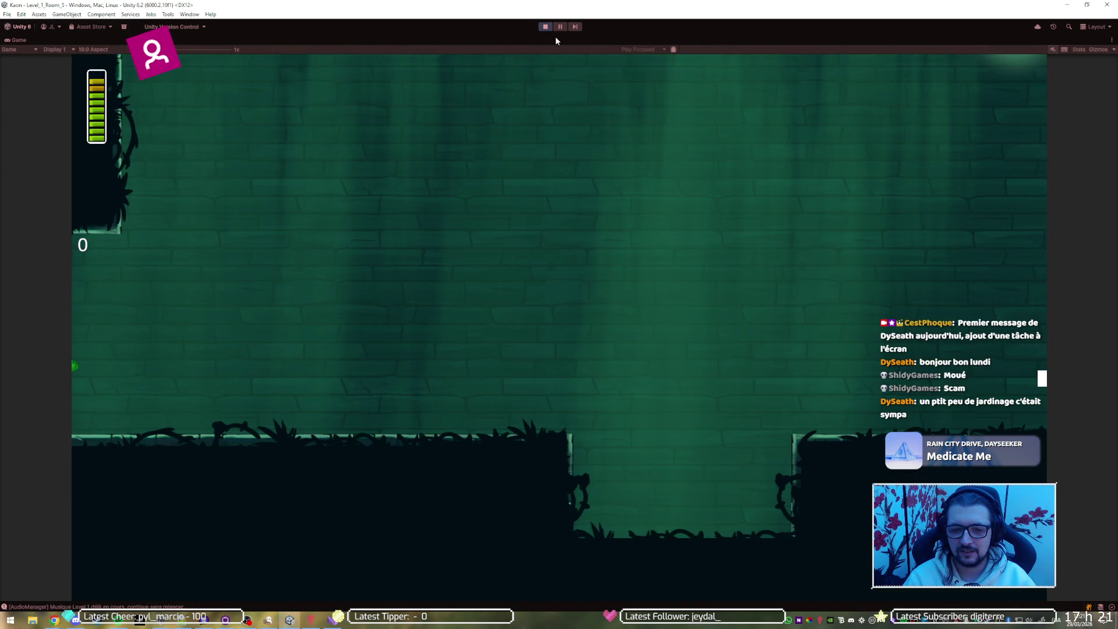
key(Right)
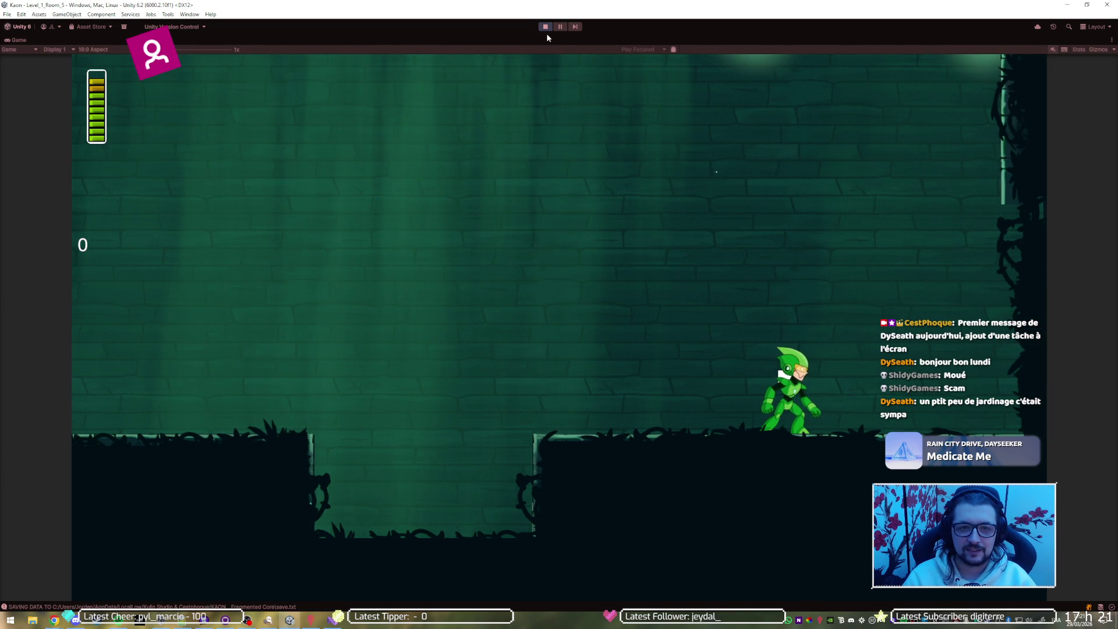
click(187, 620)
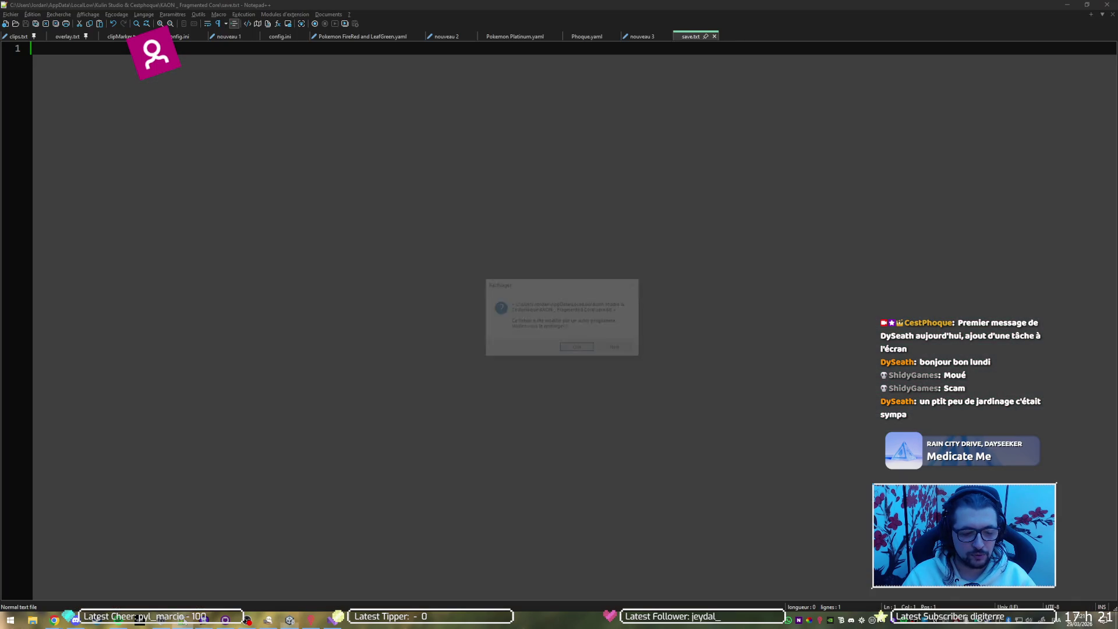
Reload save.txt and check hp 9, max hp 10, current scene, respawnId Level_1_Room_5_Checkpoint, and room flag 1-4.
click(576, 349)
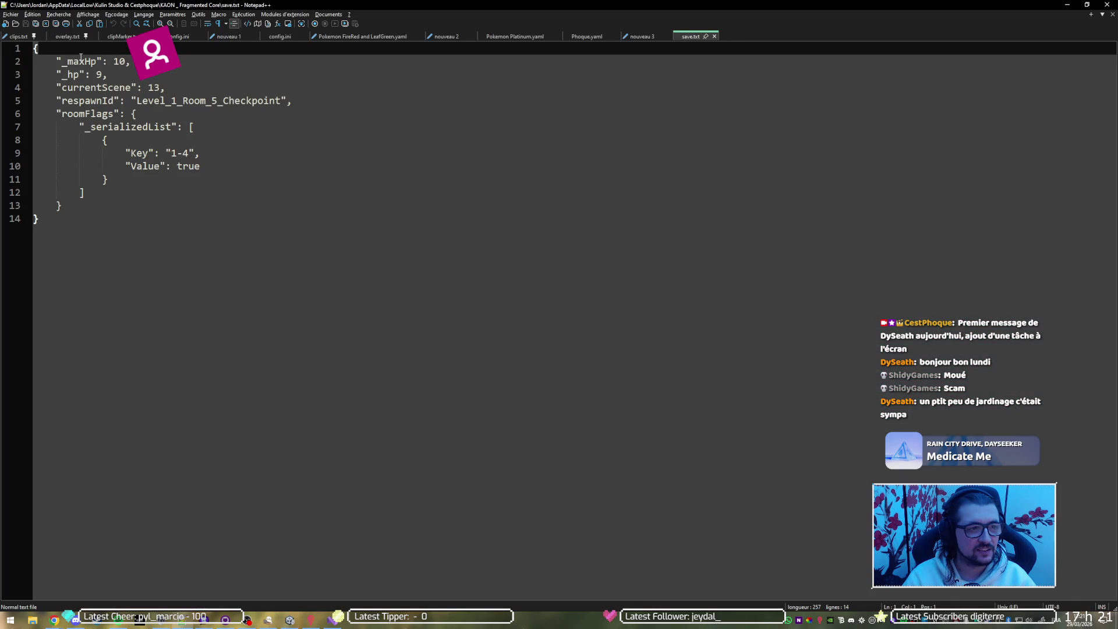
mouse_move(170, 153)
mouse_down()
mouse_move(200, 168)
mouse_move(126, 153)
mouse_up()
click(170, 153)
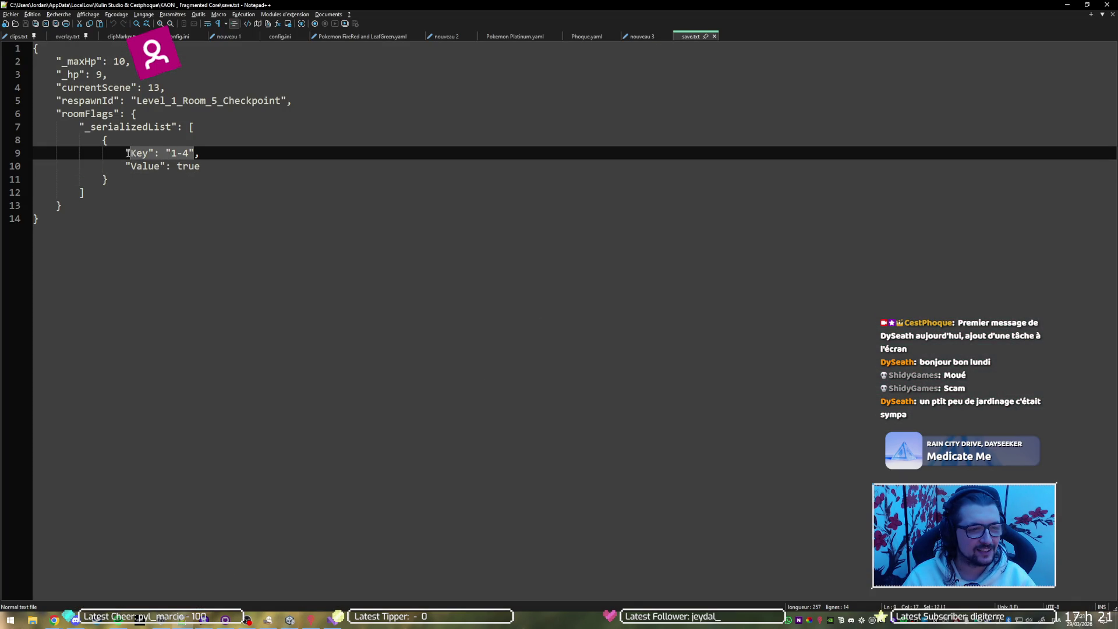
click(244, 152)
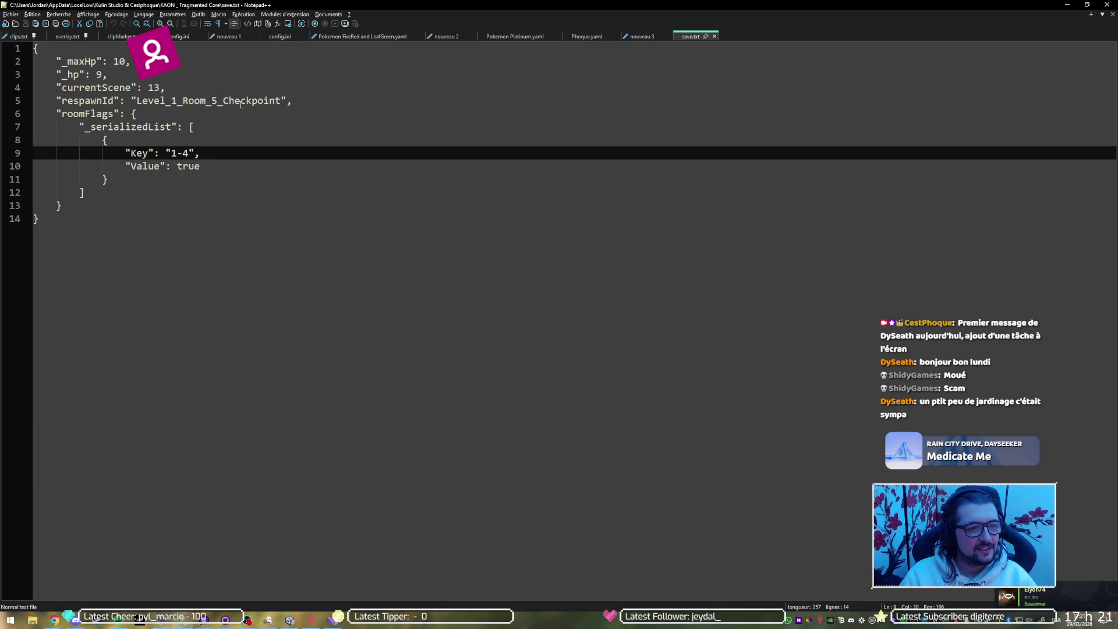
drag(148, 101, 270, 103)
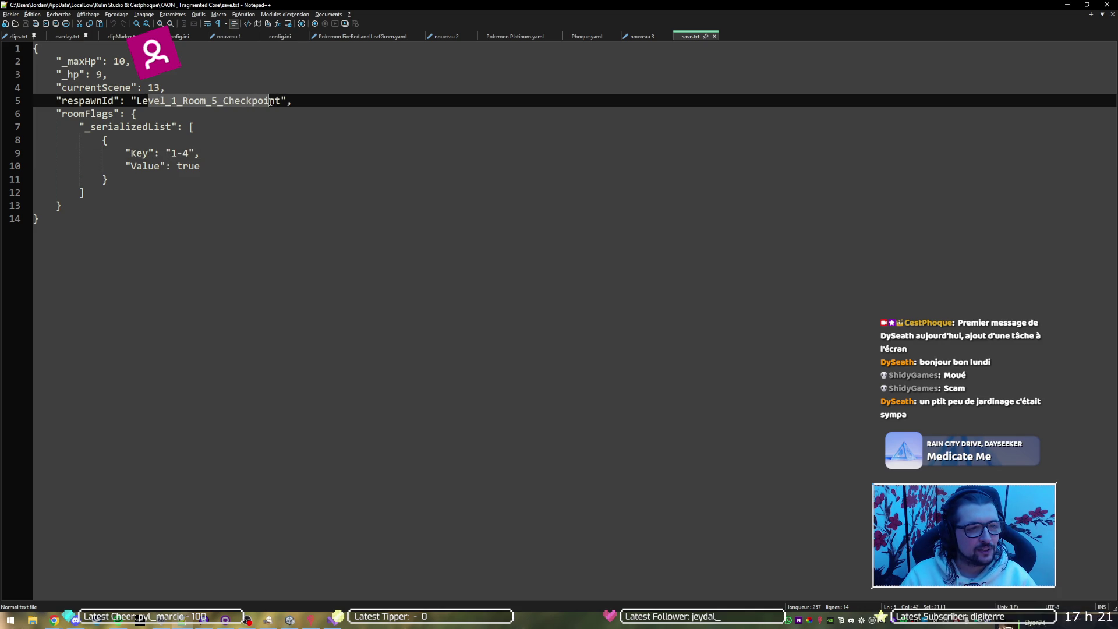
click(154, 87)
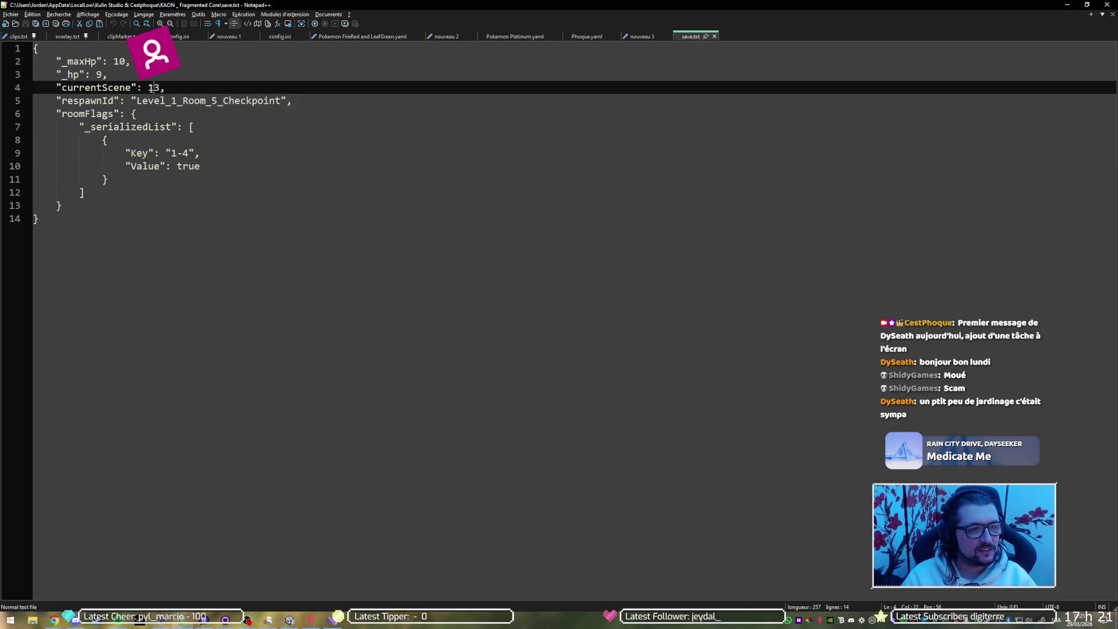
click(105, 74)
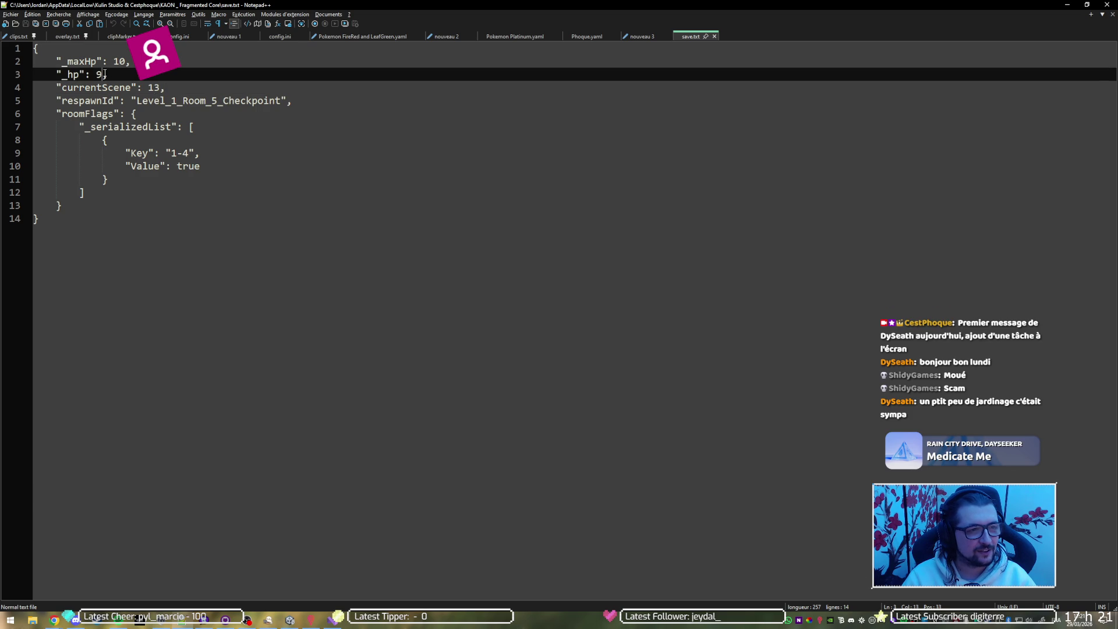
click(127, 61)
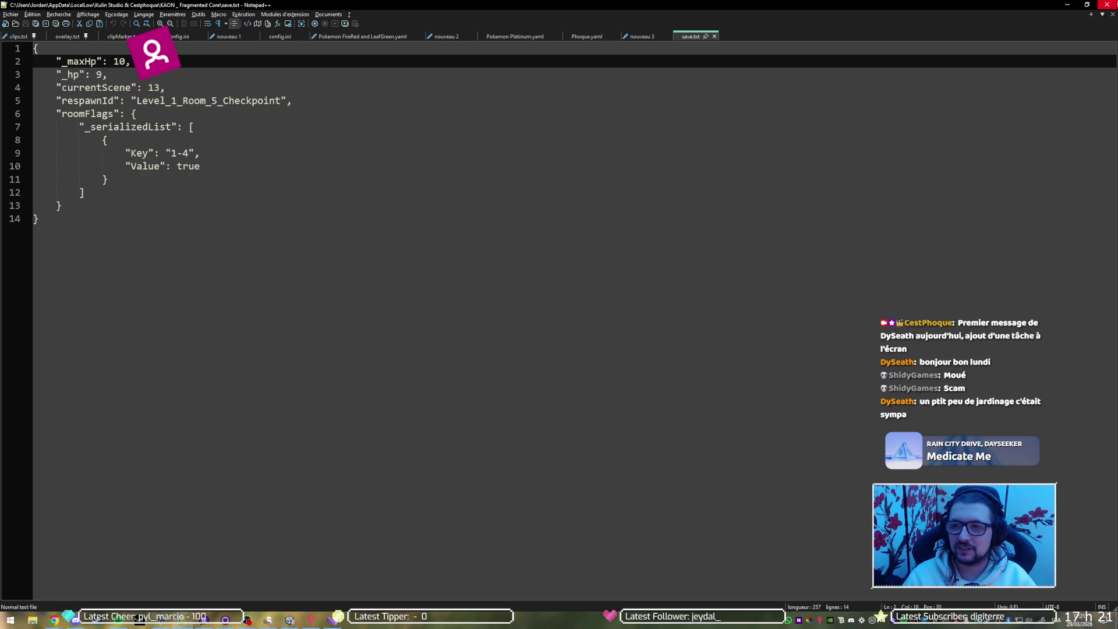
click(1067, 4)
click(545, 27)
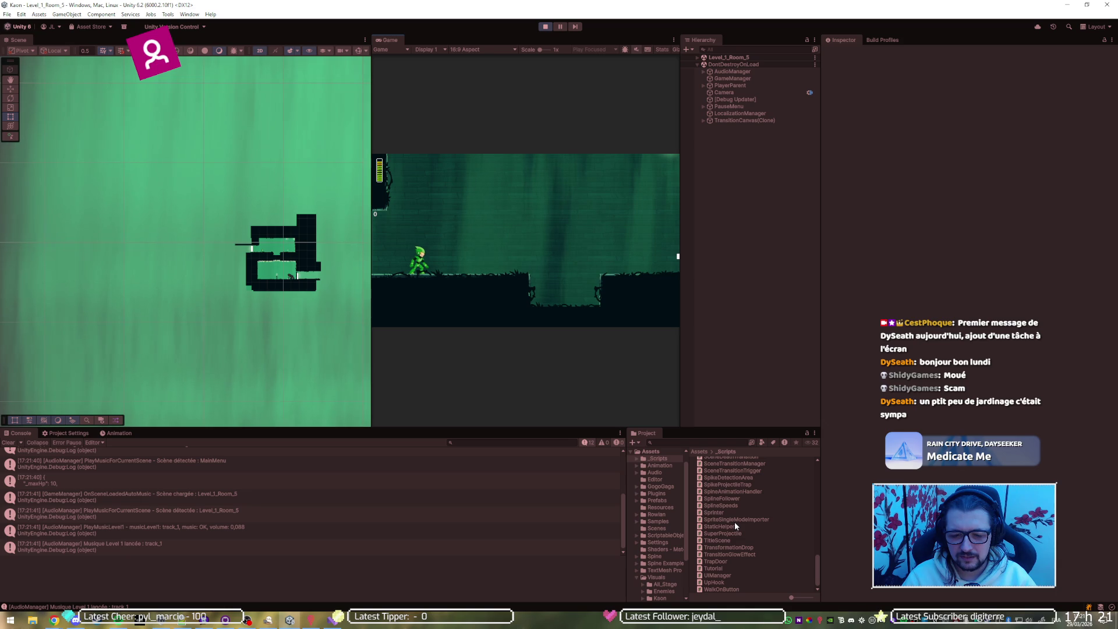
Inspect PlayerData, restart play and choose Continuer to respawn in Level_1_Room_5.
click(663, 535)
click(736, 487)
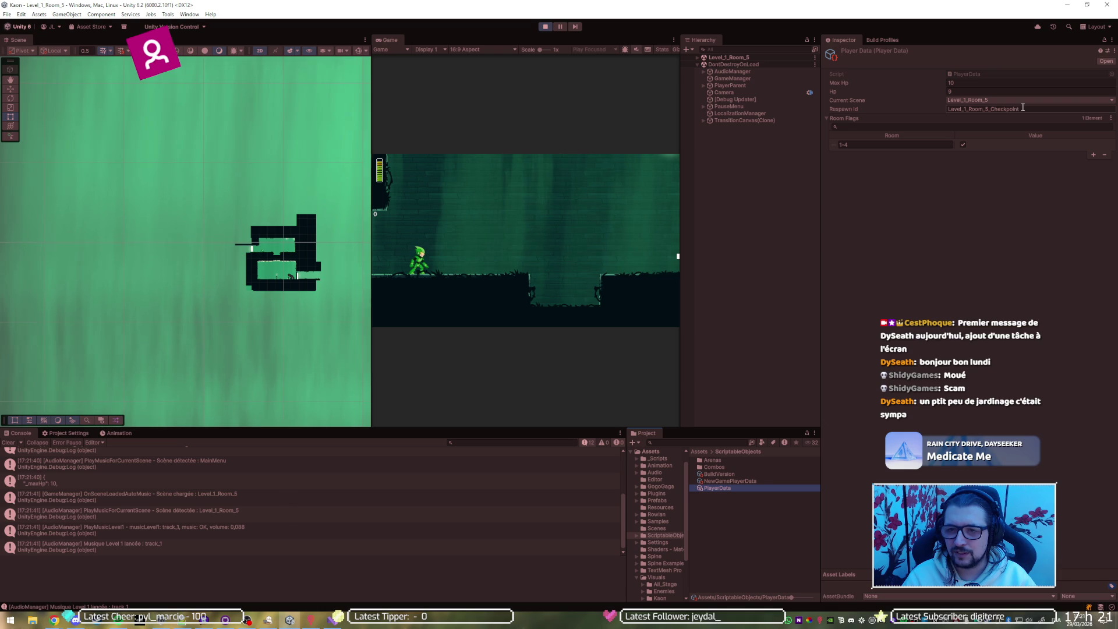
click(546, 27)
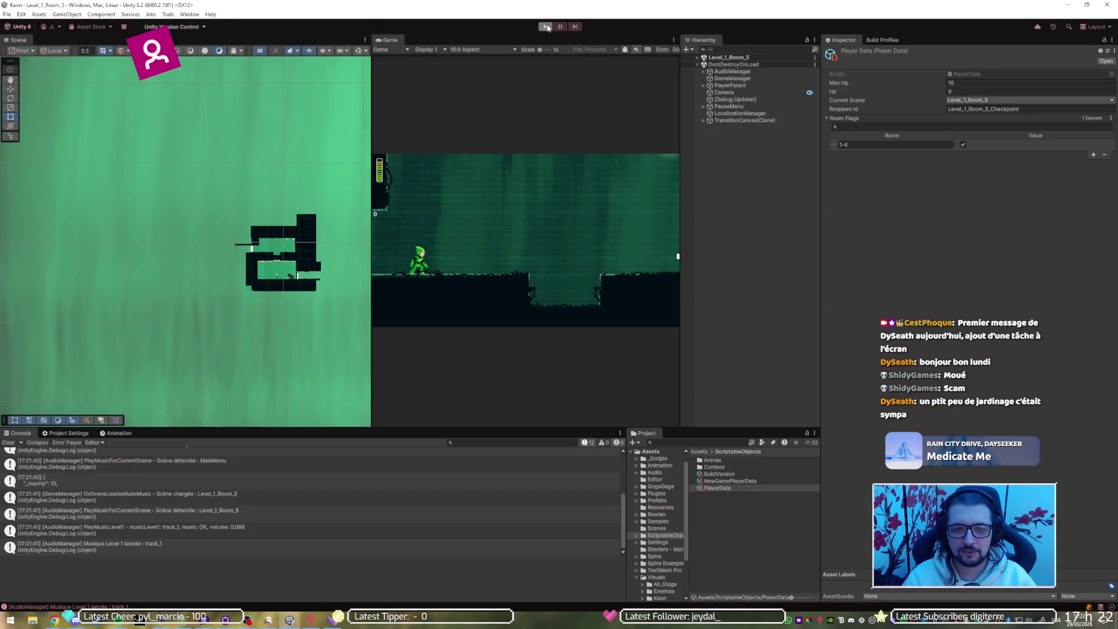
click(546, 26)
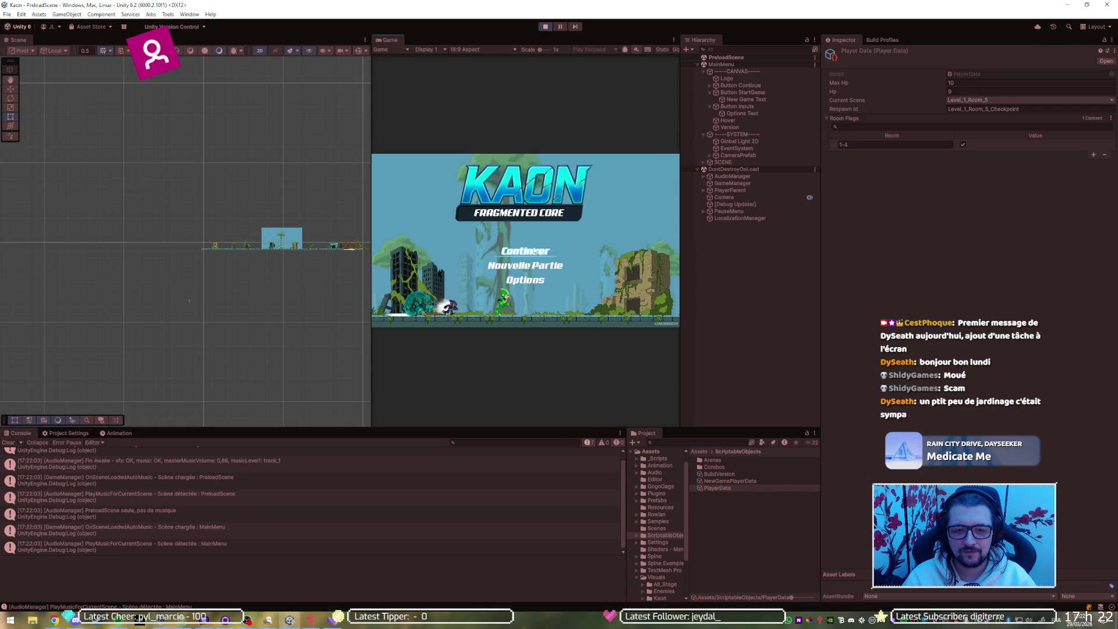
click(537, 250)
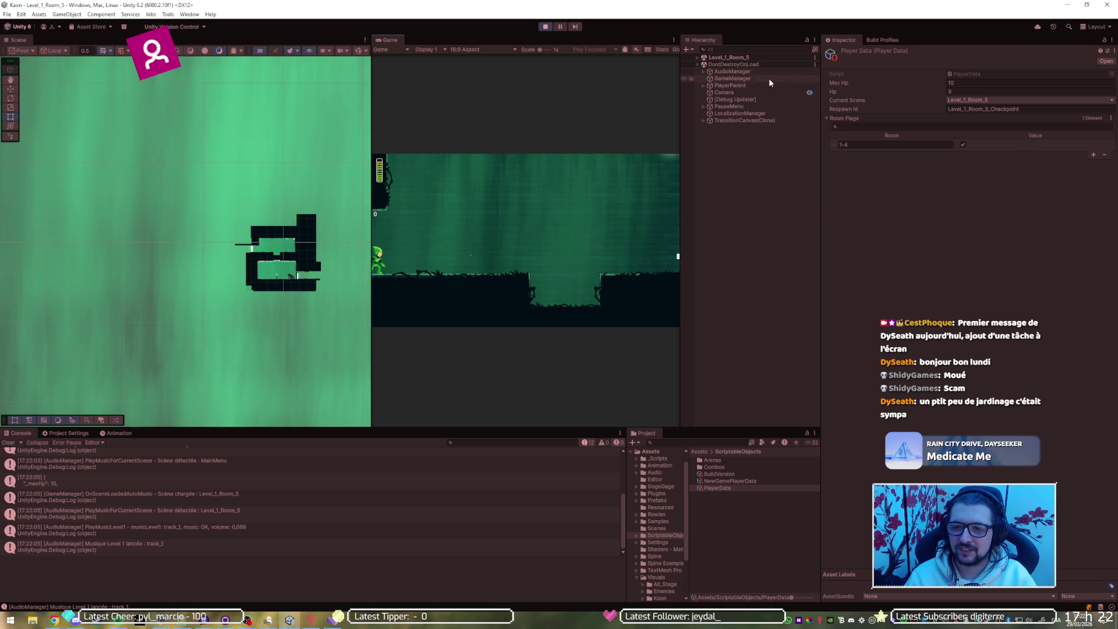
click(750, 480)
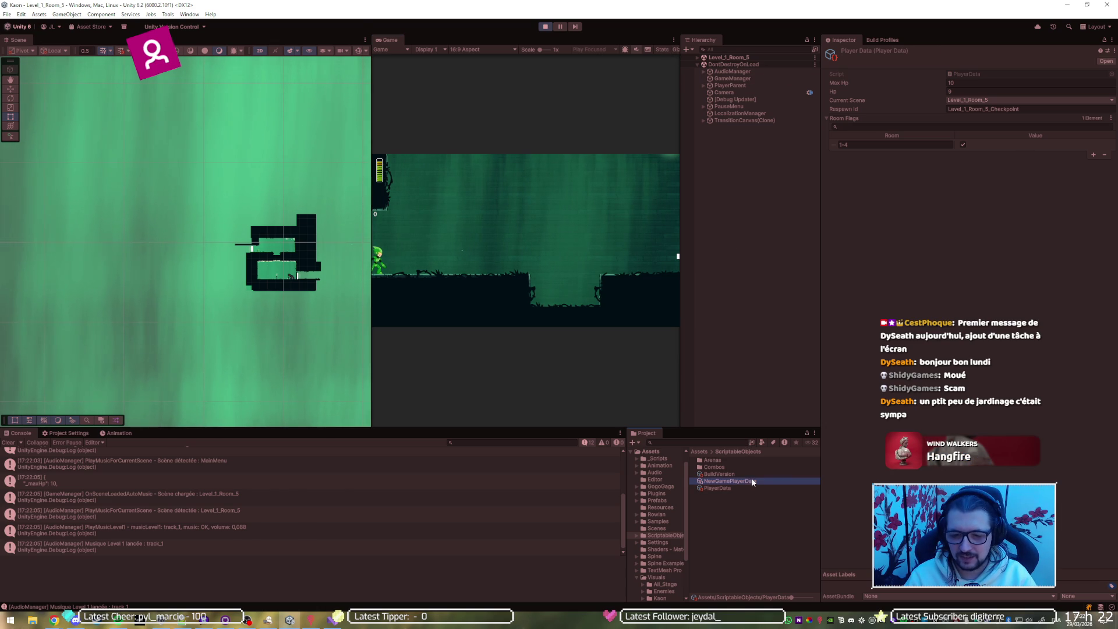
Remove the 1-4 room flag from NewGamePlayerData, save, and stop the game.
click(1107, 156)
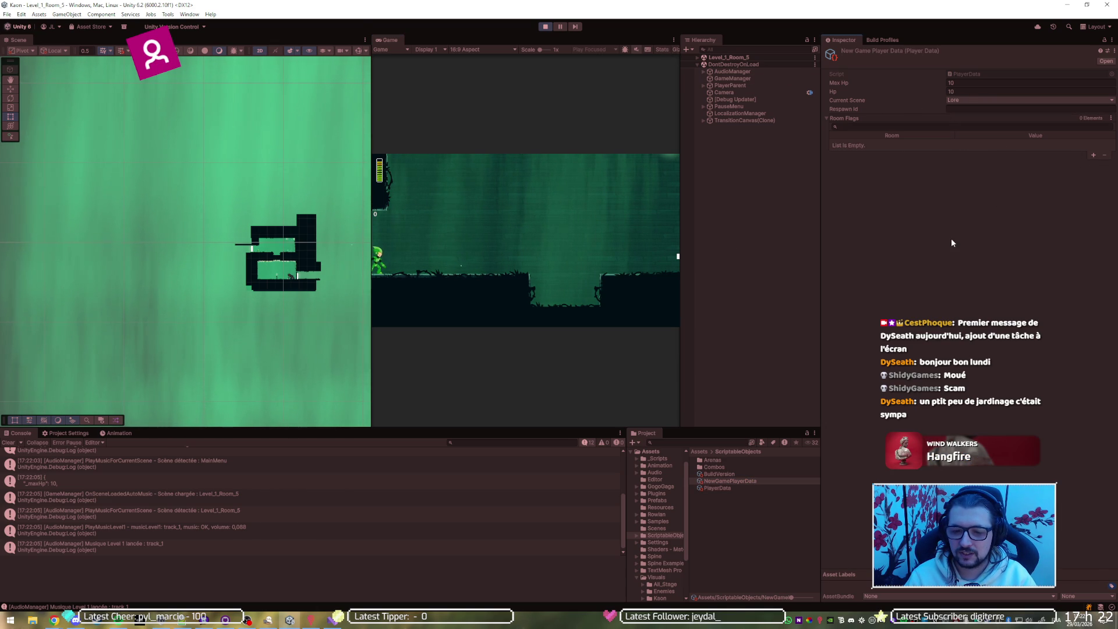
key(ctrl+s)
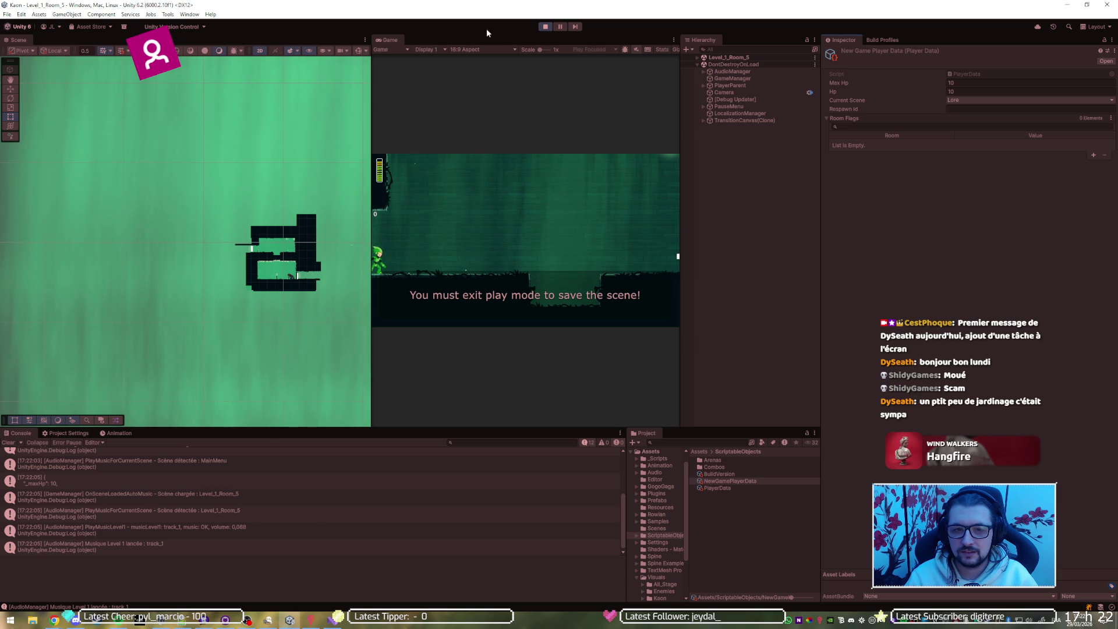
click(545, 26)
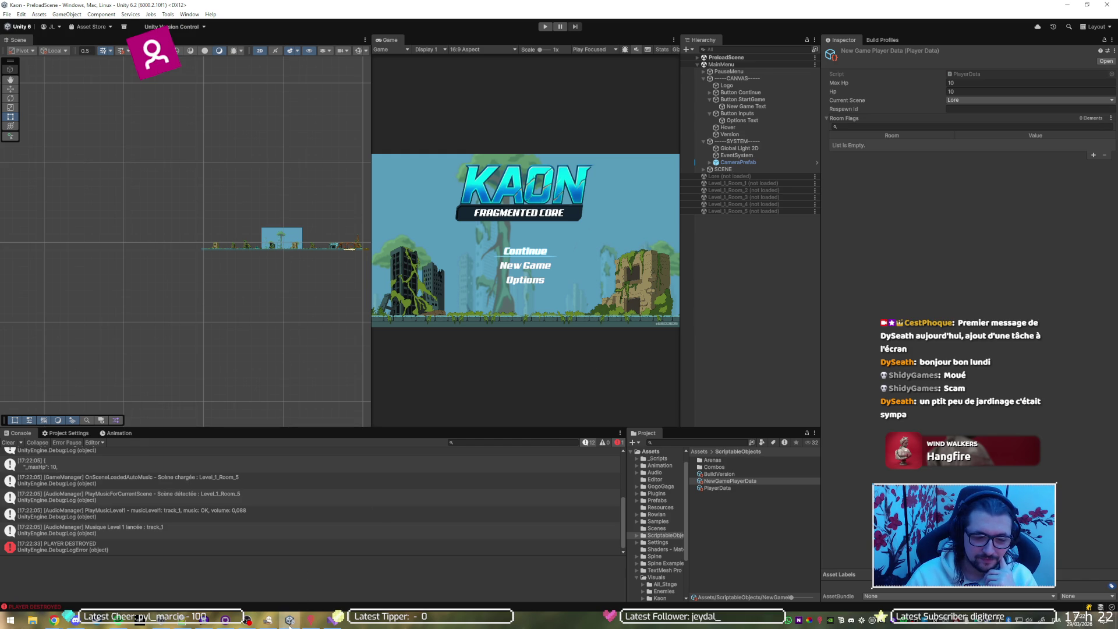
Bring the Checkpoint script up in Visual Studio from the taskbar.
click(290, 620)
click(290, 621)
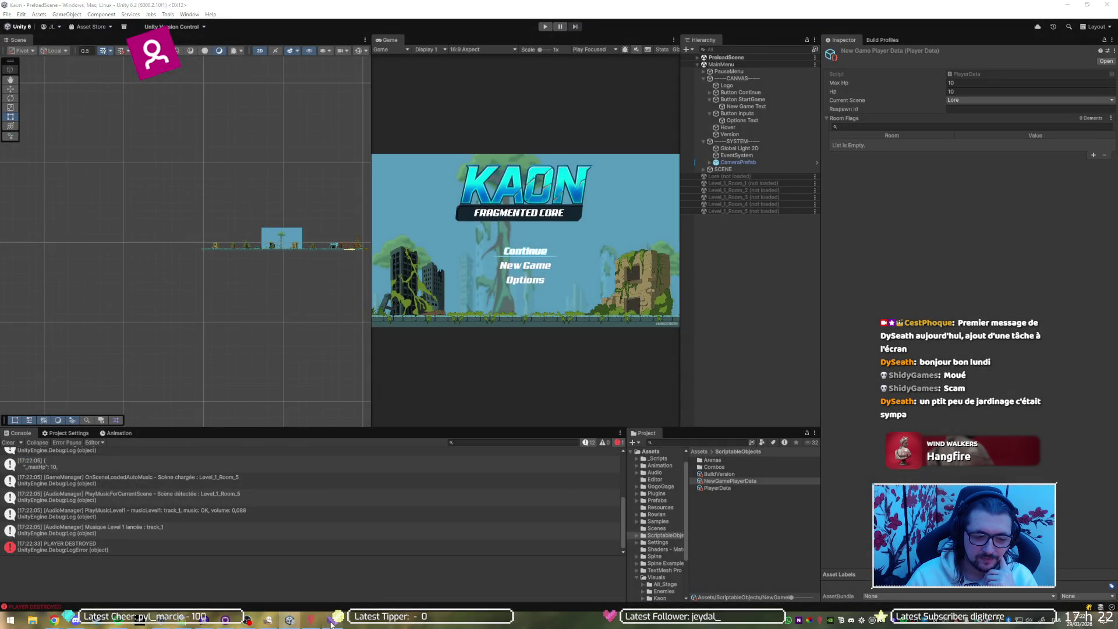
click(332, 621)
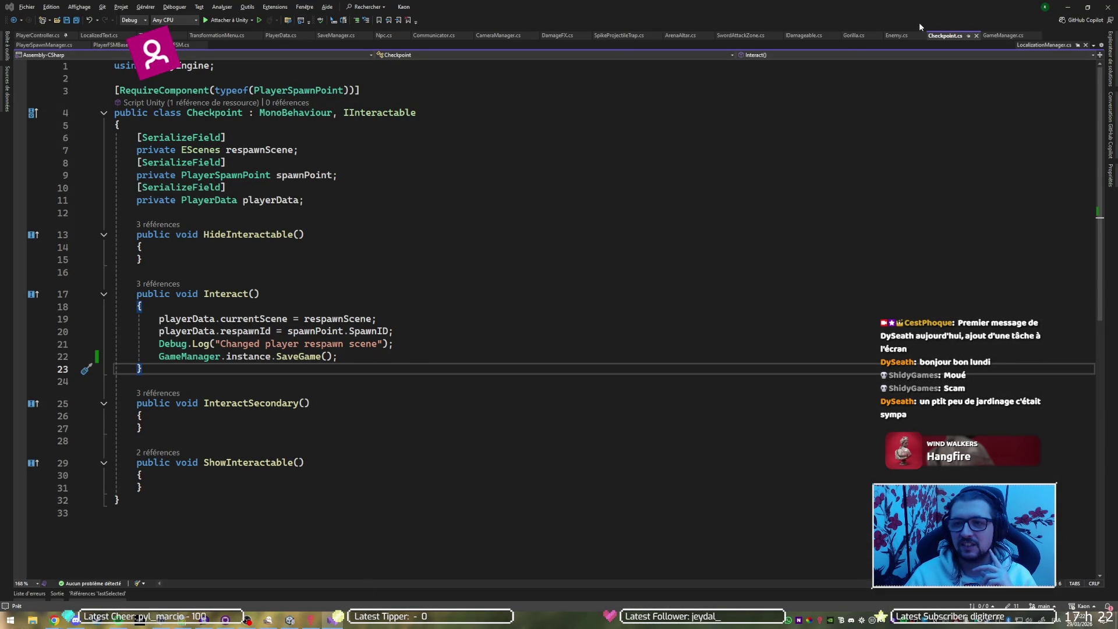
Close Checkpoint.cs and trace GameManager's new-game and LoadGame code into LoadScene.
middle_click(944, 37)
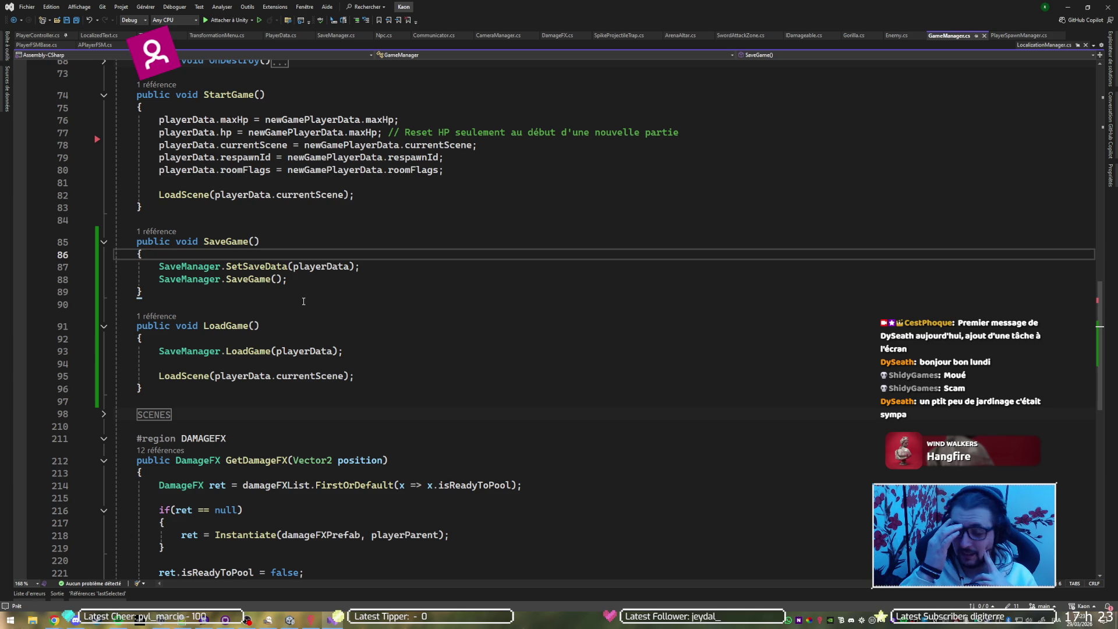
click(283, 132)
click(245, 351)
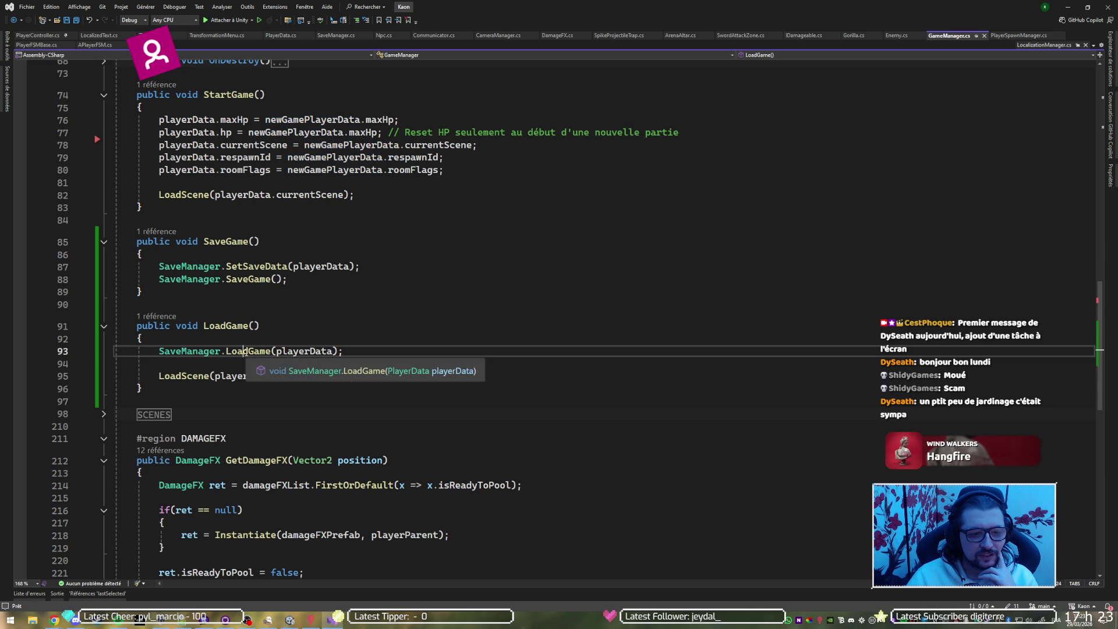
click(241, 377)
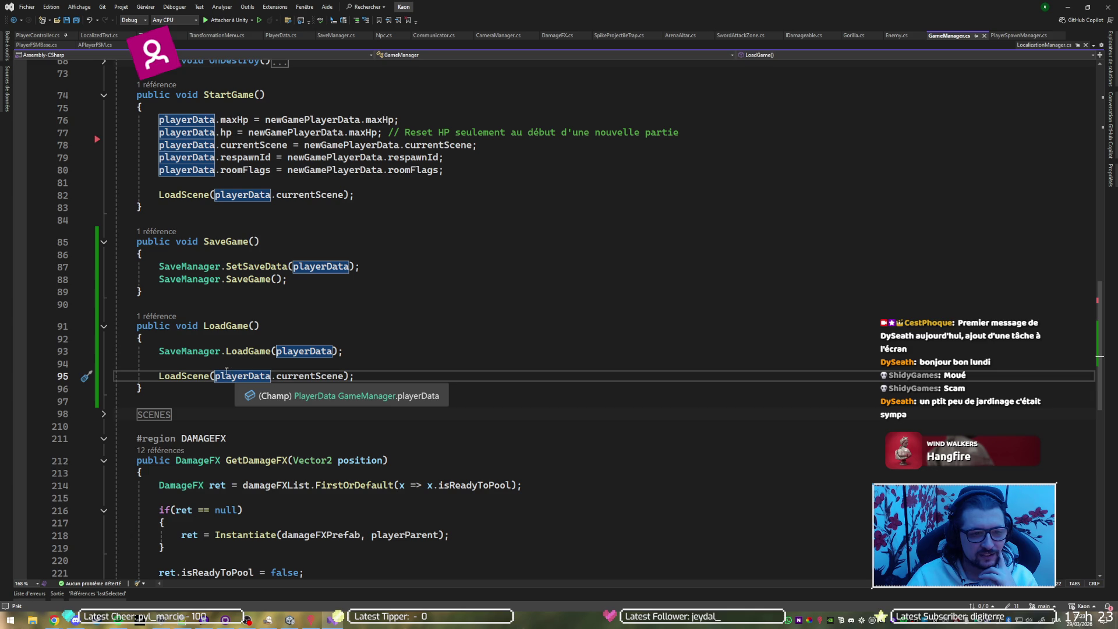
ctrl+click(196, 377)
click(104, 321)
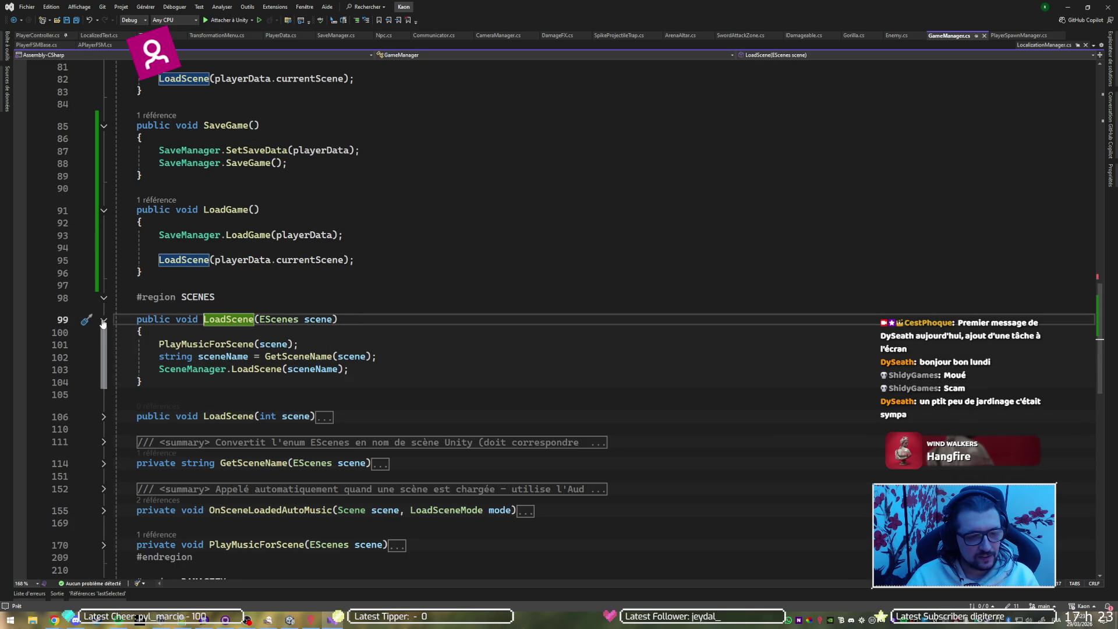
Review LoadScene's music, scene-name lookup and scene load calls, then PlayerSpawnManager.
click(207, 344)
click(396, 355)
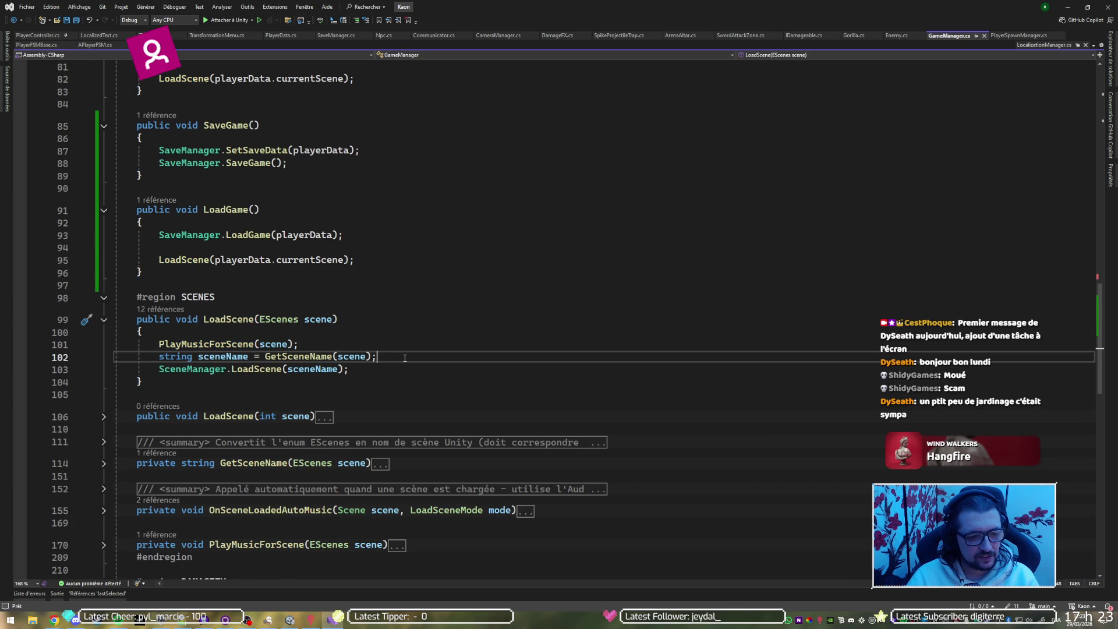
click(387, 367)
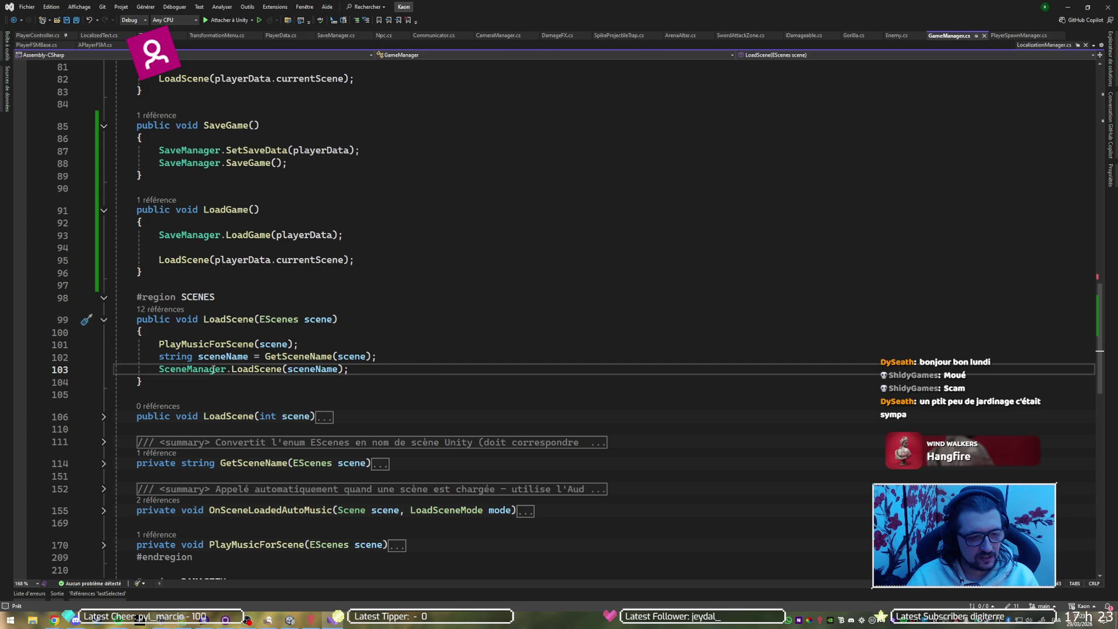
click(257, 369)
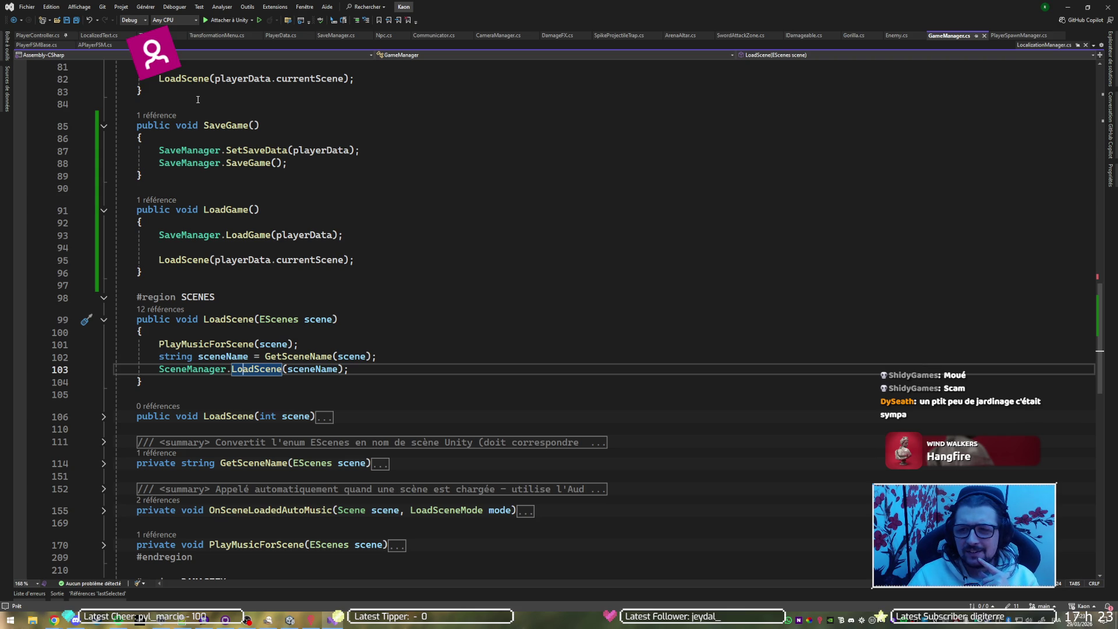
click(997, 35)
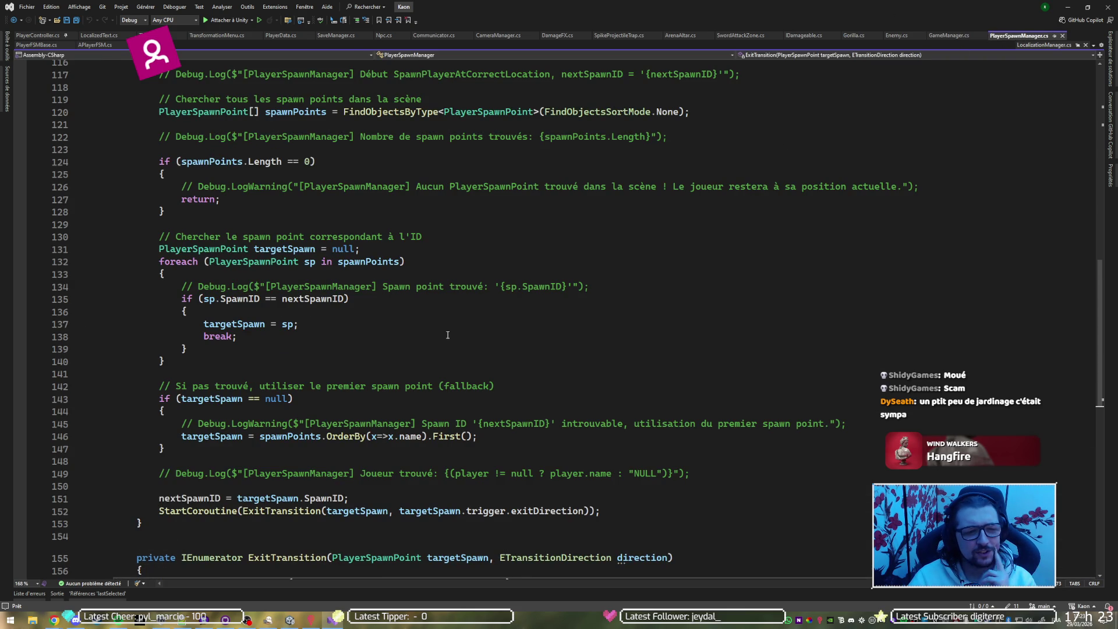
scroll(335, 350, up, 6)
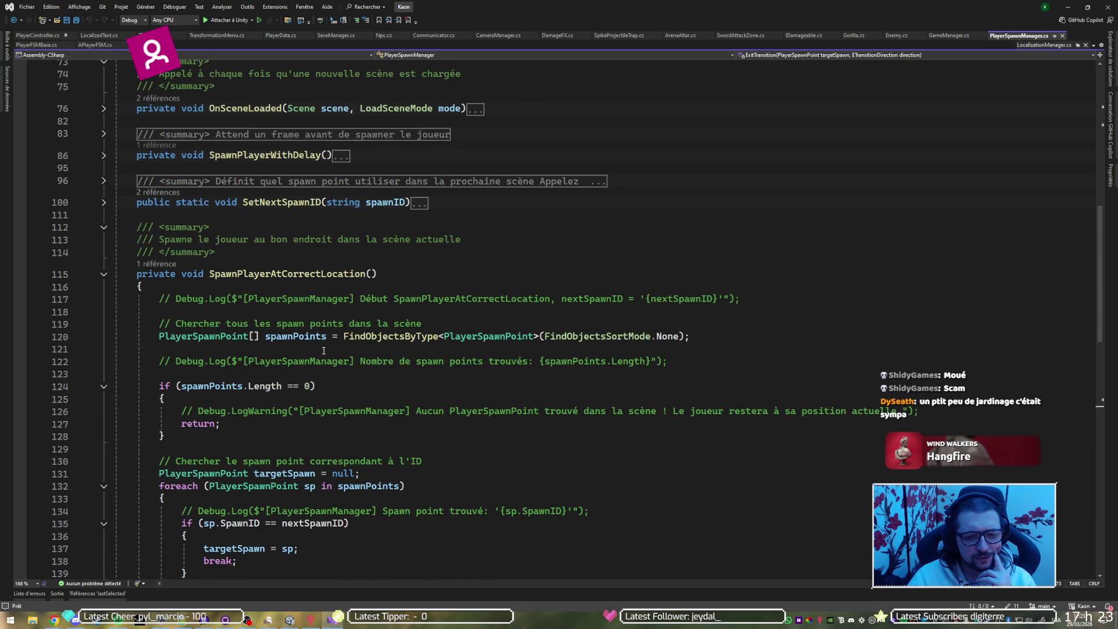
Back in Unity, load Level_1_Room_5 into the open scenes.
click(1069, 7)
click(750, 211)
right_click(750, 211)
click(775, 217)
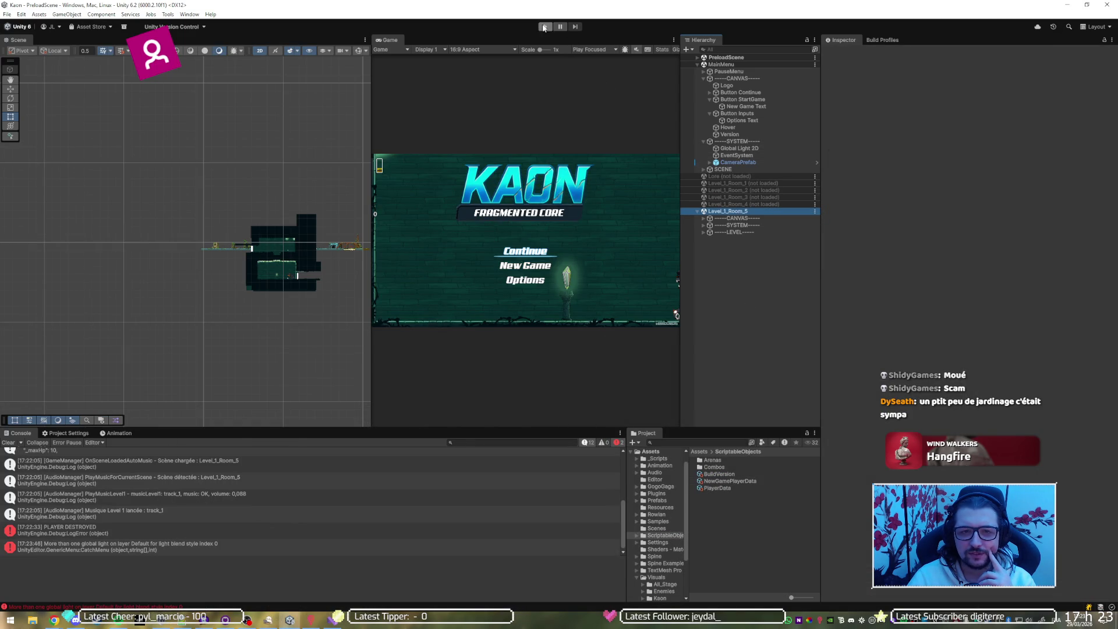
Unload the MainMenu scene and start play directly in Level_1_Room_5.
right_click(747, 64)
click(773, 114)
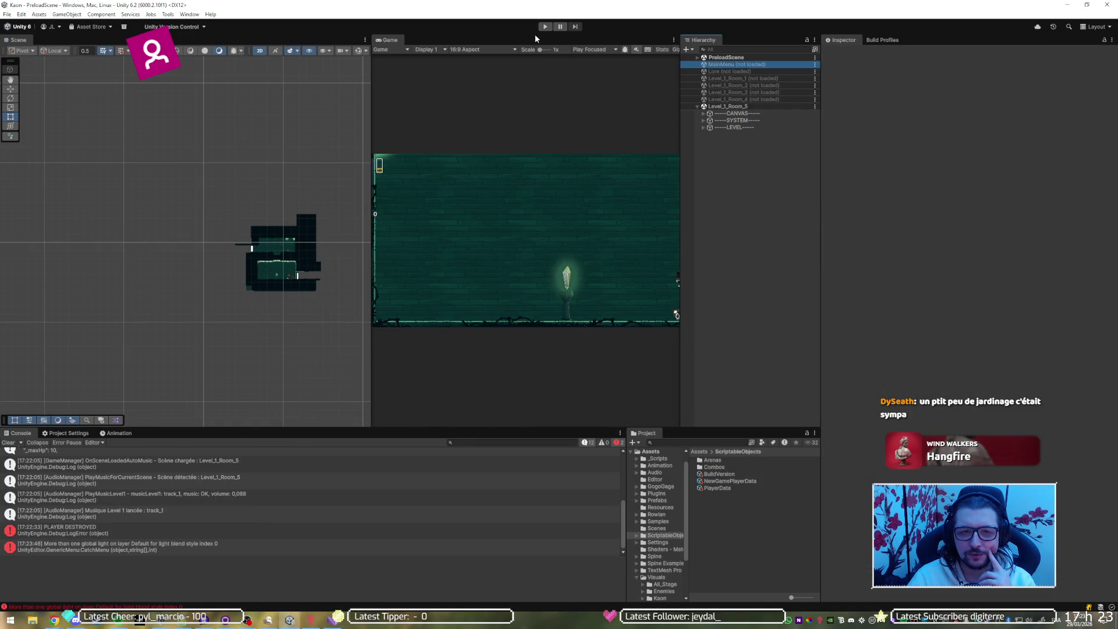
click(544, 27)
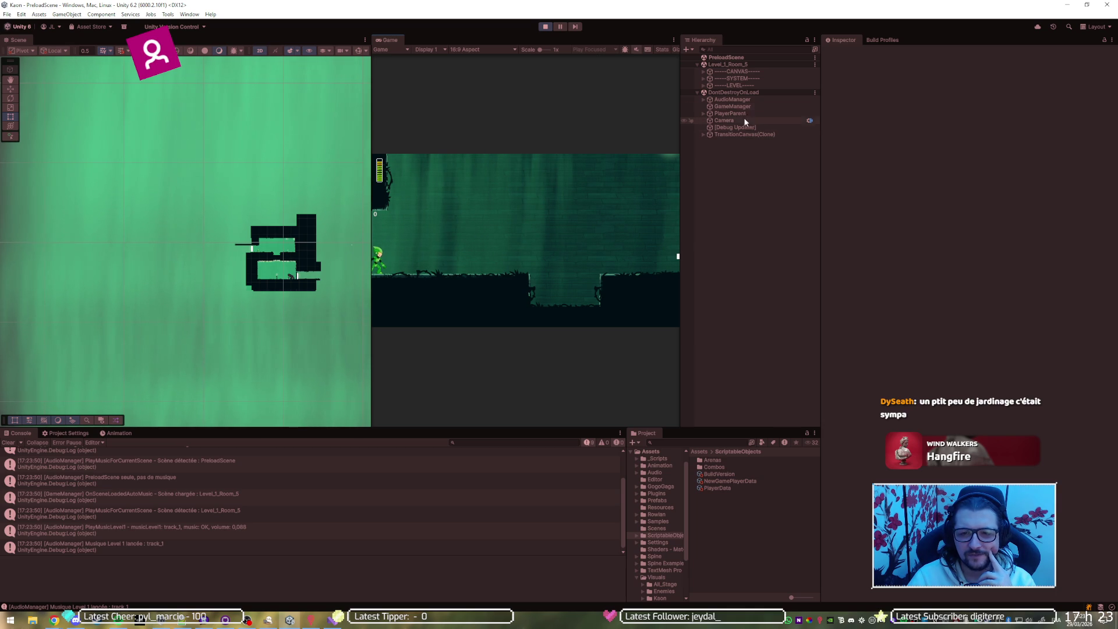
Expand -----LEVEL-----, Physical, Spawn and Object_Scene in the Hierarchy.
click(703, 86)
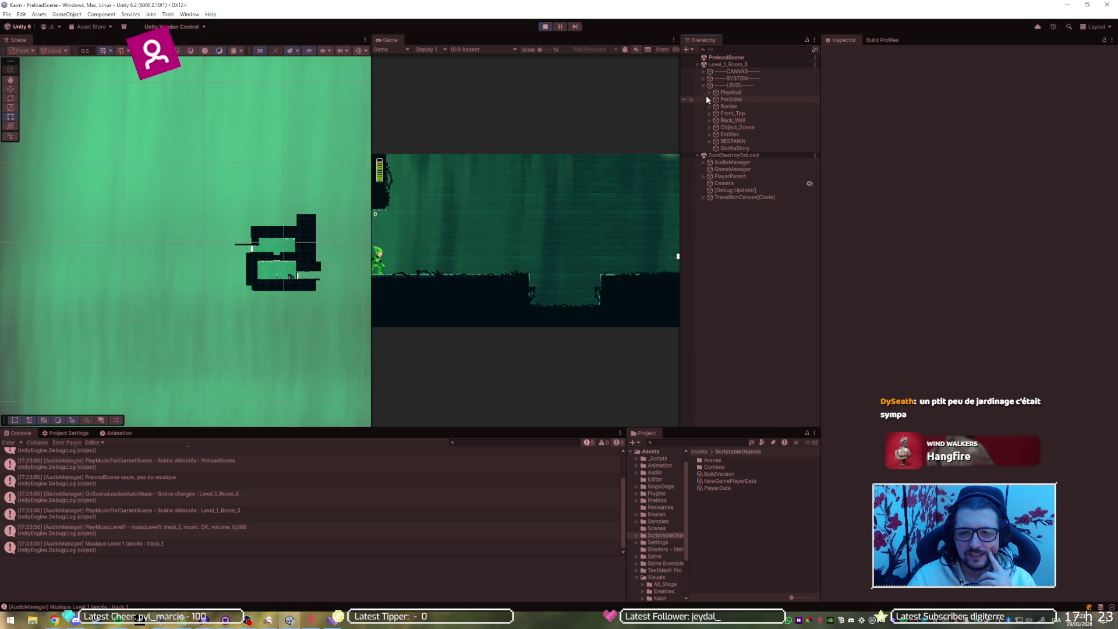
click(711, 92)
click(716, 113)
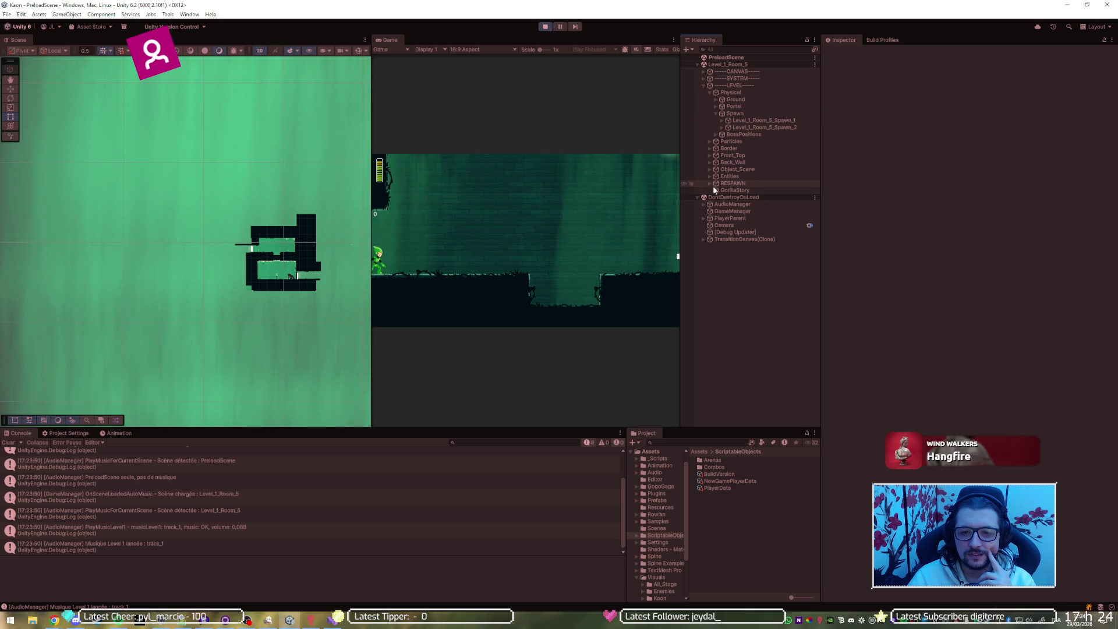
click(710, 169)
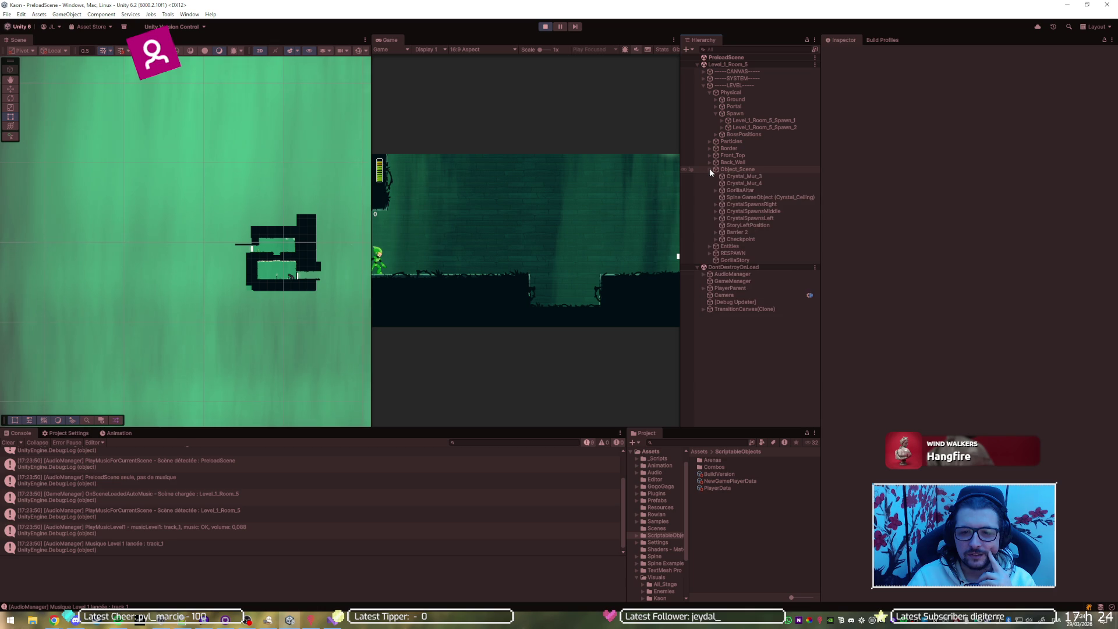
Inspect the Checkpoint object and its Square trigger child, moving the player right and jumping.
click(734, 238)
click(717, 239)
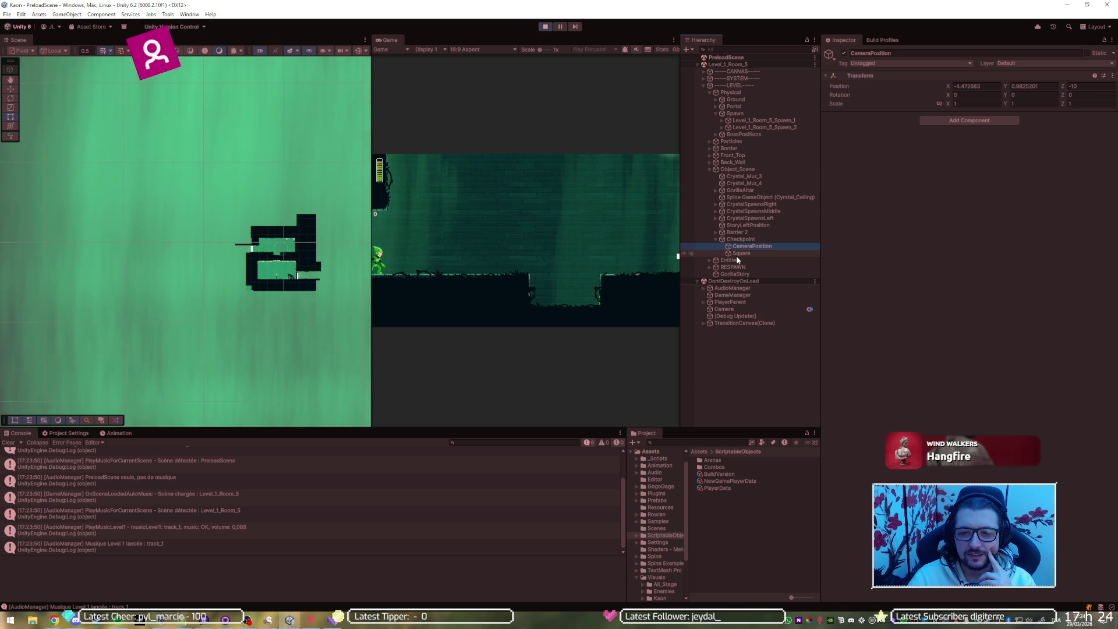
click(736, 255)
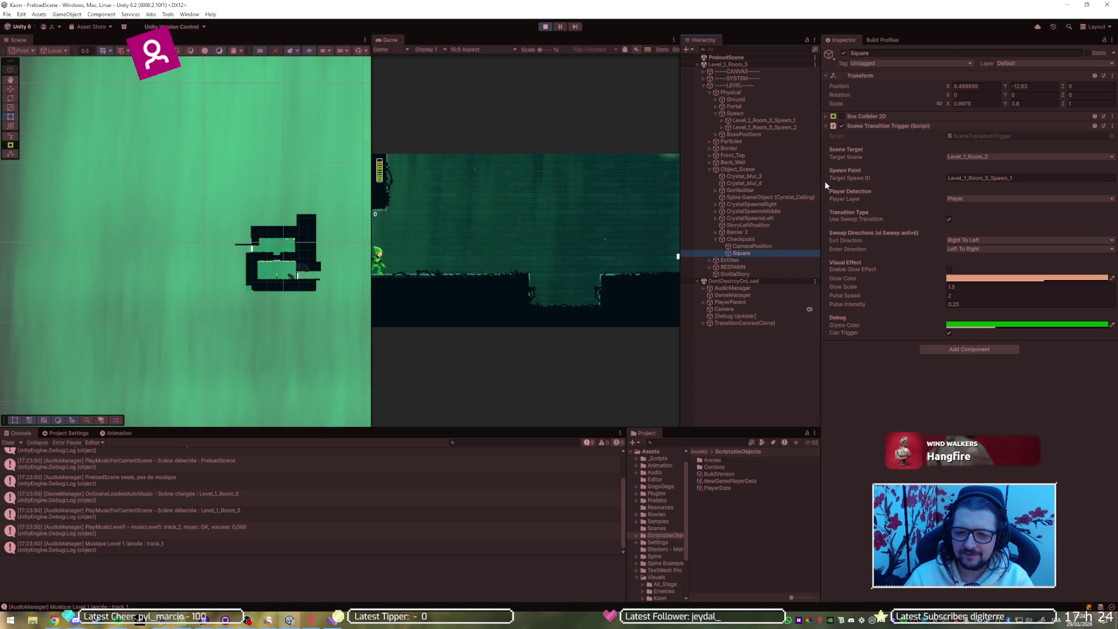
key(Right)
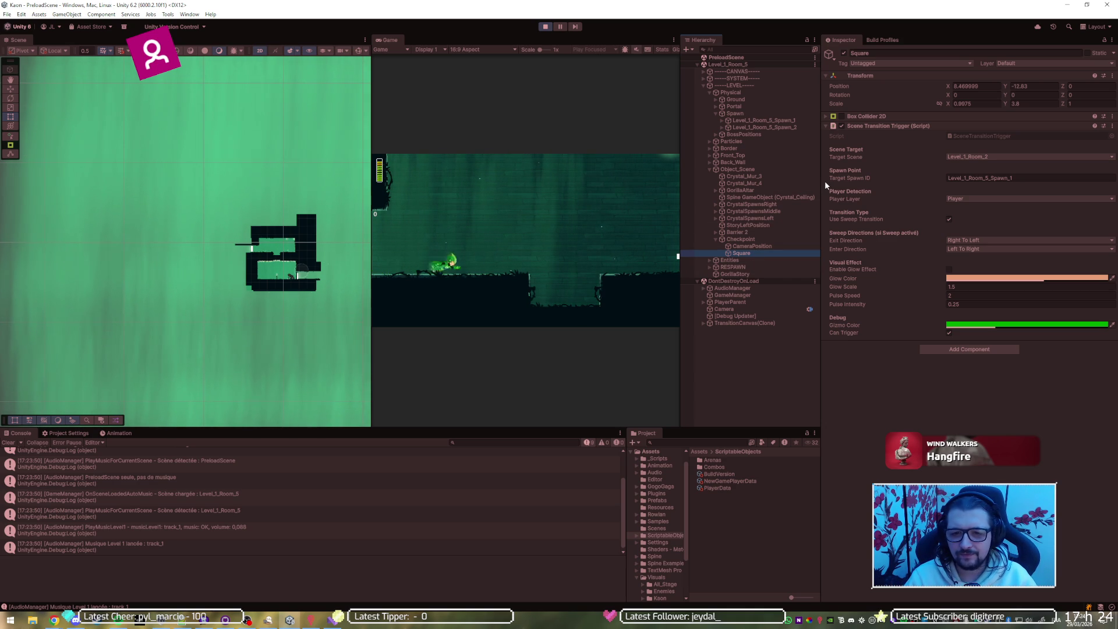
key(space)
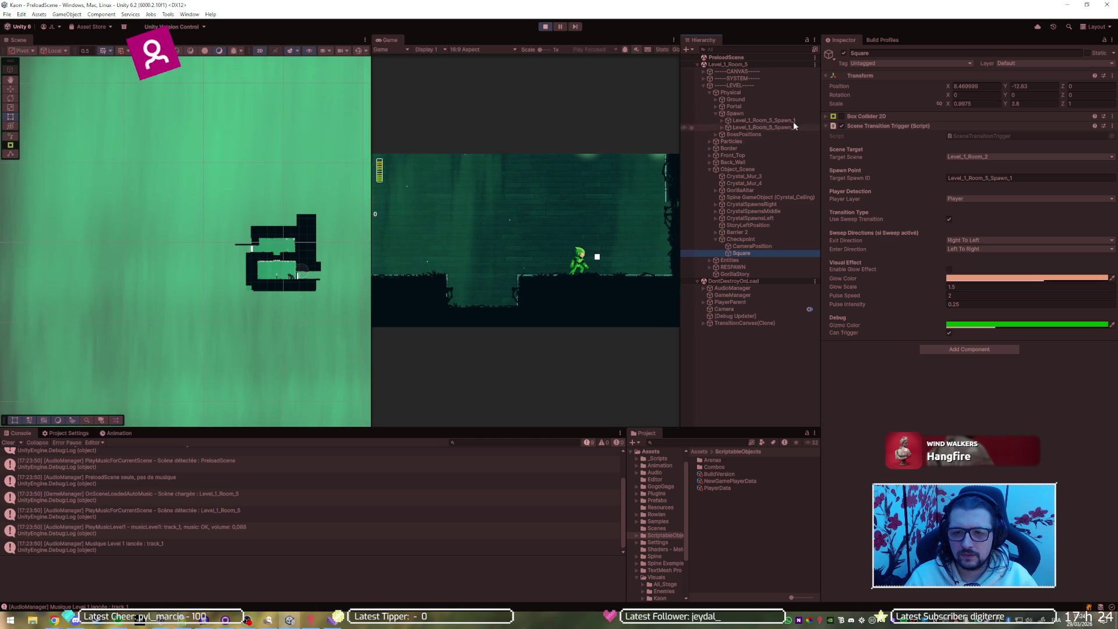
Review Level_1_Room_5_Spawn_1, Spawn_2, the Square trigger and Checkpoint settings.
click(784, 120)
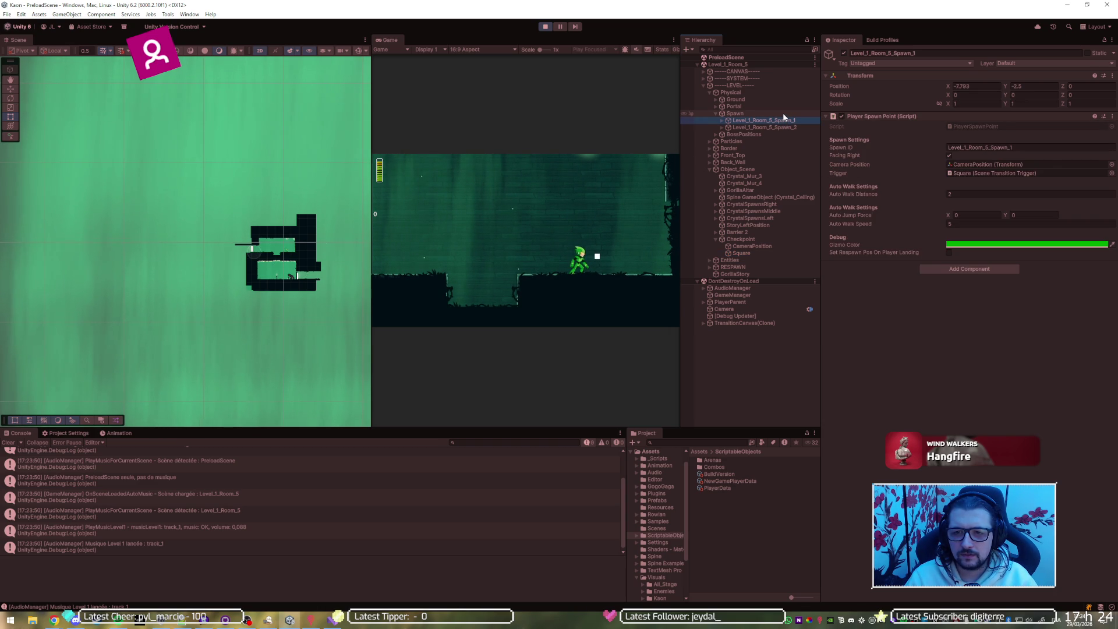
click(788, 127)
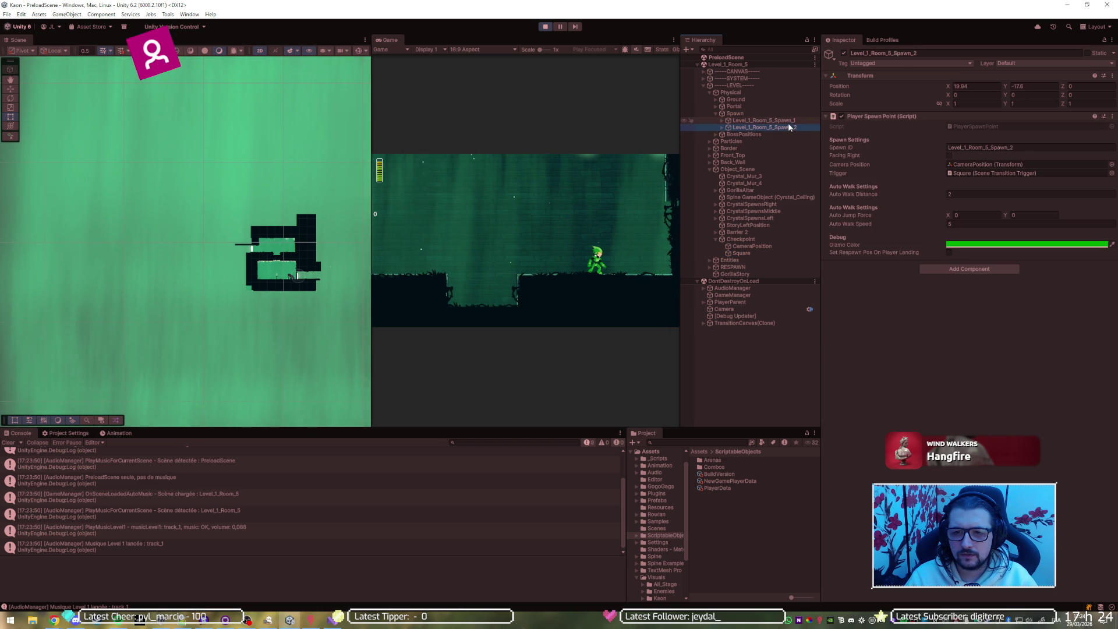
click(753, 254)
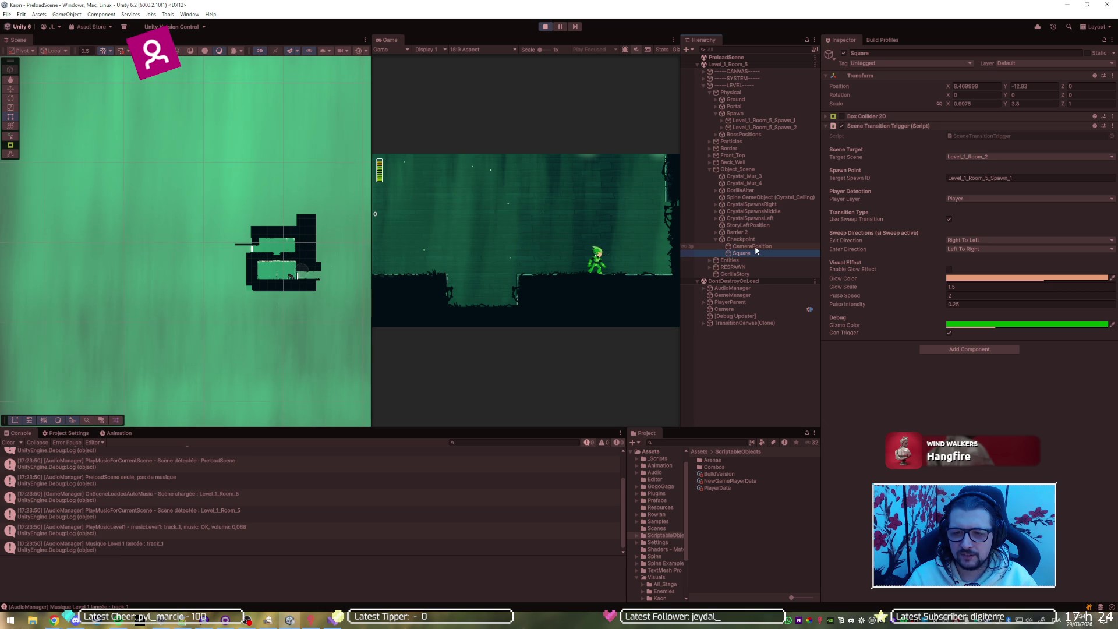
click(755, 246)
click(758, 239)
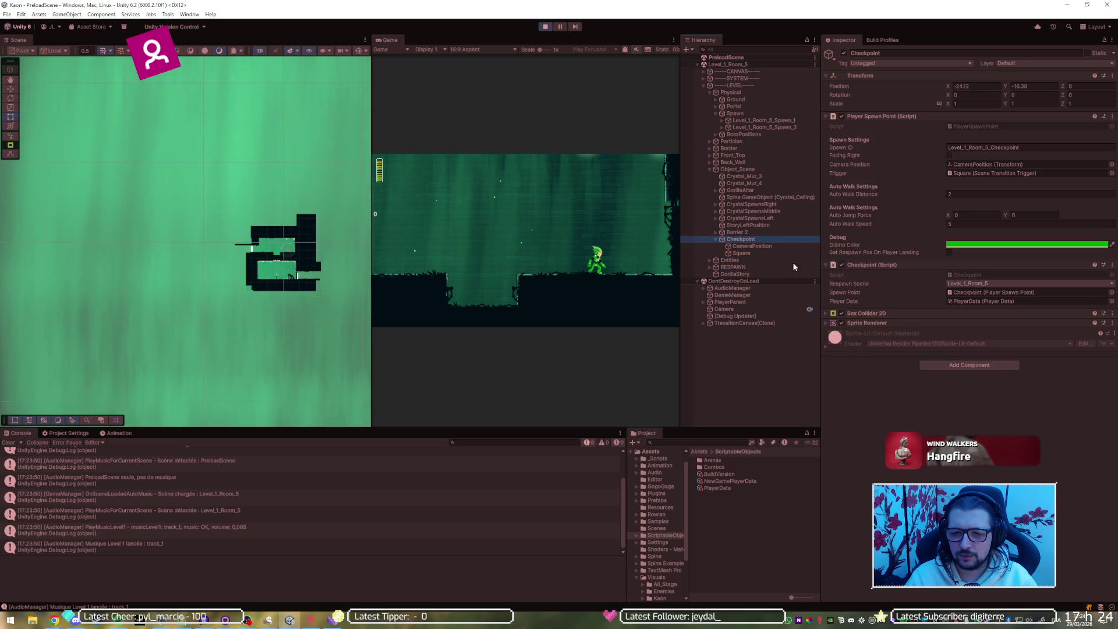
Trim the Square trigger's target spawn ID, pick target scene Level_1_Room_5, save, and stop play.
click(769, 255)
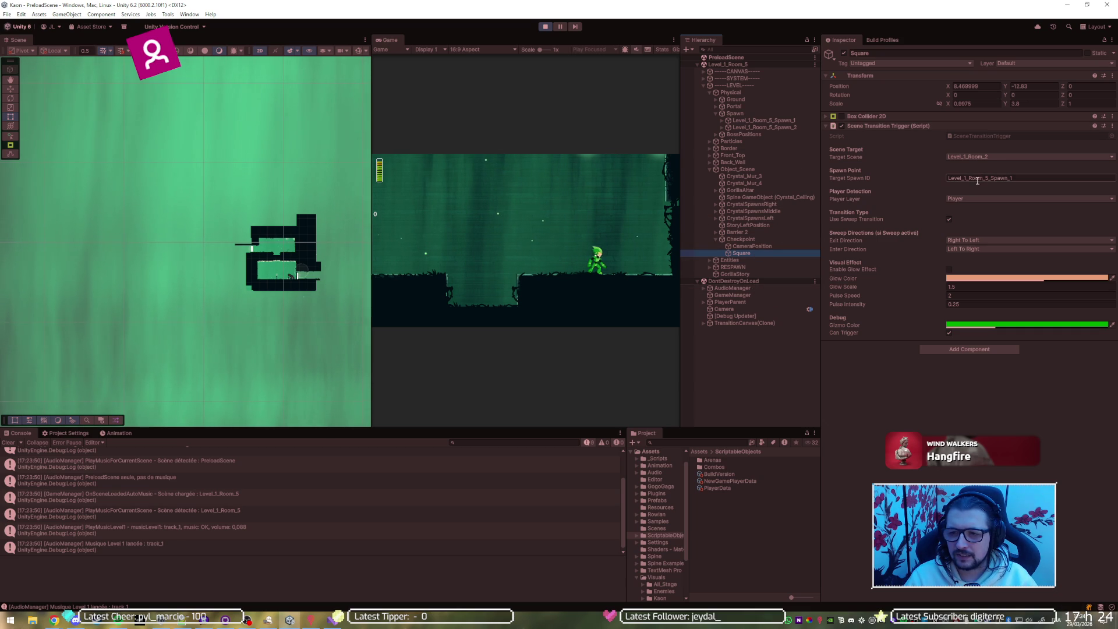
click(1021, 178)
click(1021, 178)
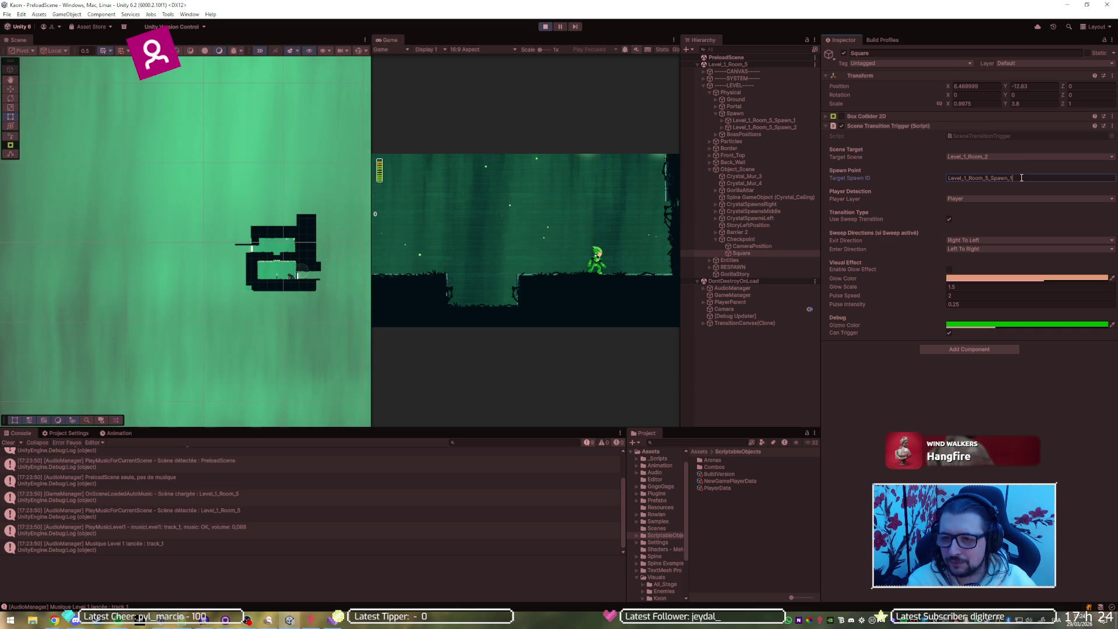
key(BackSpace)
key(BackSpace)
key(BackSpace)
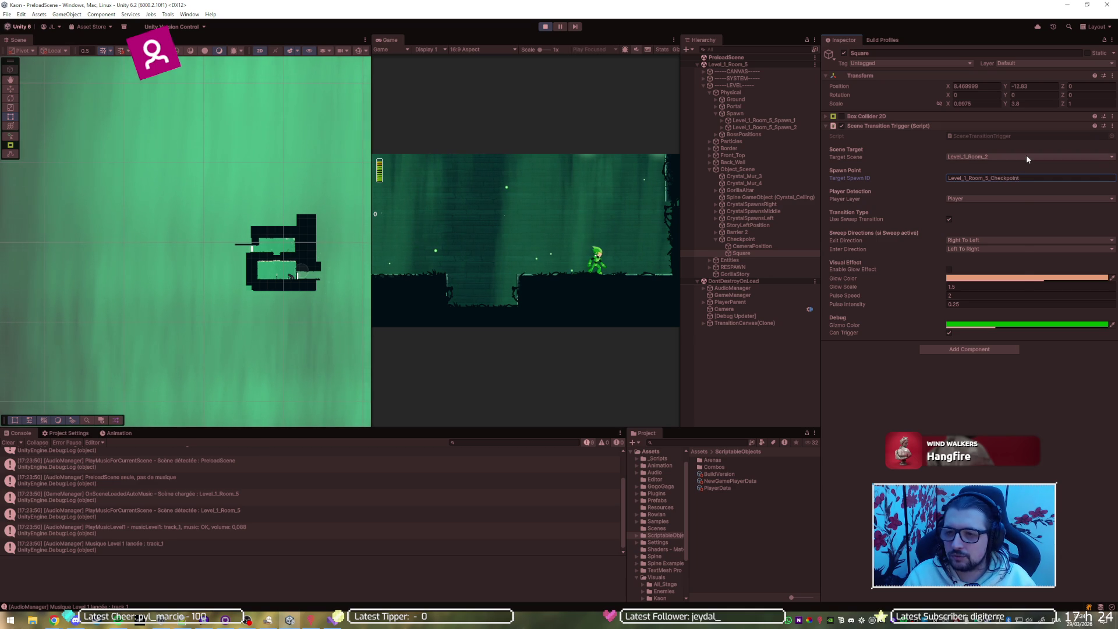
click(1027, 155)
click(986, 290)
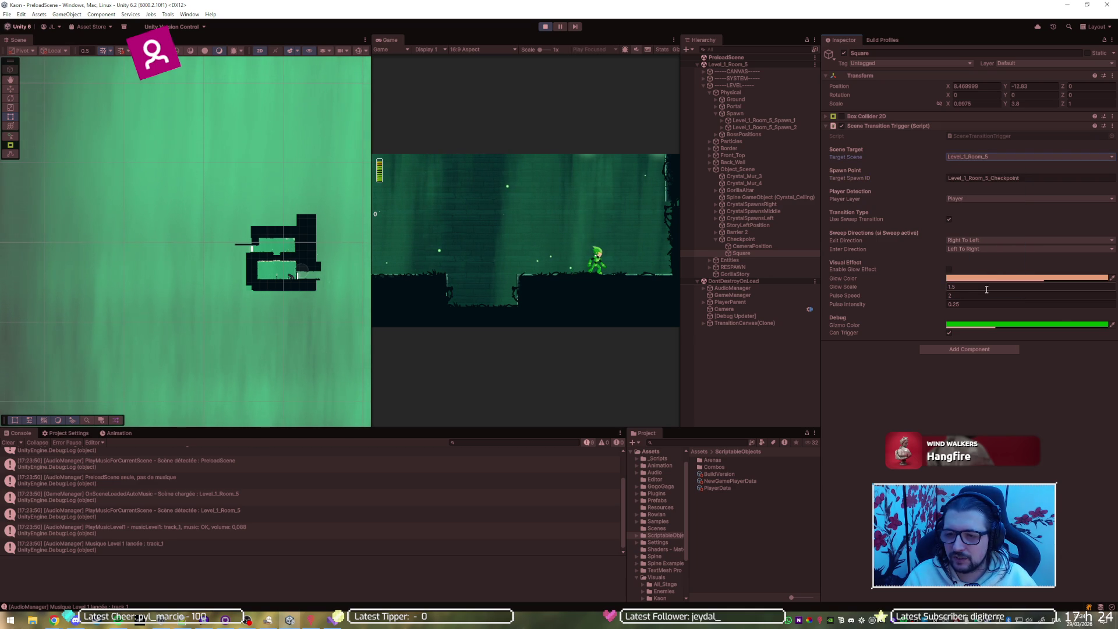
key(ctrl+s)
click(545, 27)
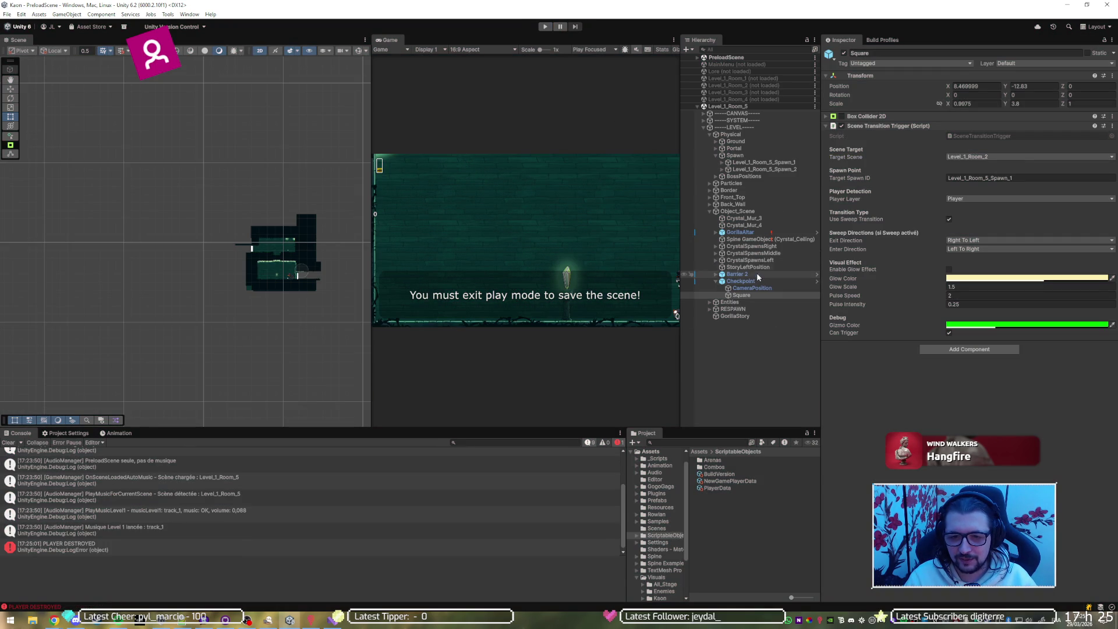
Correct the target spawn ID to Level_1_Room_5_Checkpoint, reselect Level_1_Room_5, and run the game.
click(1021, 178)
click(1022, 177)
key(BackSpace)
key(BackSpace)
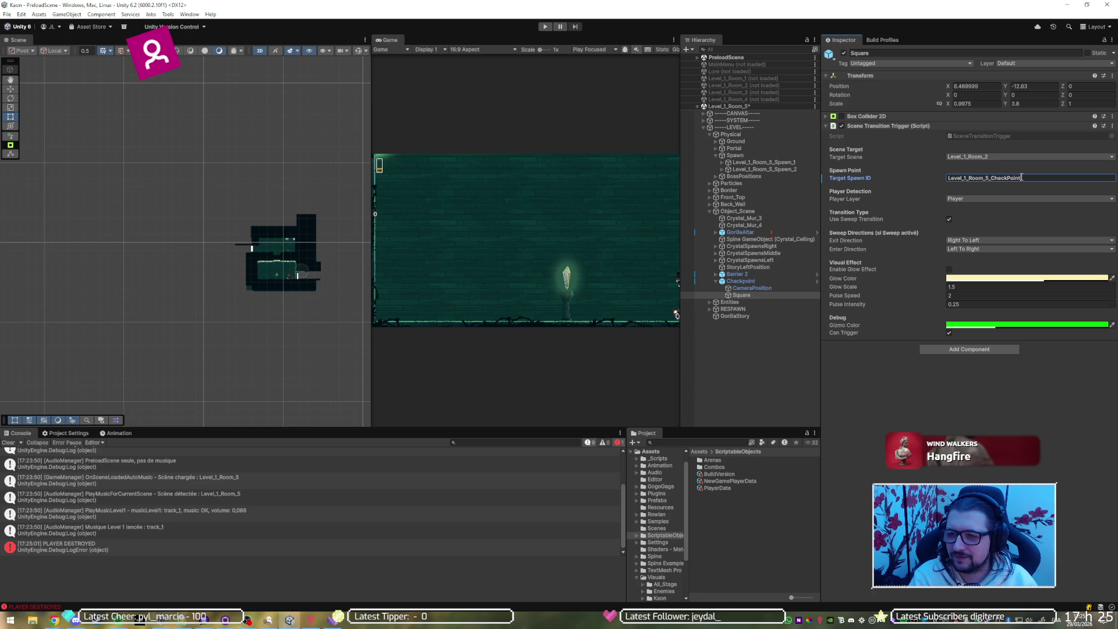
key(BackSpace)
text(p)
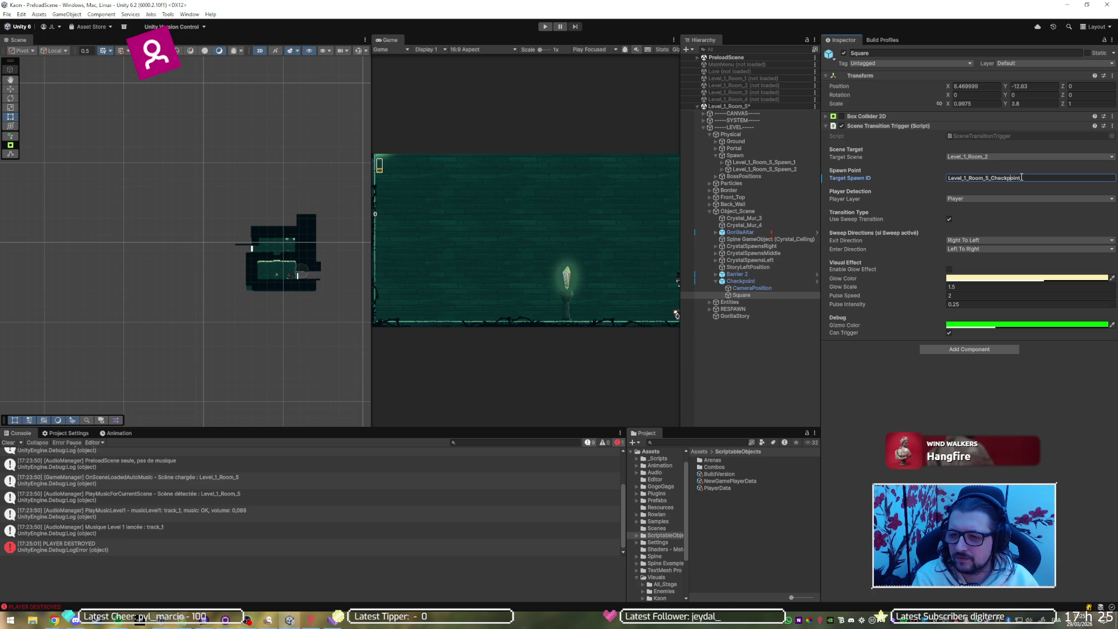
click(1005, 158)
click(989, 292)
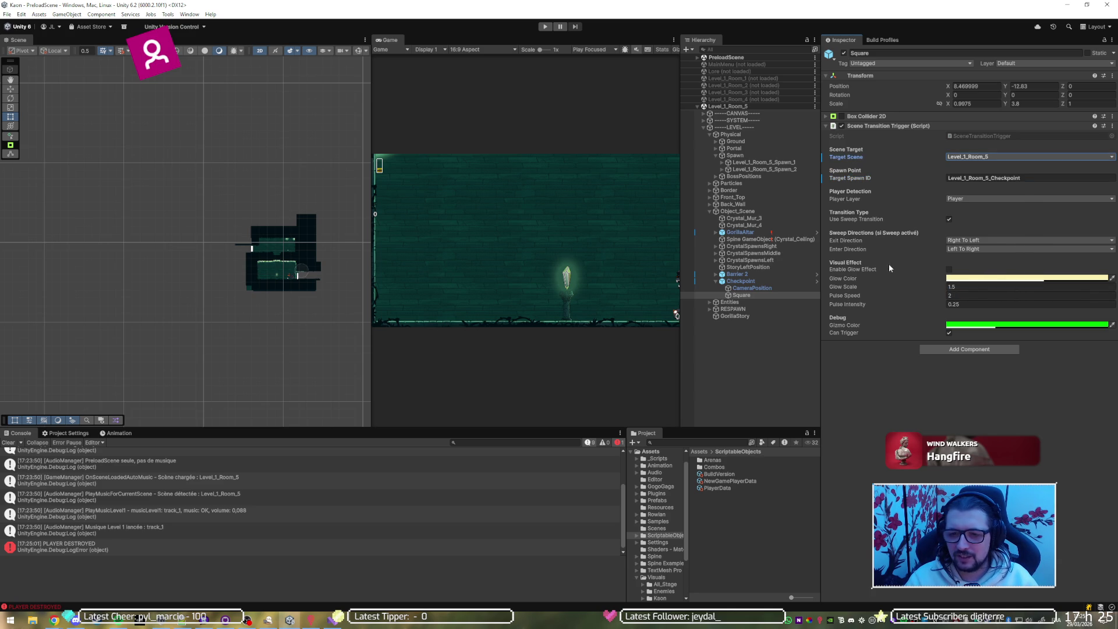
click(545, 27)
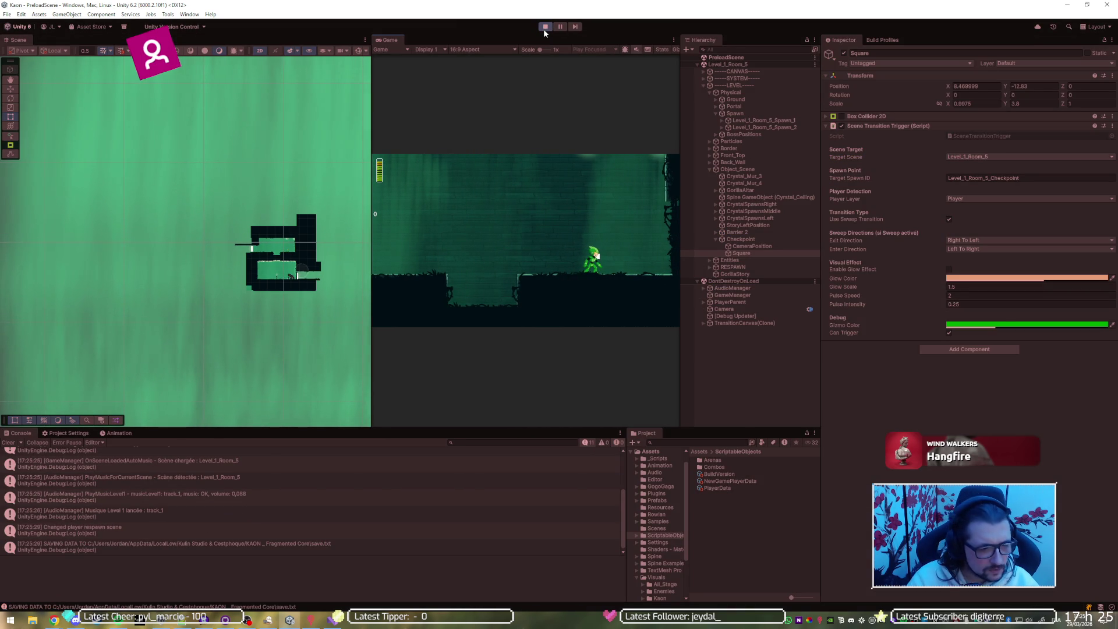
Check PlayerData holds Level_1_Room_5 and the checkpoint respawn ID, then stop and restart play.
click(706, 488)
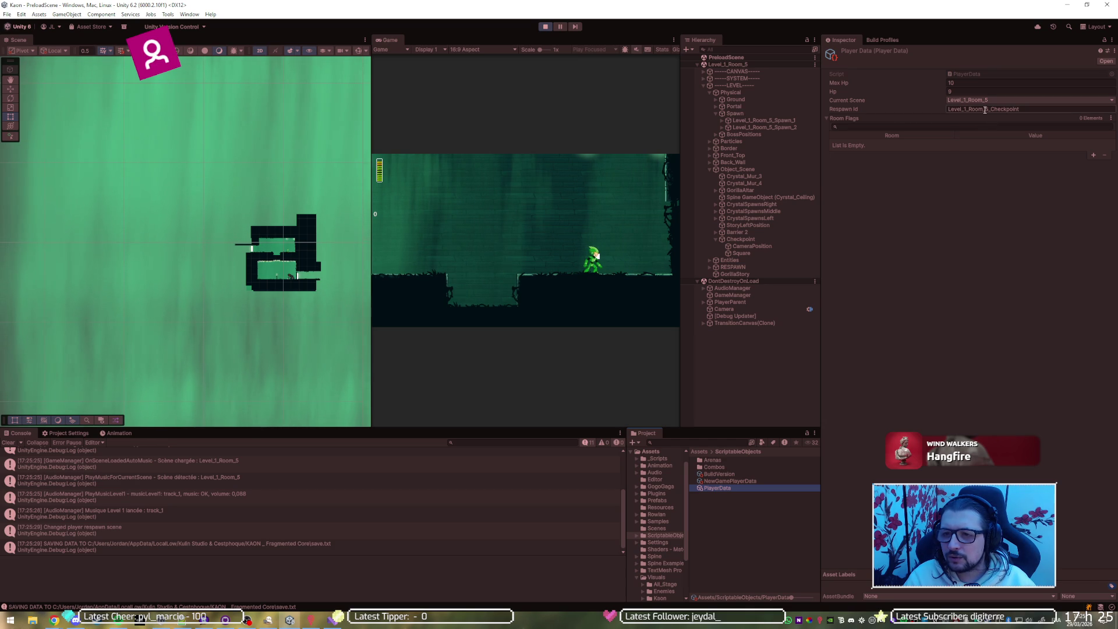
click(781, 254)
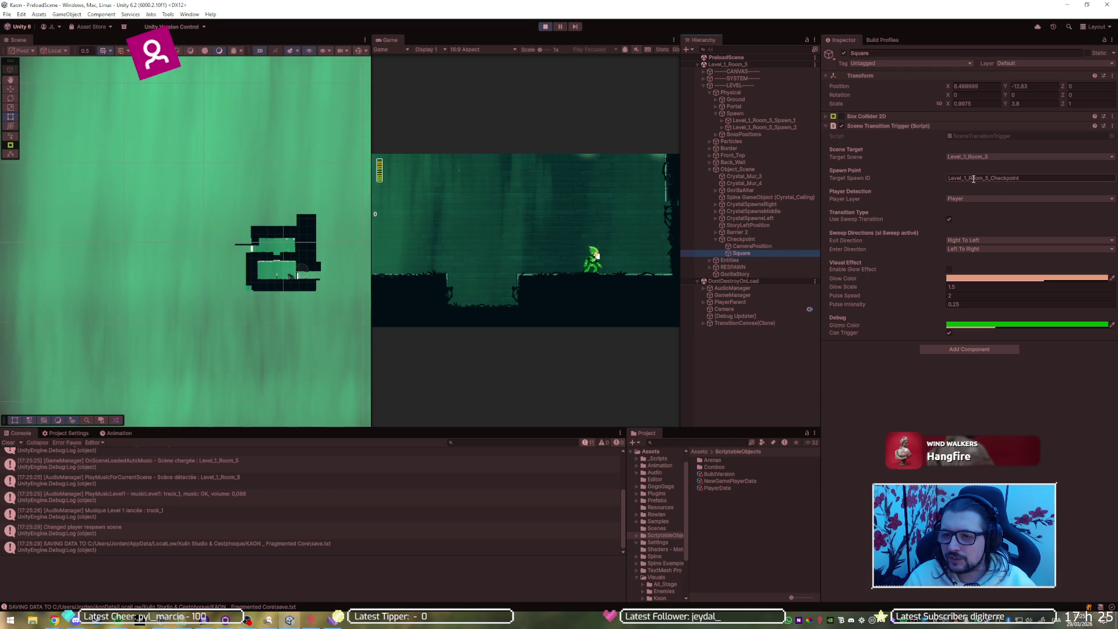
click(546, 27)
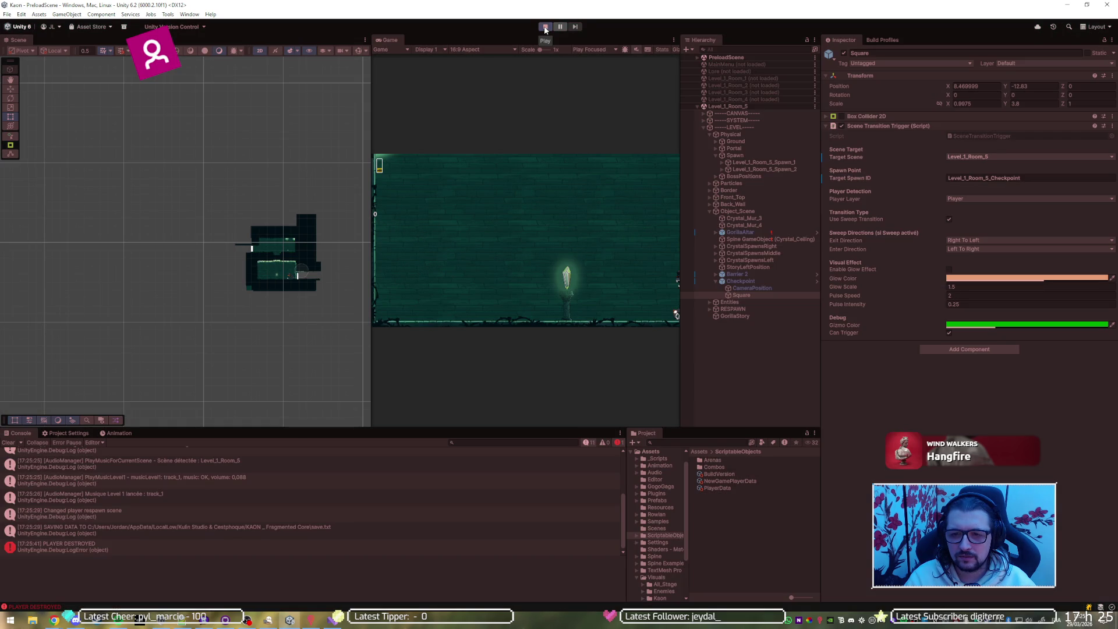
click(545, 27)
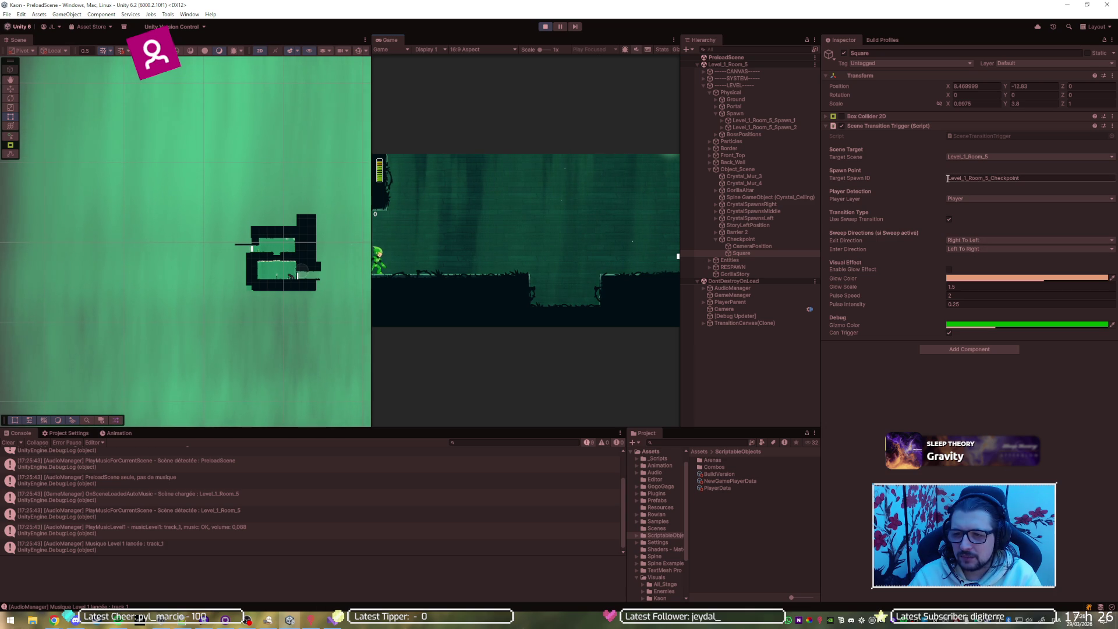
Copy the Checkpoint's spawn ID into the Square trigger's target spawn ID, undo the duplicate, and stop play.
click(756, 239)
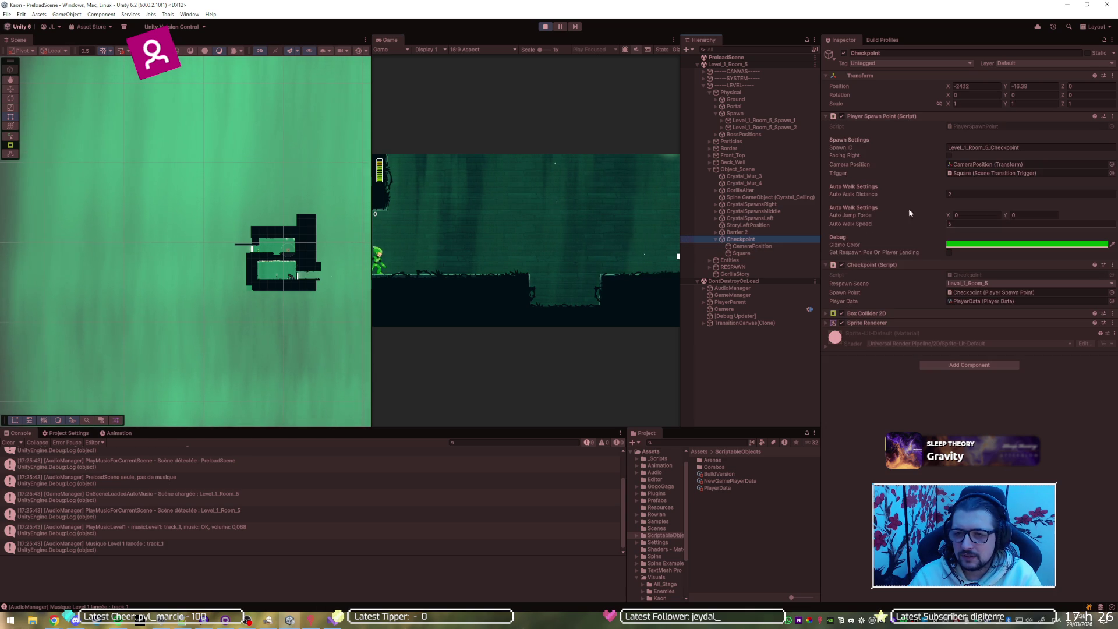
click(1025, 146)
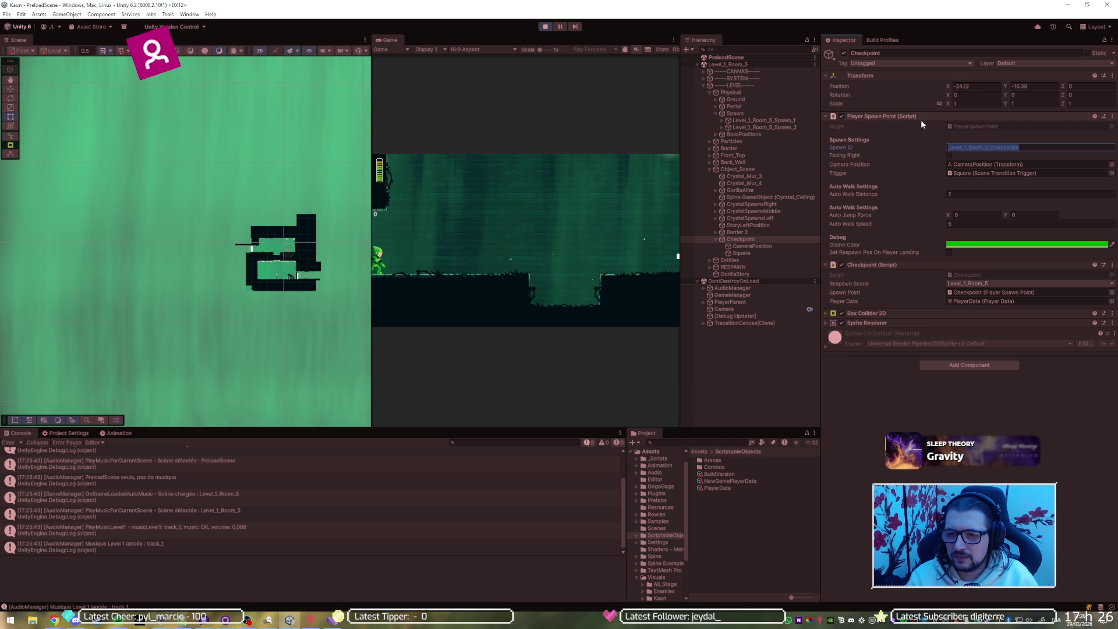
click(758, 252)
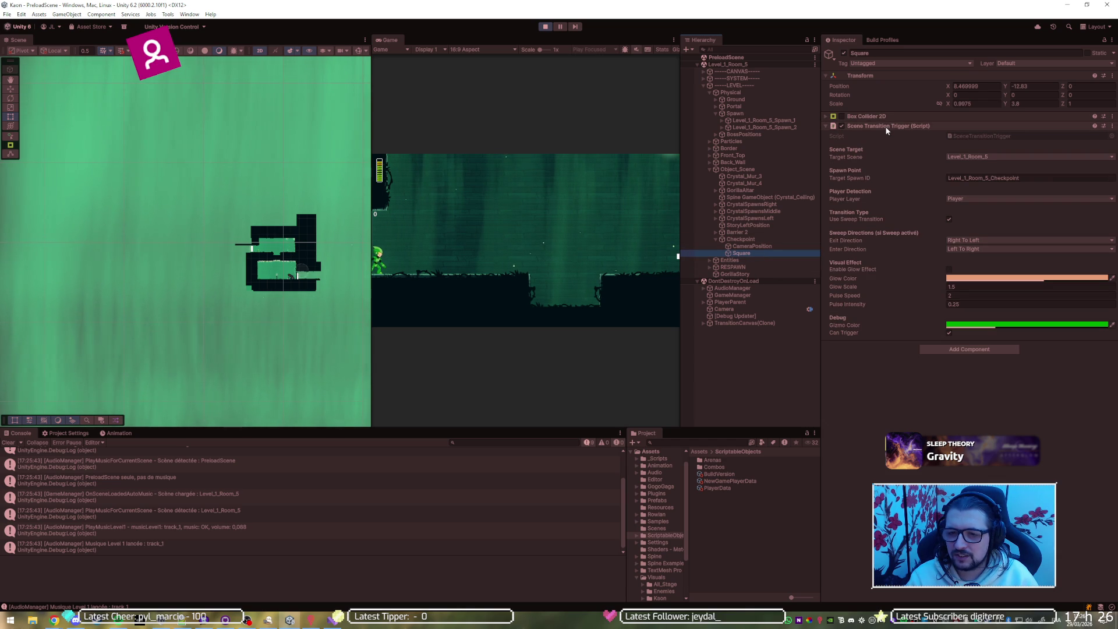
click(1036, 178)
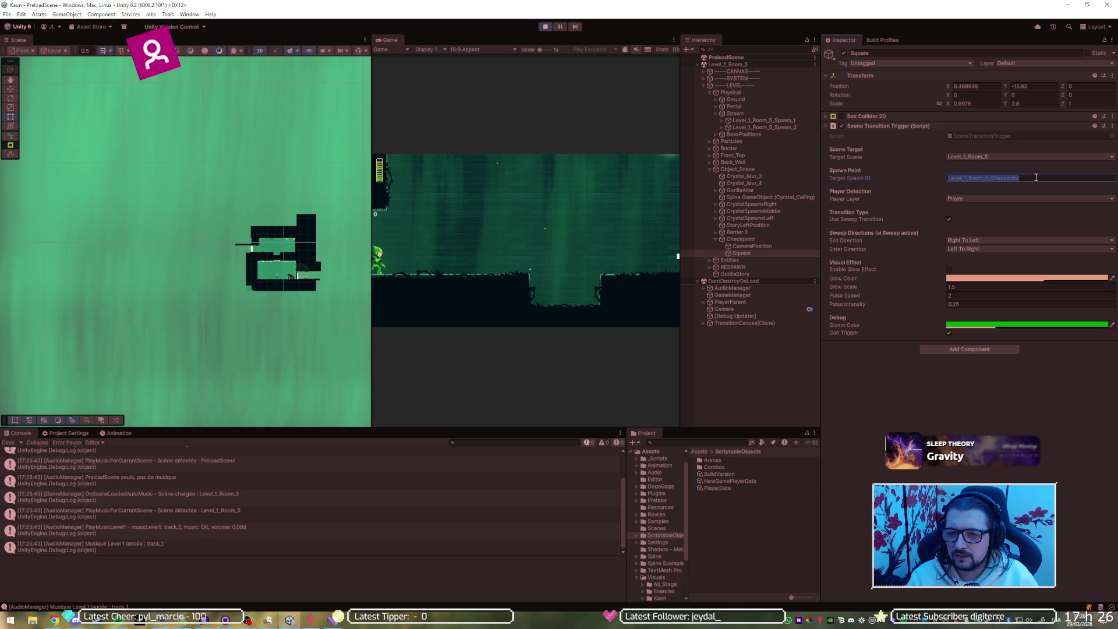
click(1036, 178)
text(Level_1_Room_5_Checkpoint)
key(ctrl+z)
click(546, 27)
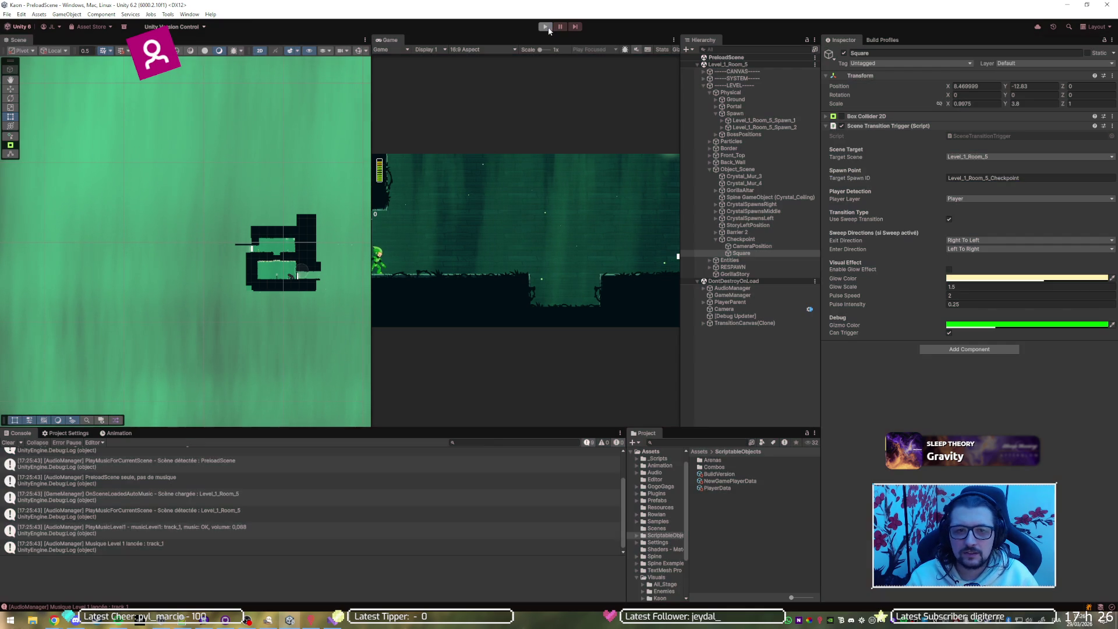
Check the Checkpoint's spawn point and trigger references, then start the game.
click(1020, 176)
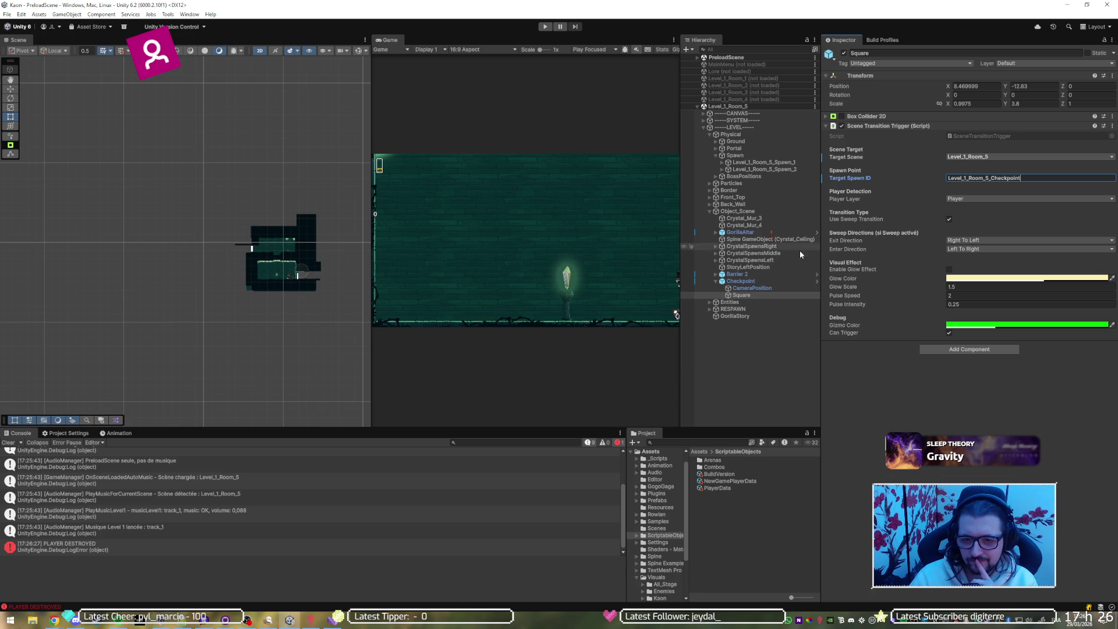
click(777, 280)
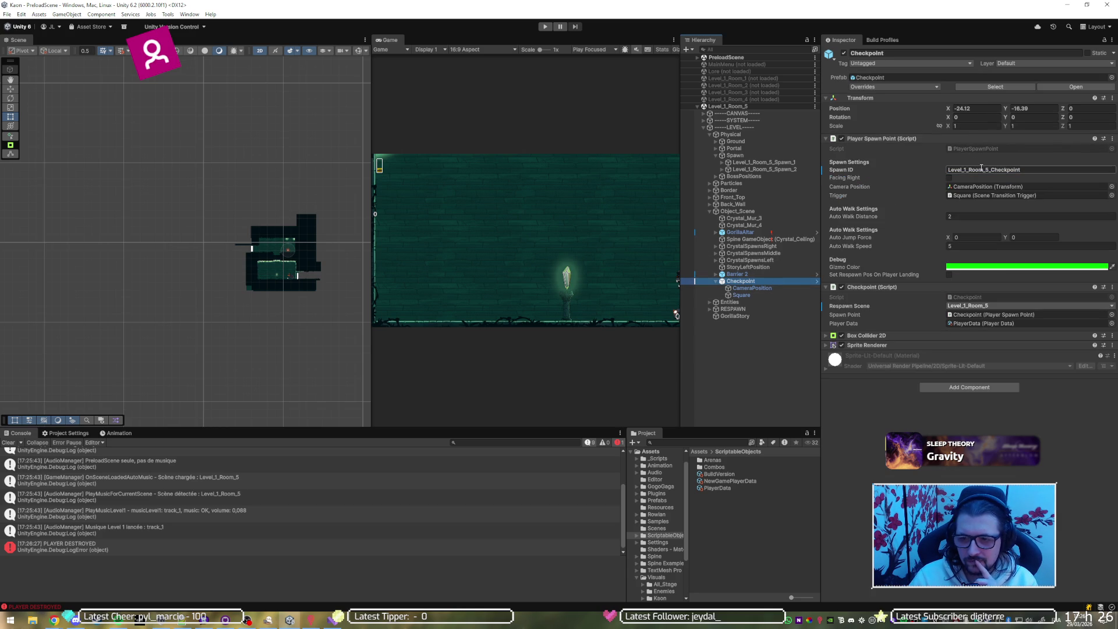
click(998, 316)
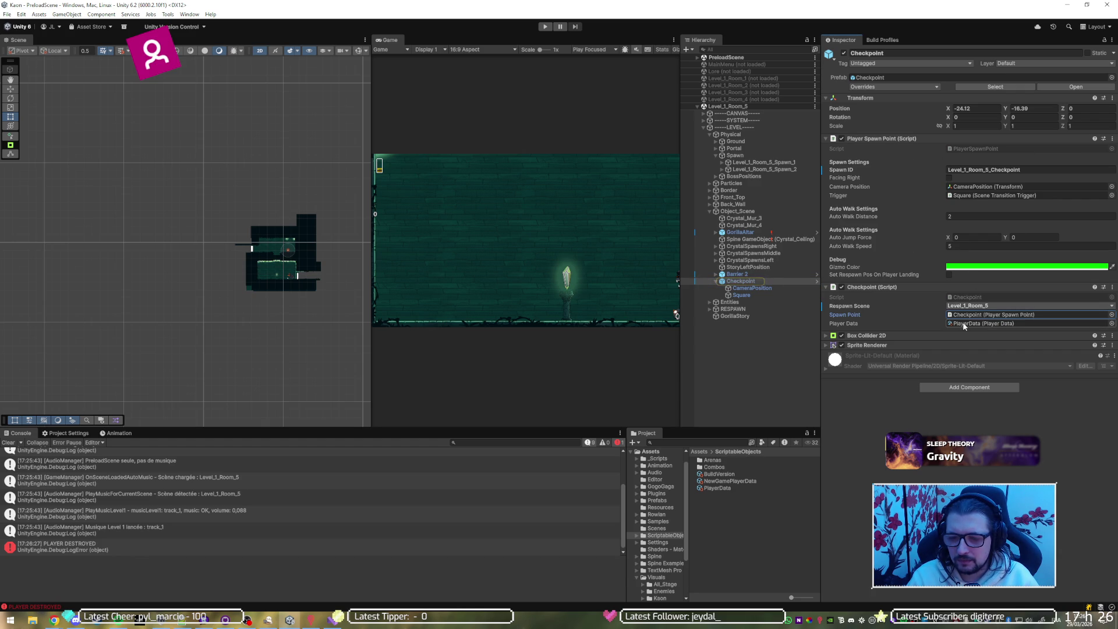
click(988, 195)
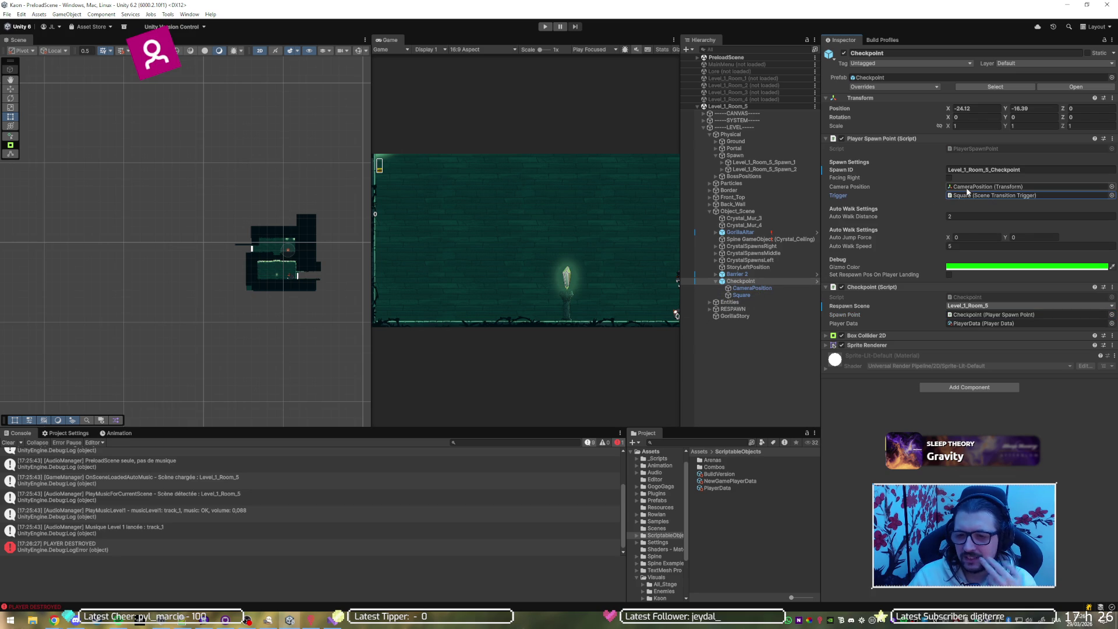
click(546, 27)
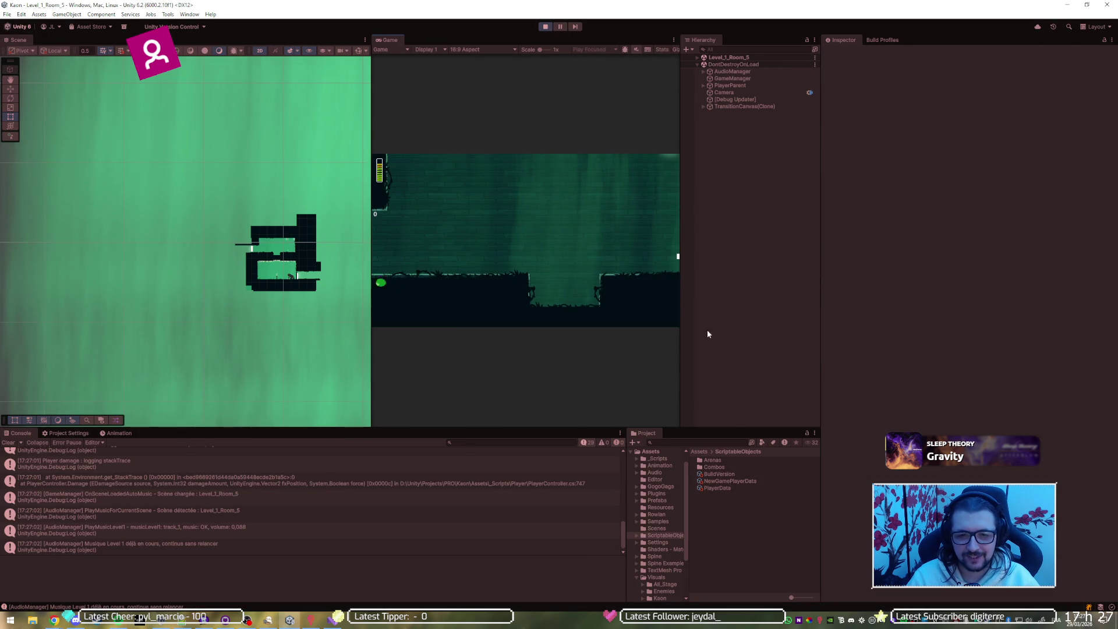
Add a Room Flags entry '1-4' to PlayerData during play, then stop the game.
click(724, 488)
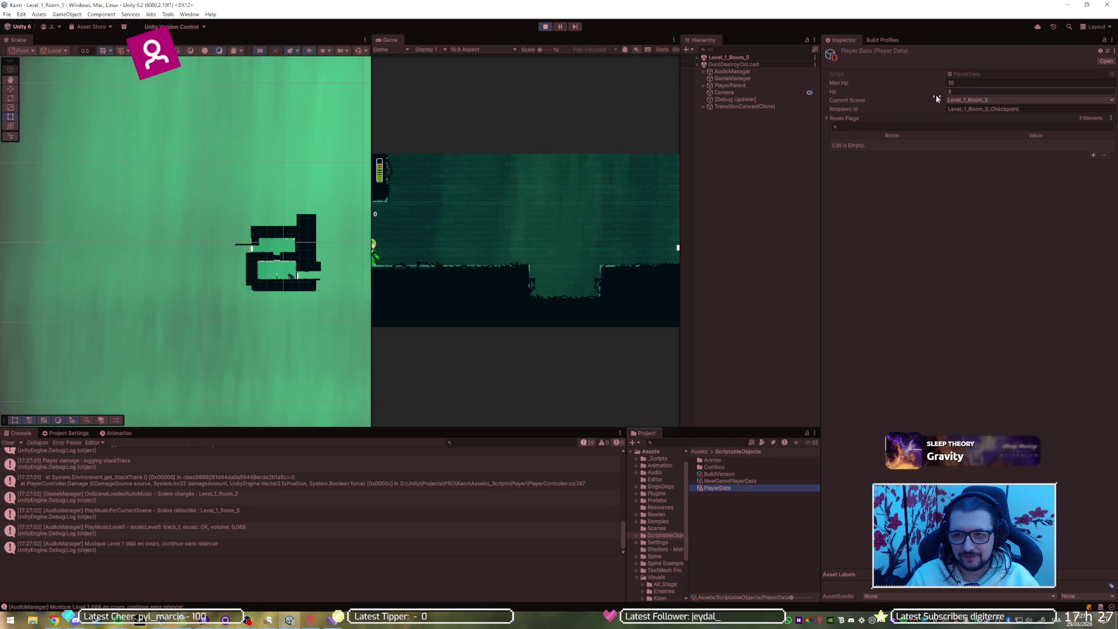
click(1091, 154)
click(936, 144)
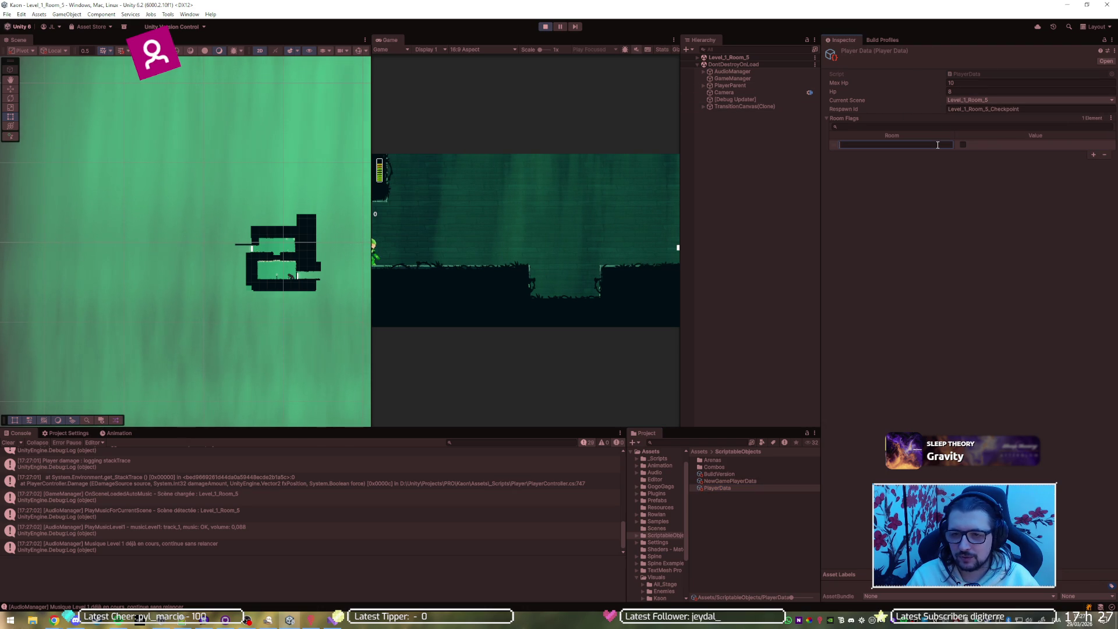
text(1-4)
click(964, 146)
click(747, 159)
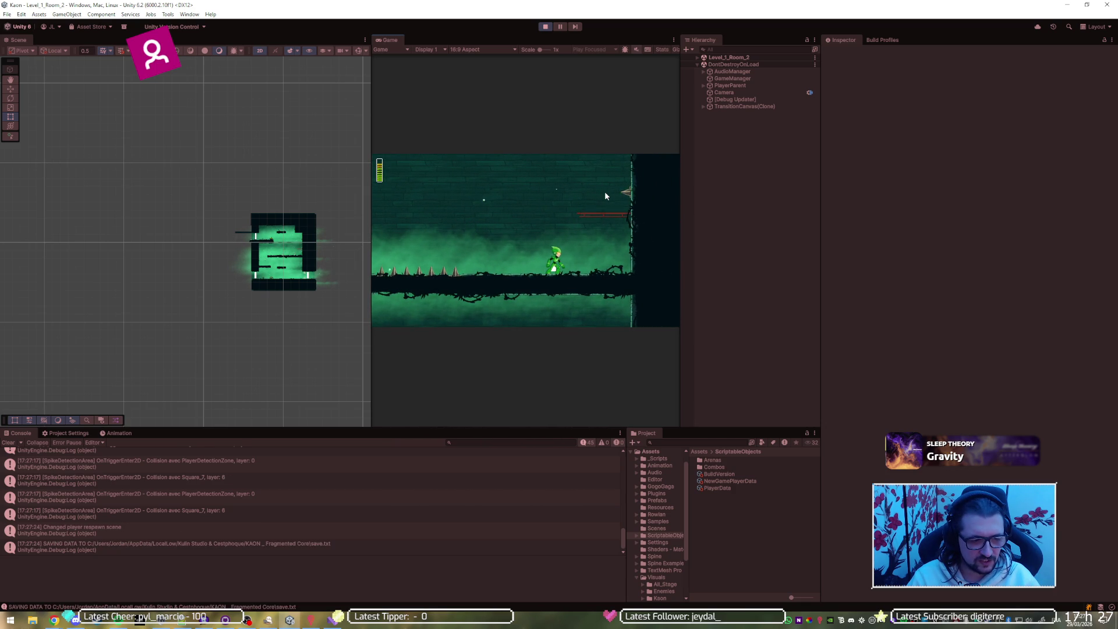
click(544, 26)
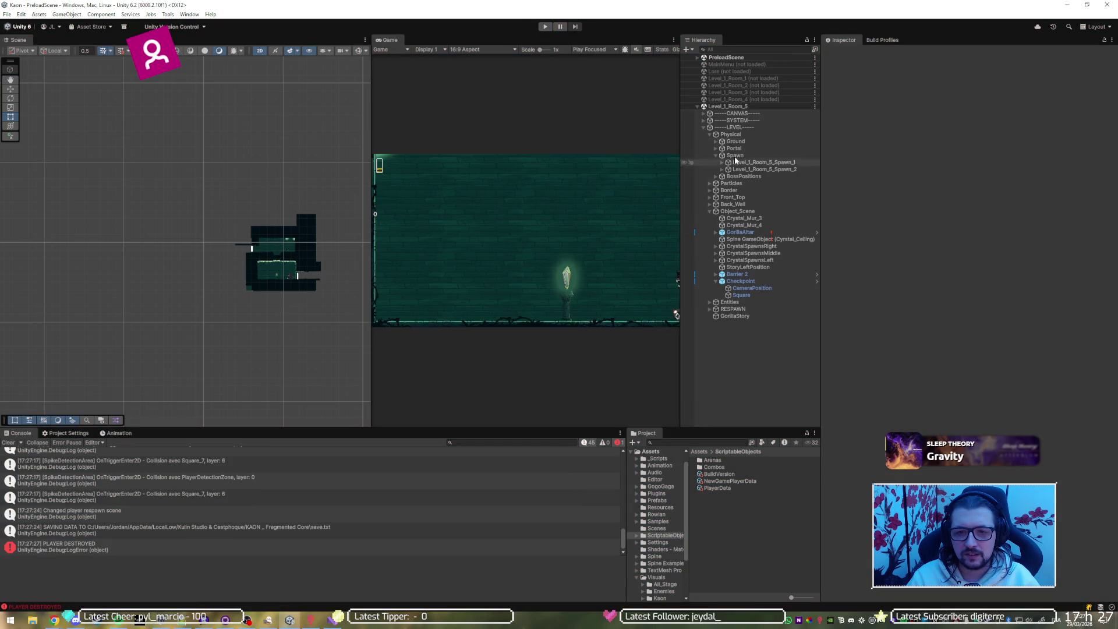
right_click(751, 86)
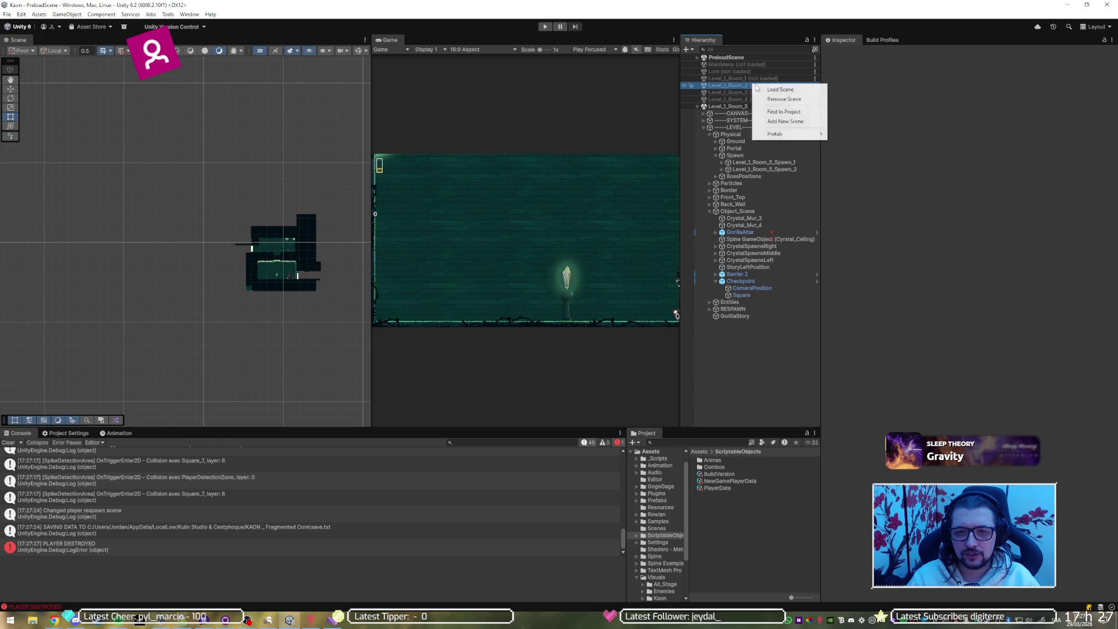
Load Level_1_Room_2, unload Level_1_Room_5, and start play.
click(757, 90)
right_click(744, 127)
click(778, 178)
click(545, 26)
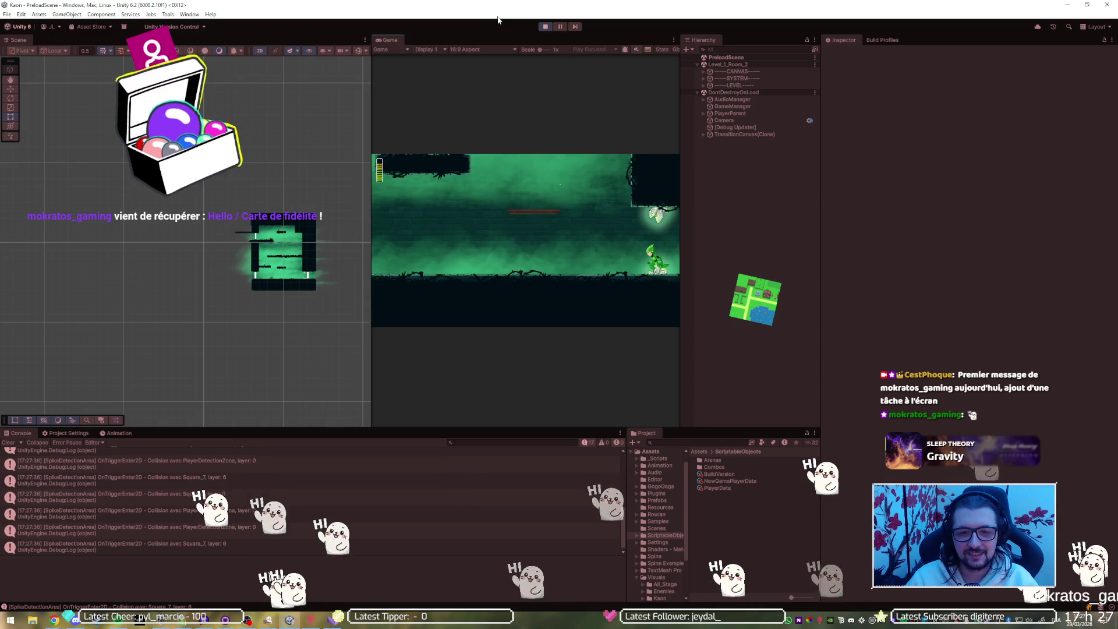
Walk left, jump up the platforms, drop down, walk right, then stop the game.
key(Left)
key(space)
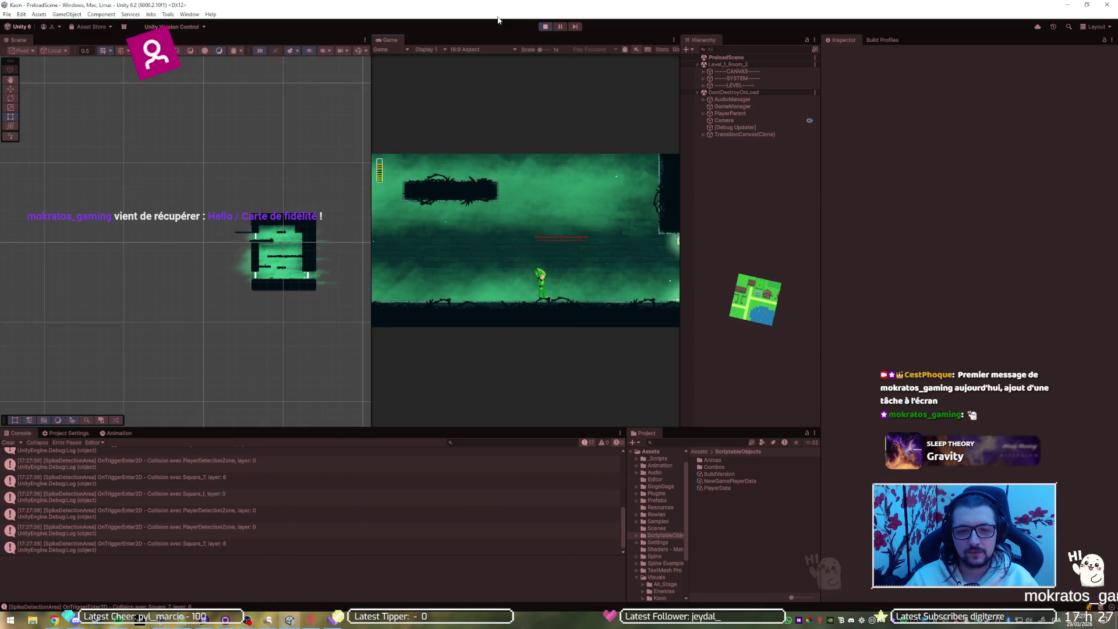
key(space)
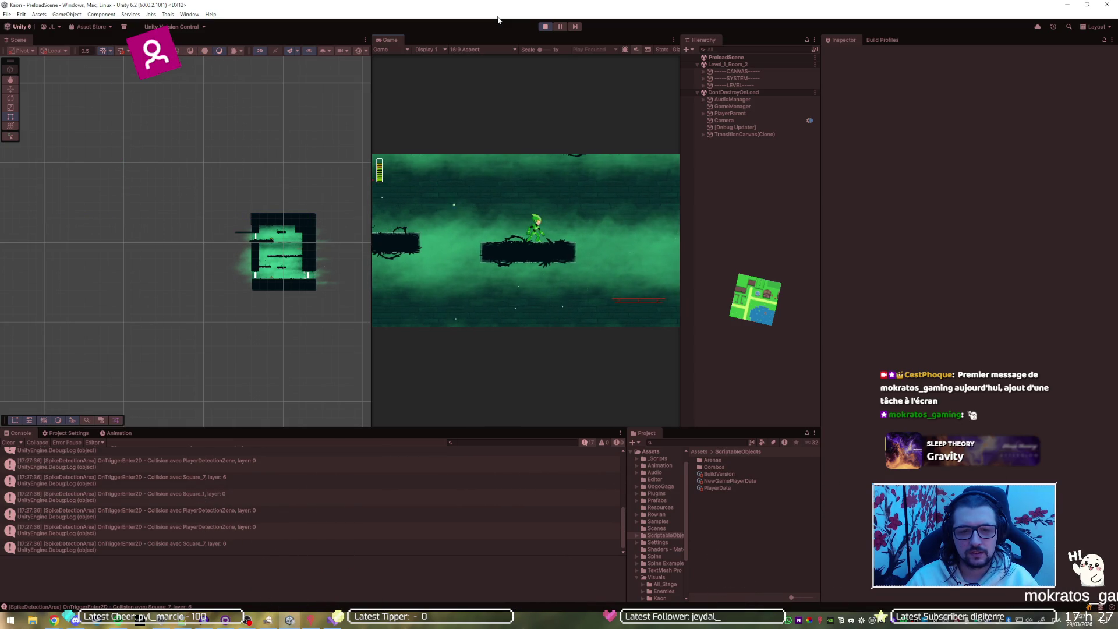
key(Down)
key(Right)
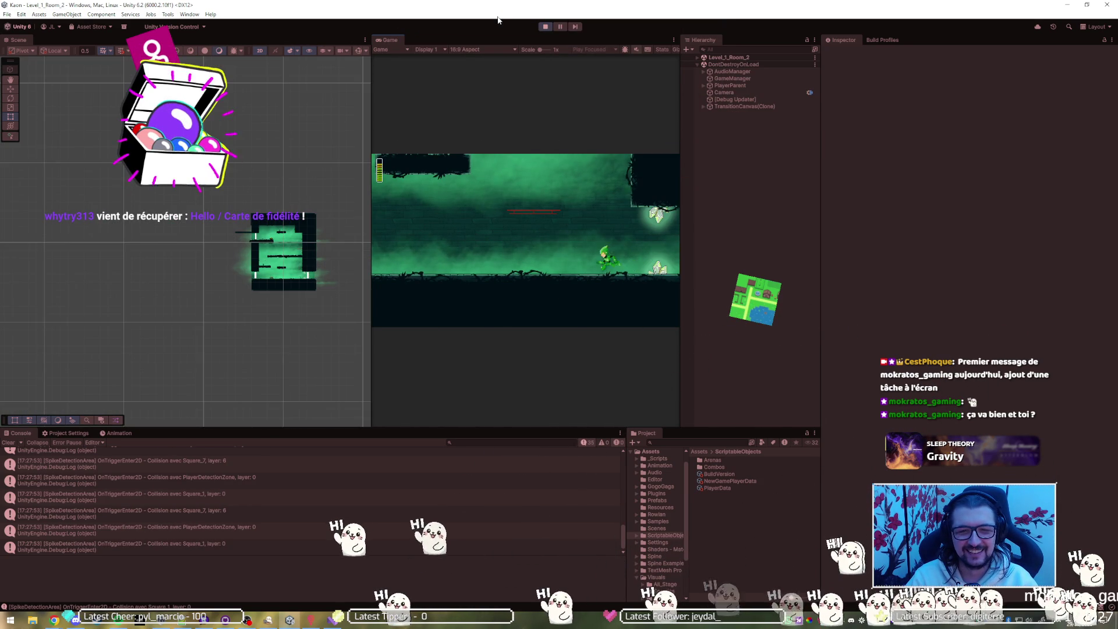
click(546, 29)
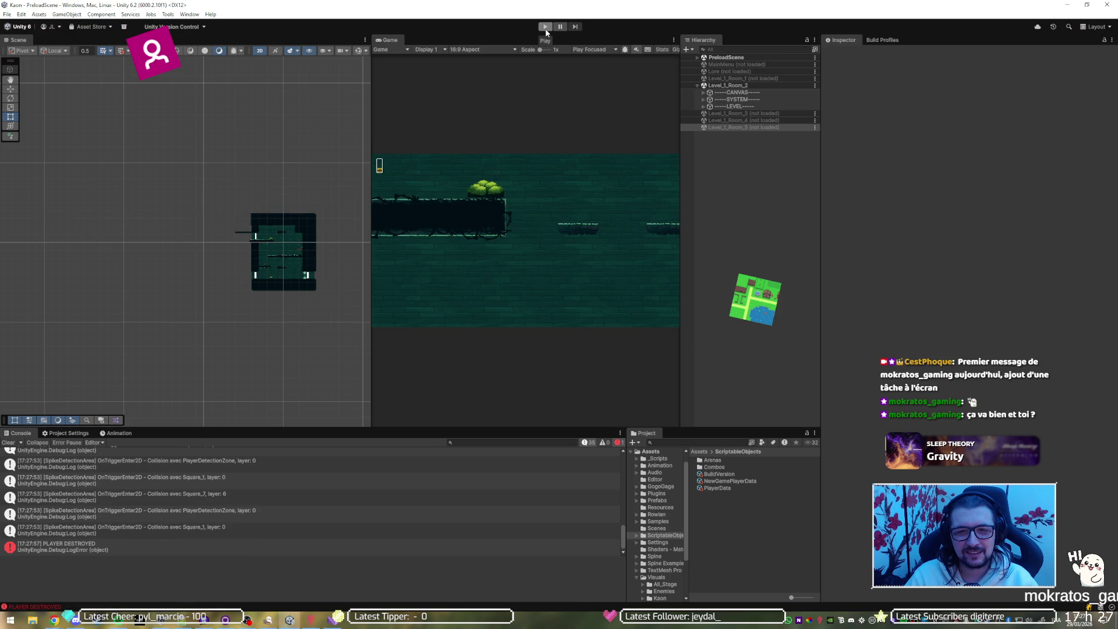
Confirm PlayerData now respawns at Level_1_Room_2_Checkpoint, then switch to the browser.
click(718, 489)
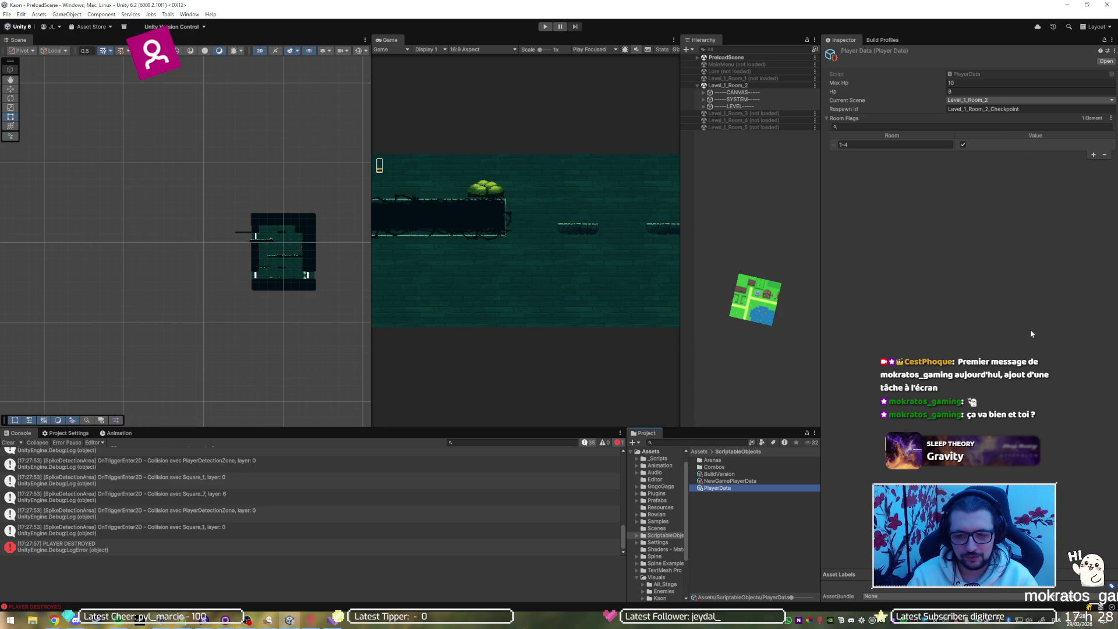
click(954, 412)
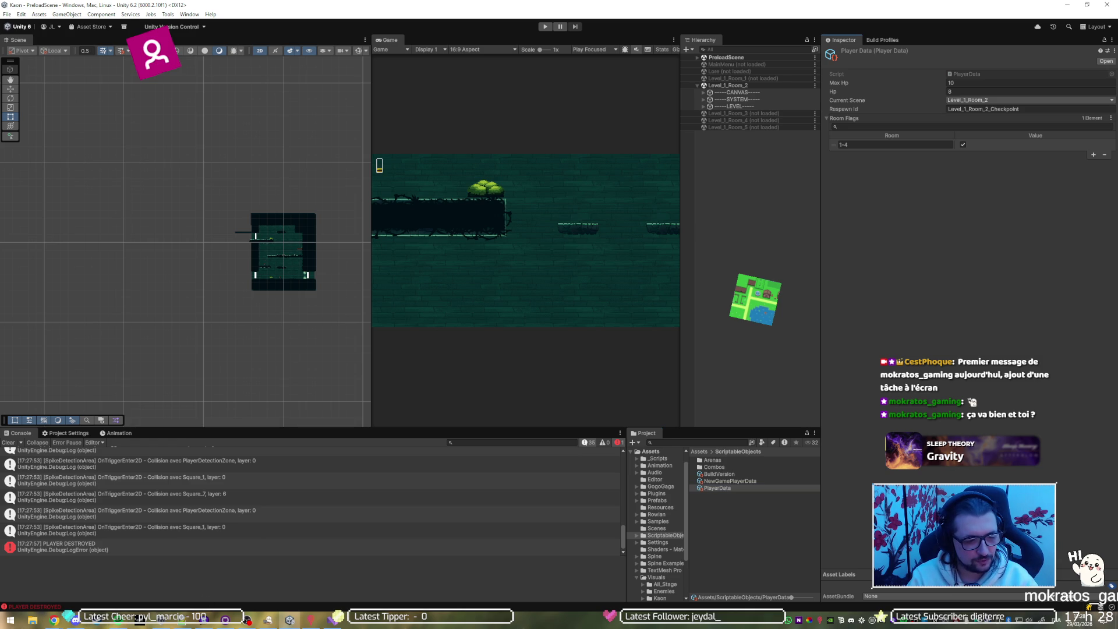
mouse_move(54, 619)
click(93, 577)
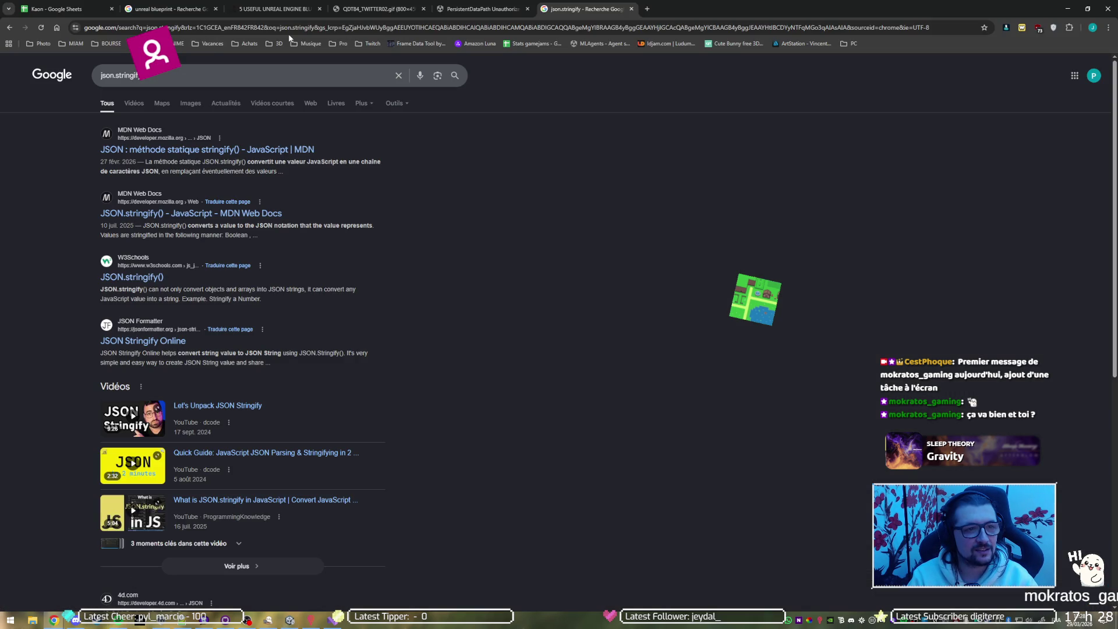
Open the Spin the Wheel bookmark from the Twitch bookmarks folder.
click(368, 43)
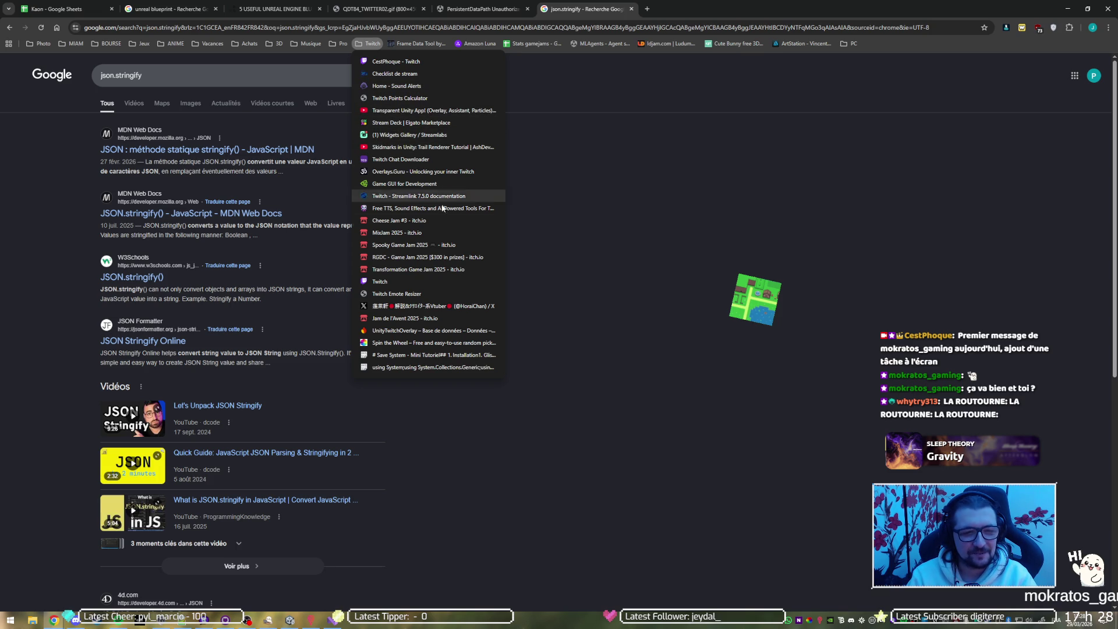
click(429, 343)
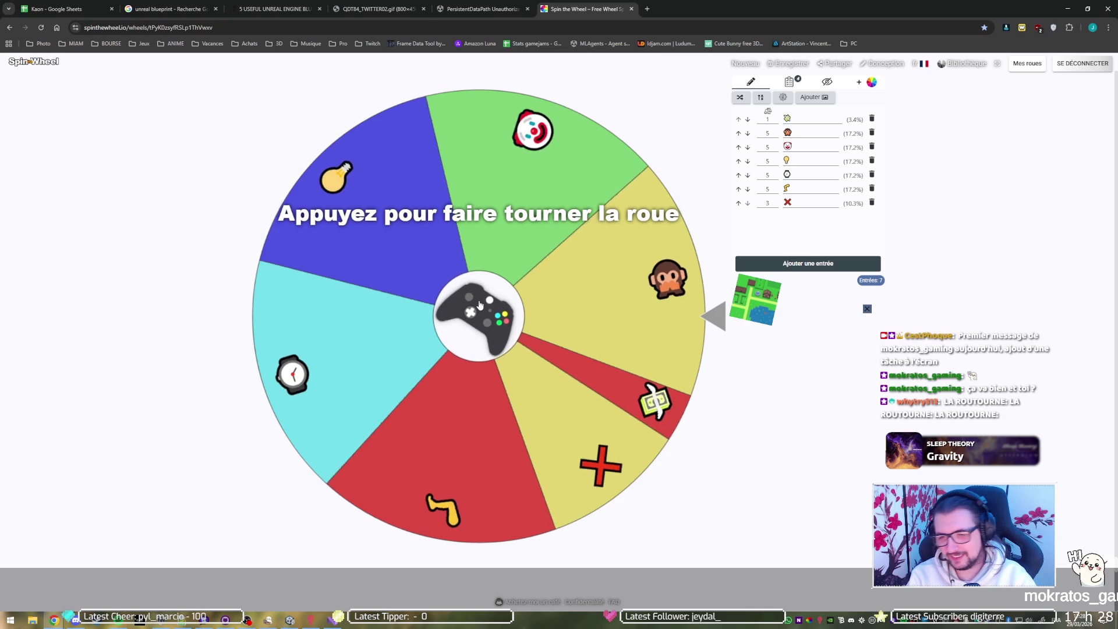
Spin the wheel, dismiss the stopwatch result, and bring the browser back to the PersistentDataPath thread.
click(480, 304)
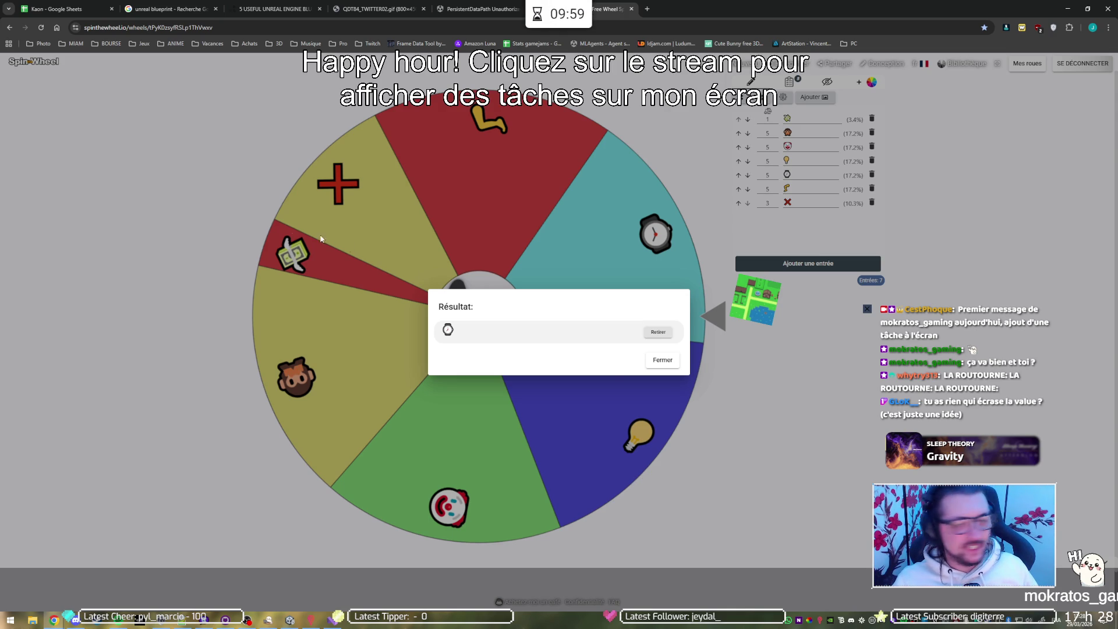
click(663, 360)
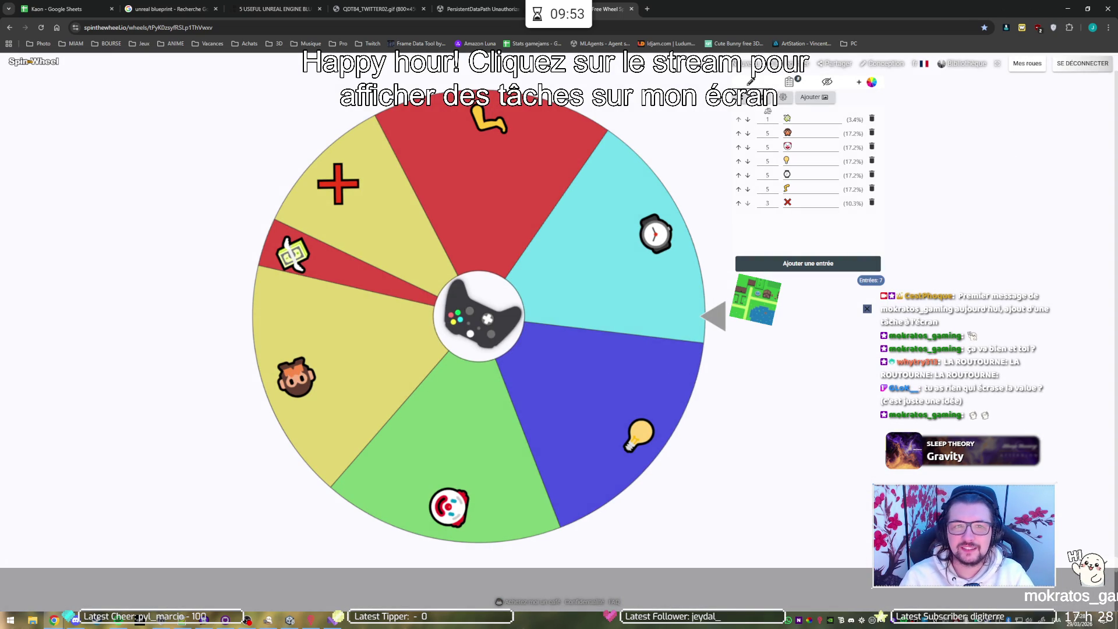
key(alt+Tab)
key(alt+Tab)
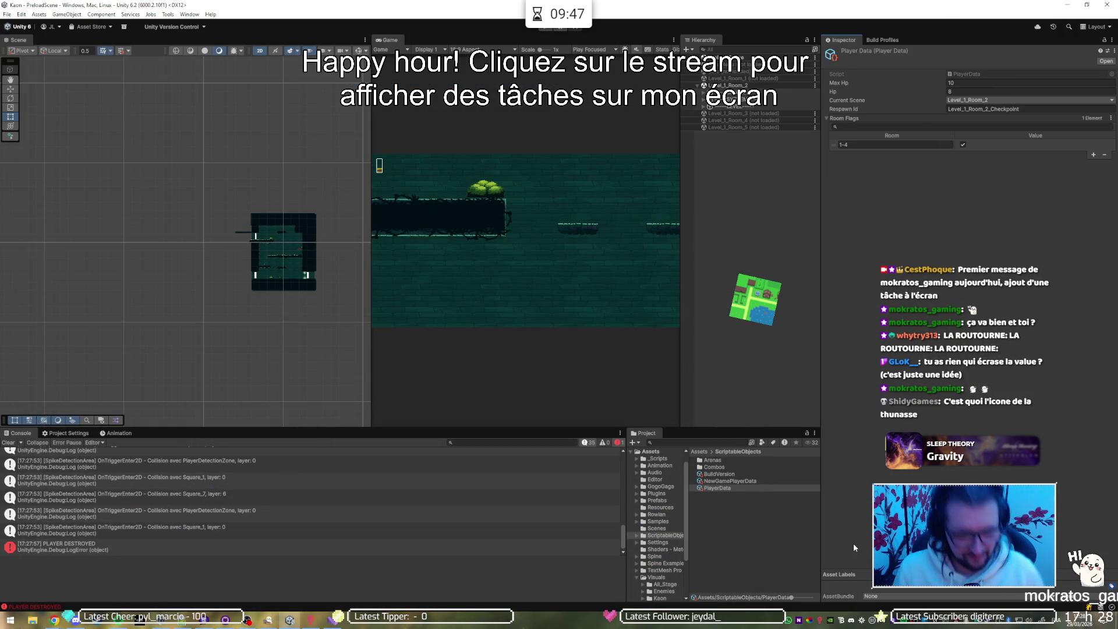
key(alt+Tab)
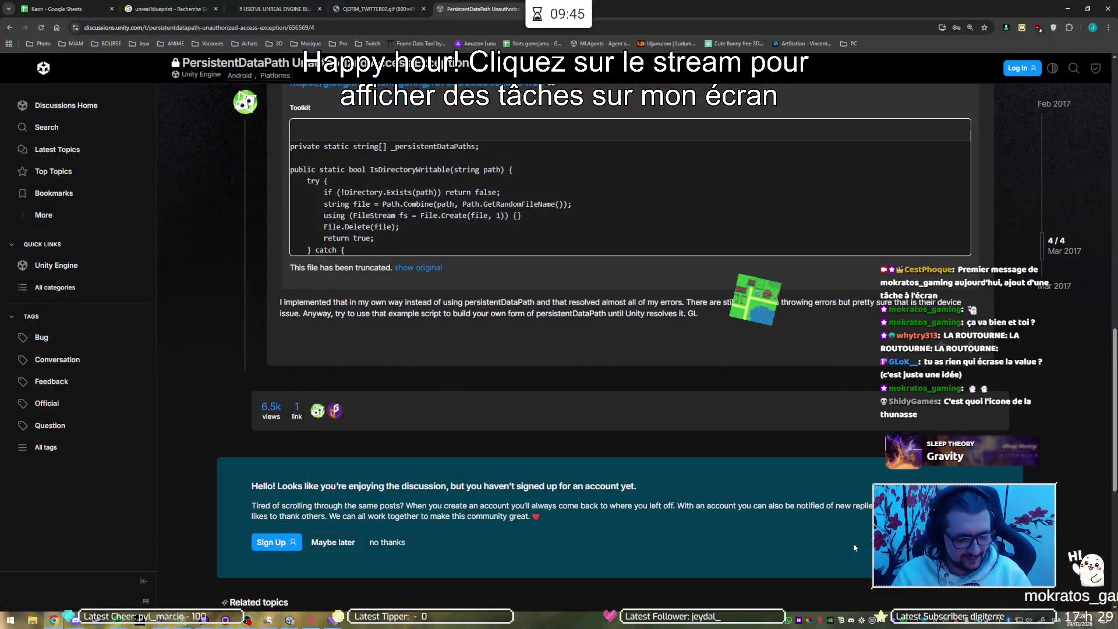
Close the Spin the Wheel tab, minimize Chrome, and maximize the Unity editor showing PlayerData.
key(ctrl+Tab)
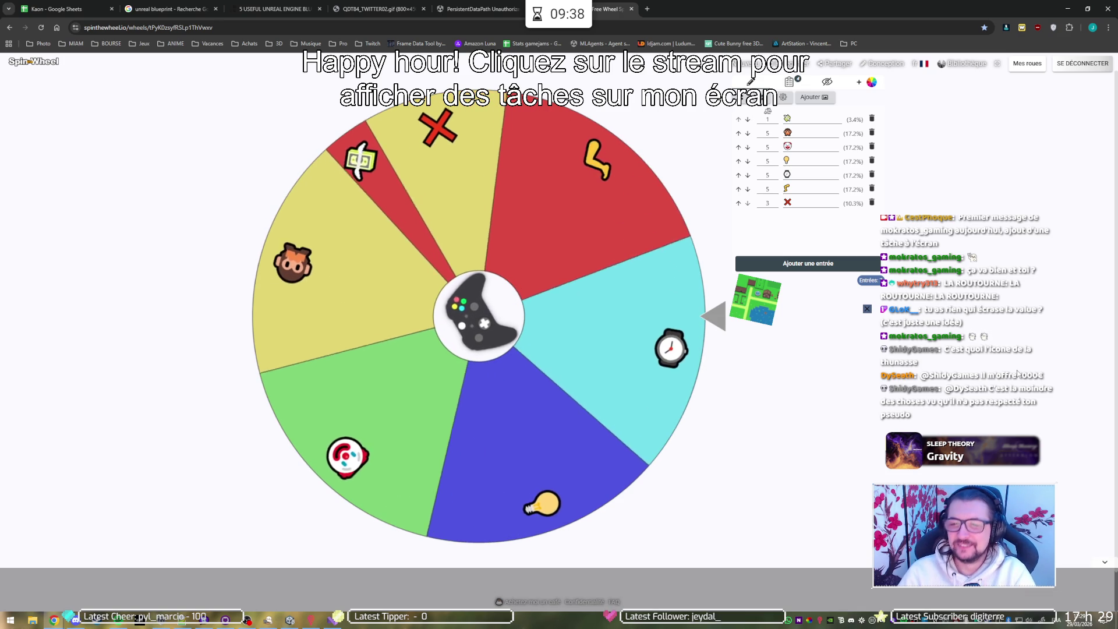
click(631, 8)
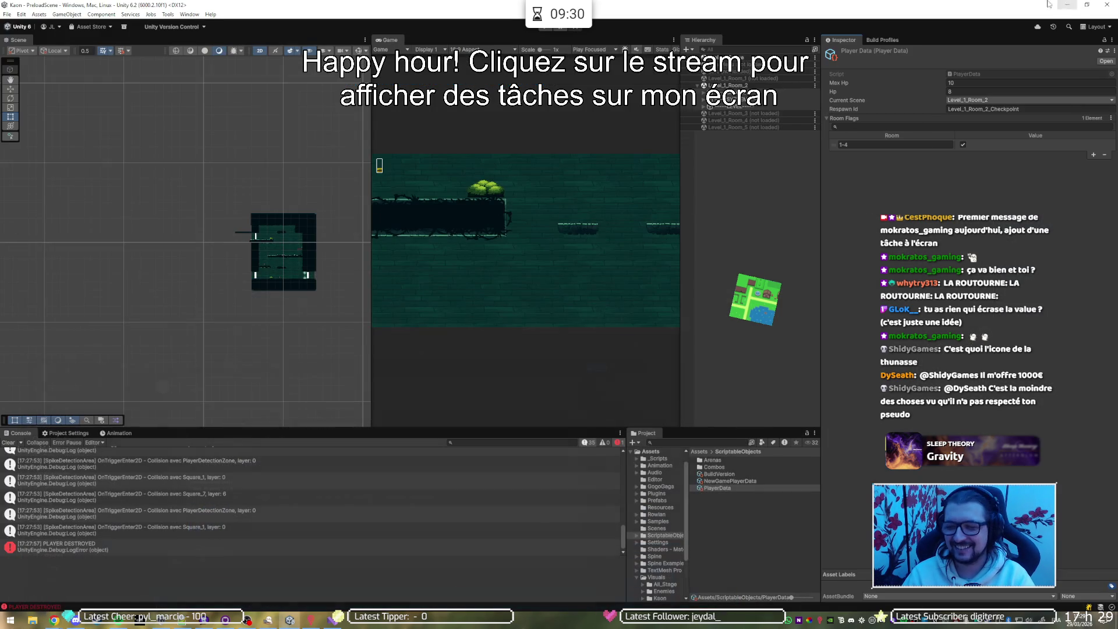
click(1068, 9)
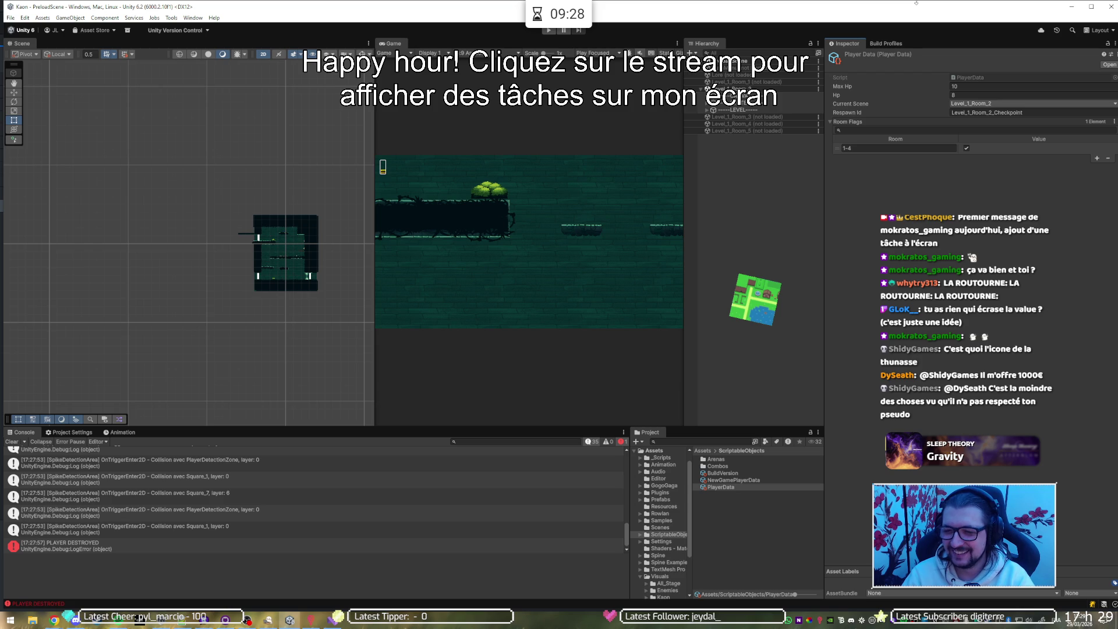
double_click(915, 10)
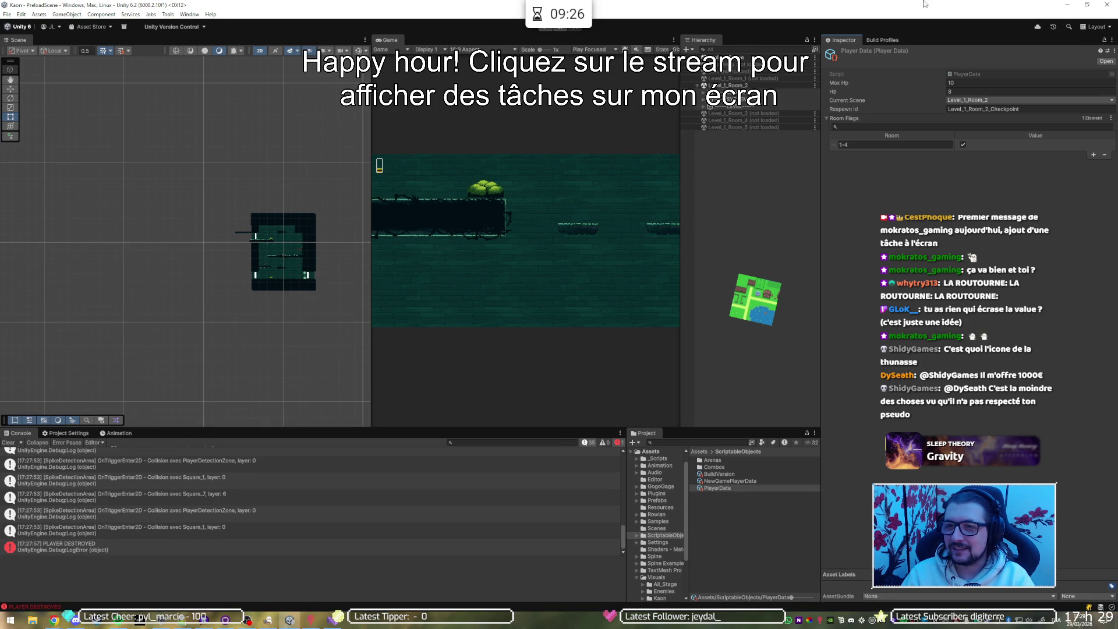
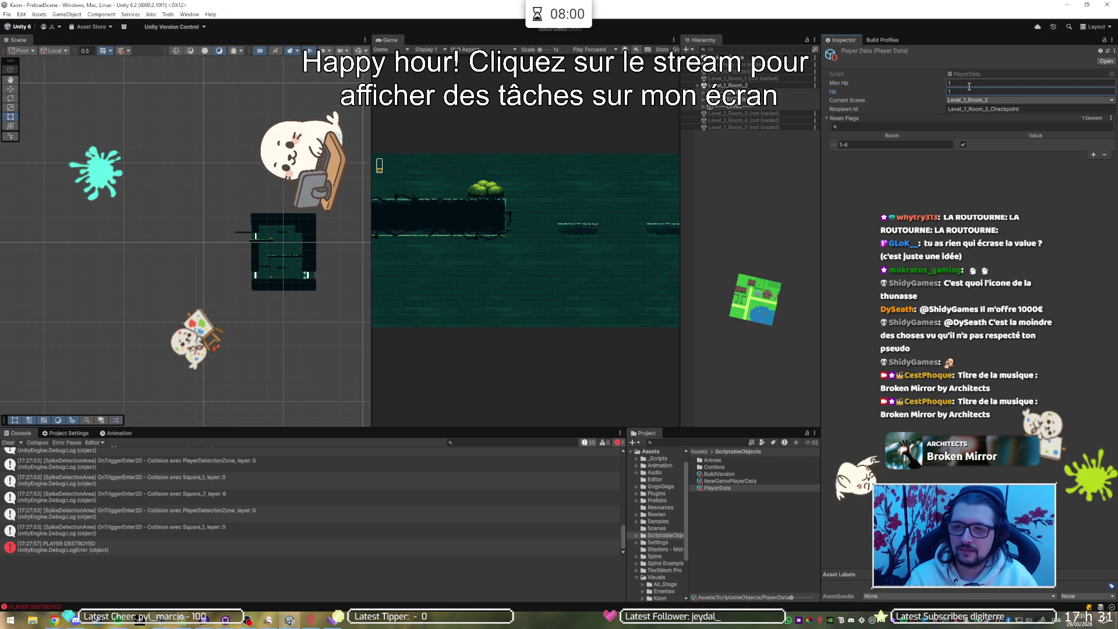
Start play mode, maximize the Game view with Shift+Space, and move the player left with a jump.
click(545, 30)
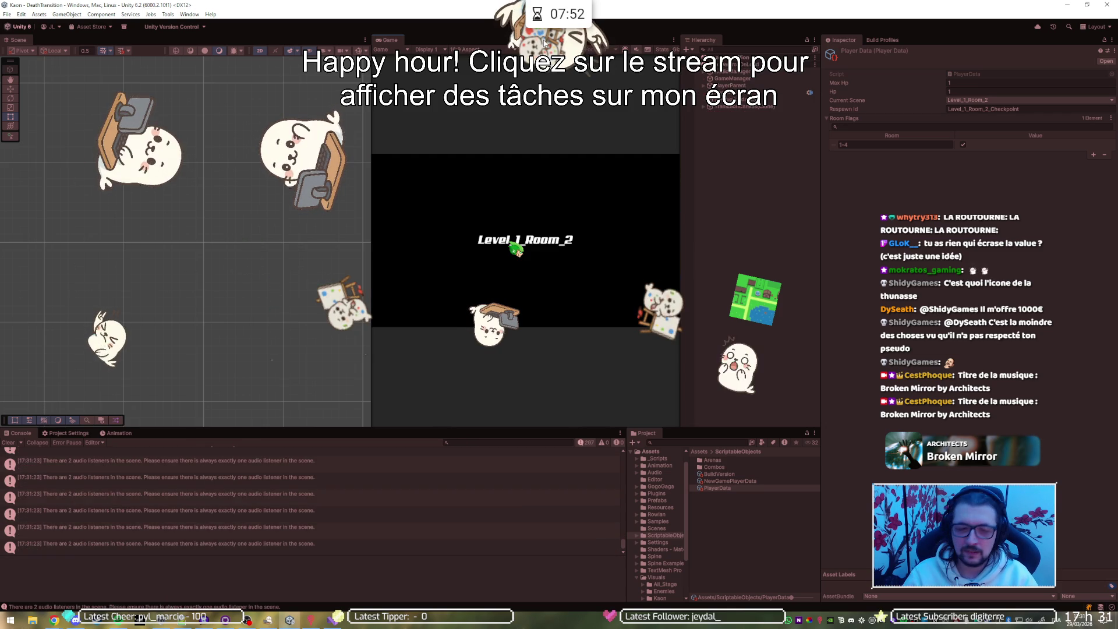
key(shift+space)
key(space)
key(Left)
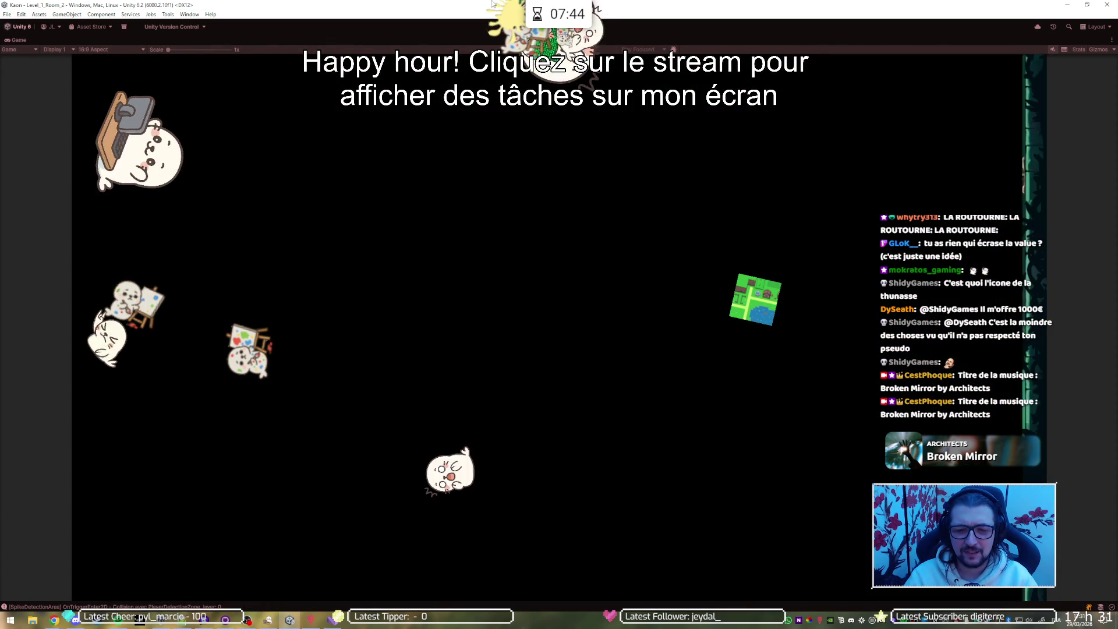
Play through the rooms after respawning, running and jumping left and right.
key(Left)
key(space)
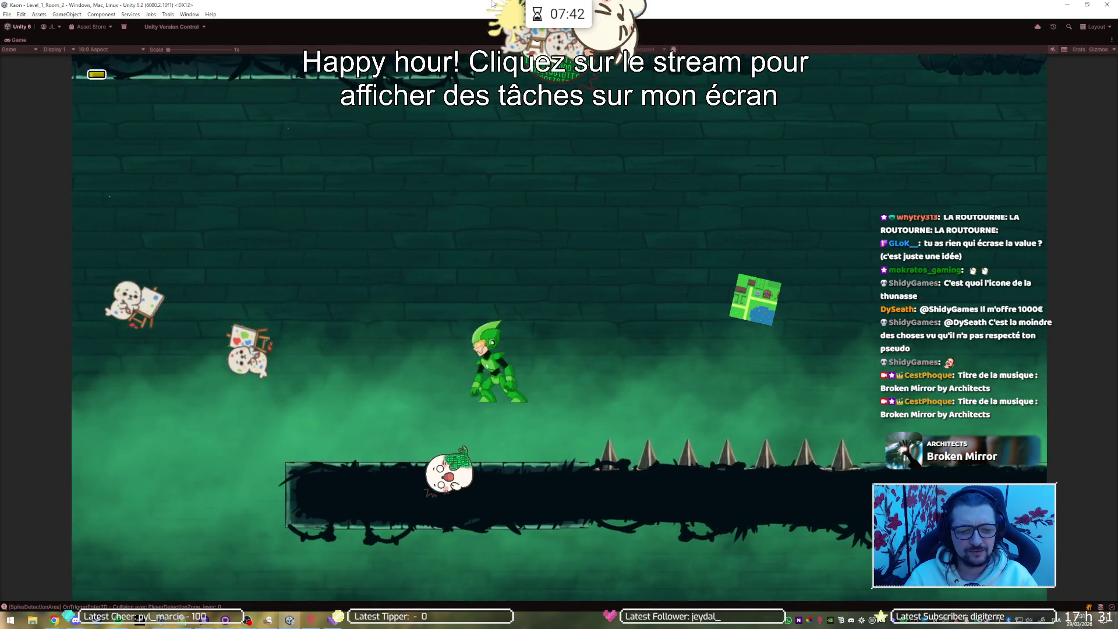
key(Right)
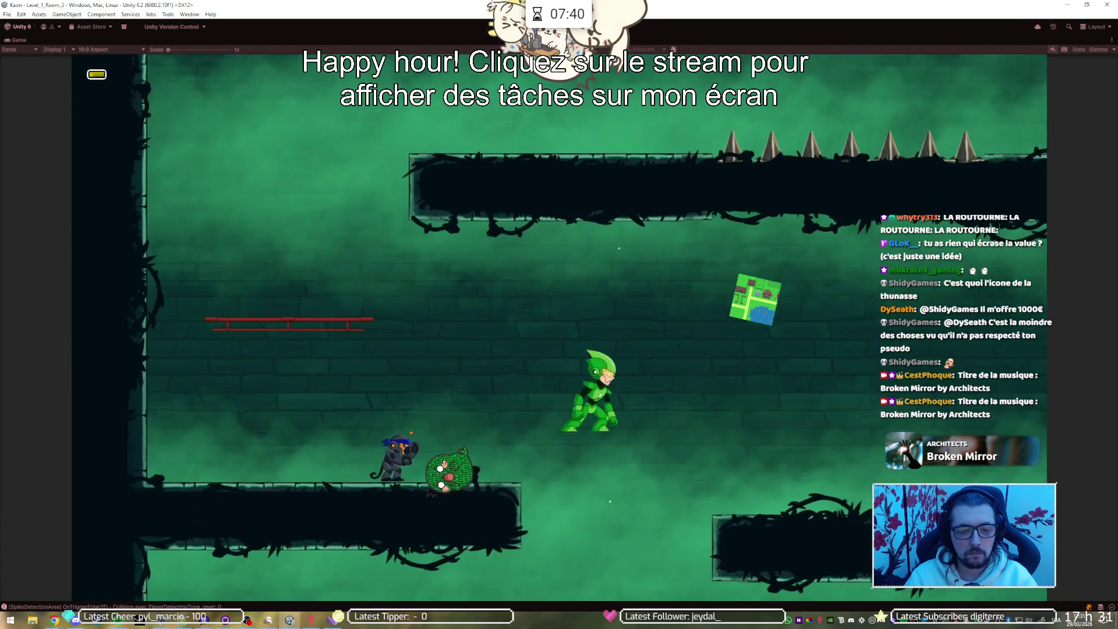
key(Right)
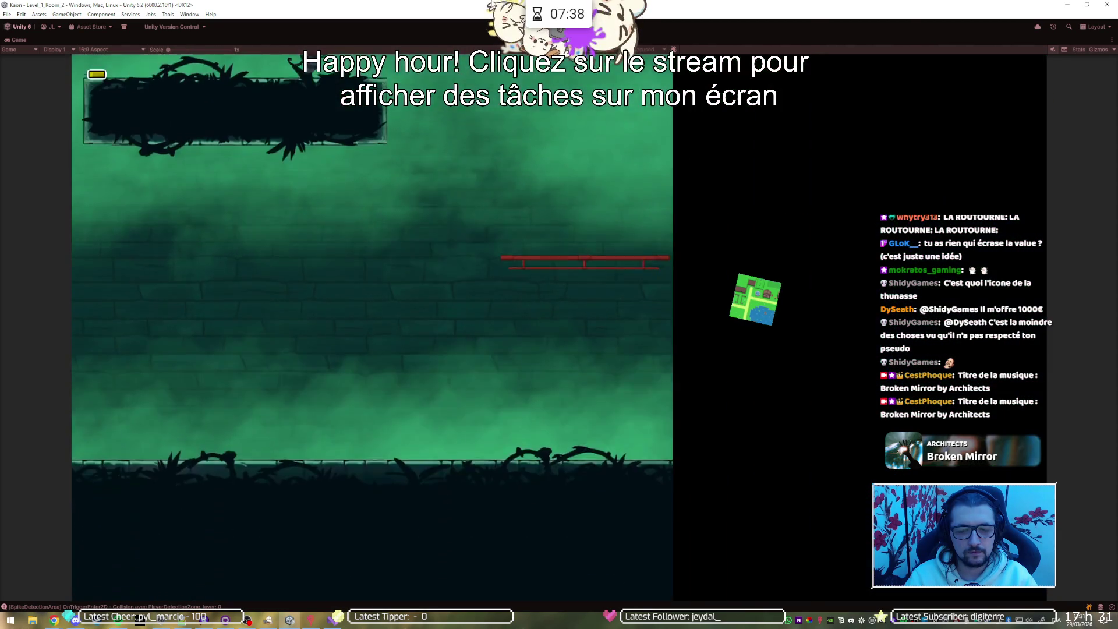
key(Right)
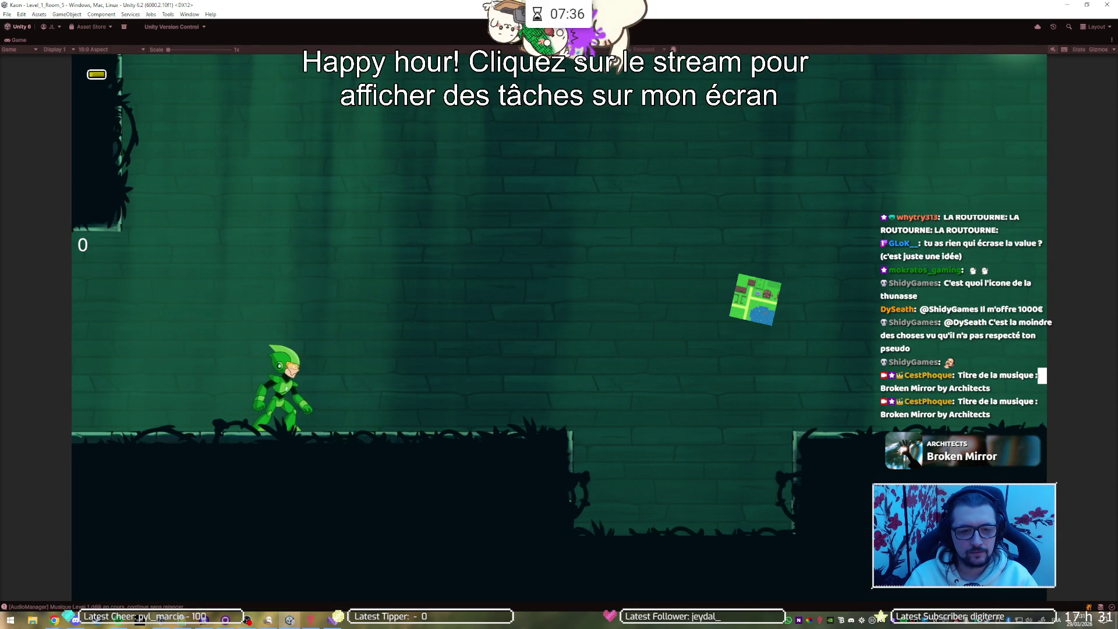
key(space)
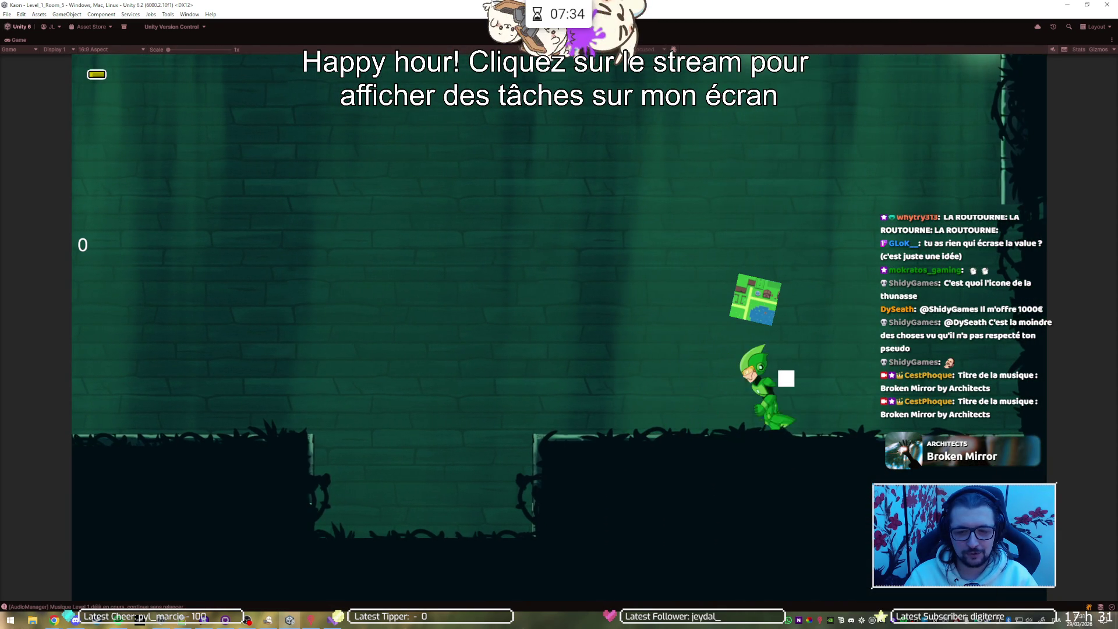
key(Left)
key(space)
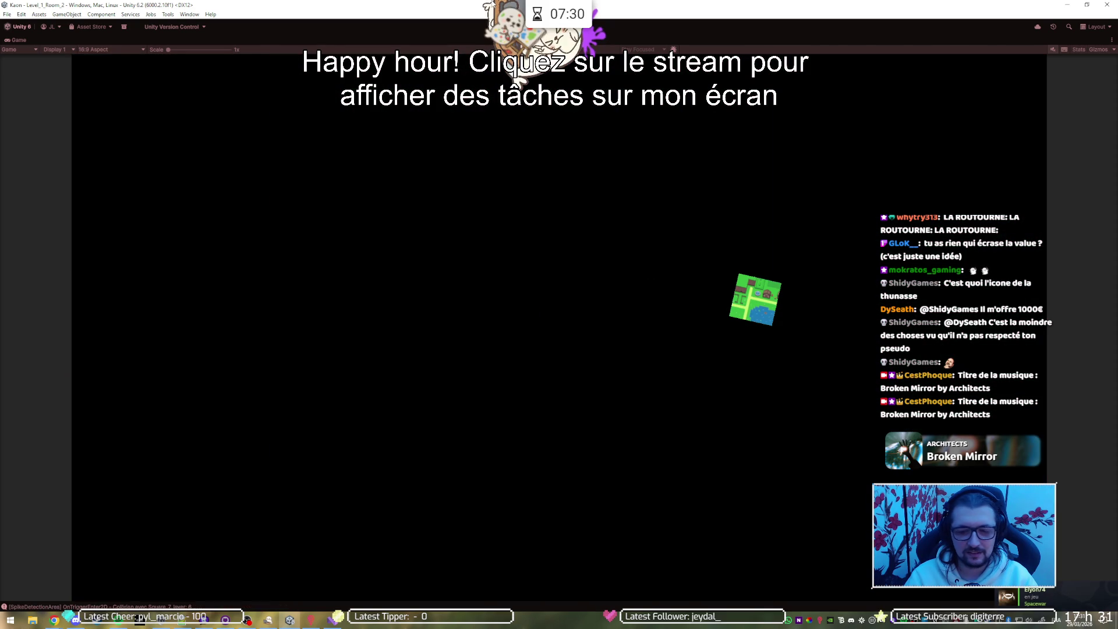
Run into Level_1_Room_5, stop the game, and bring up PlayerSpawnManager.cs in Visual Studio.
key(Left)
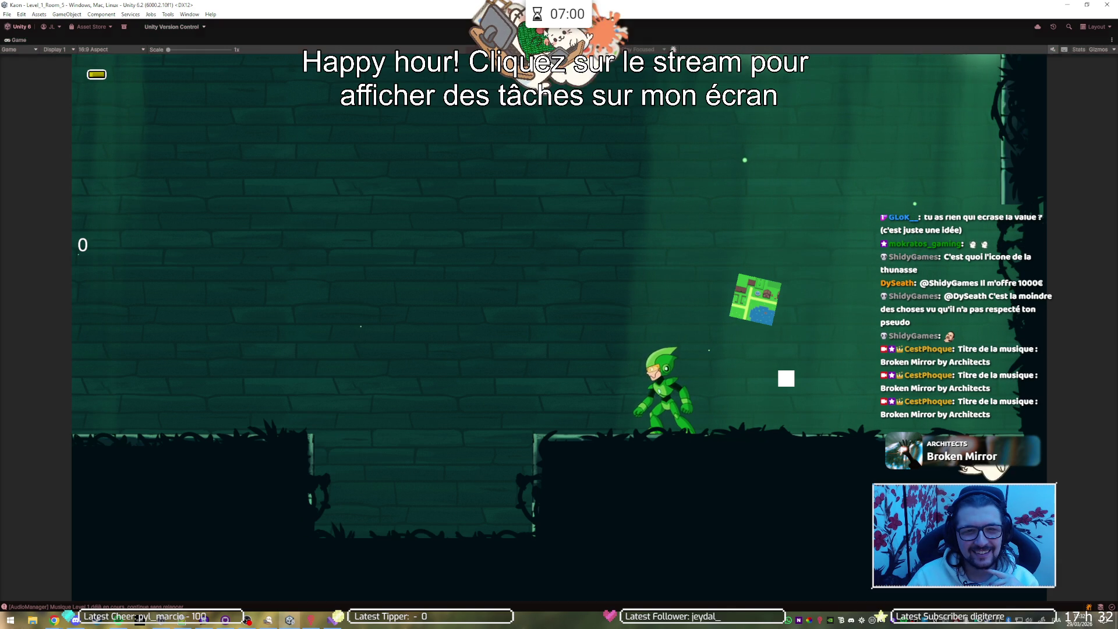
key(ctrl+p)
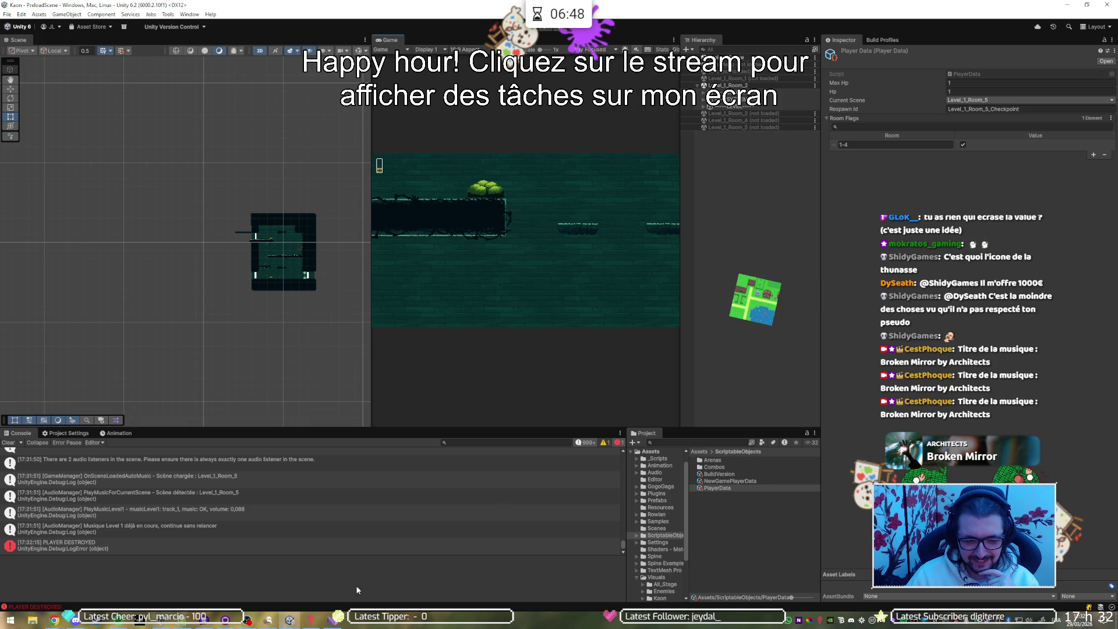
click(337, 624)
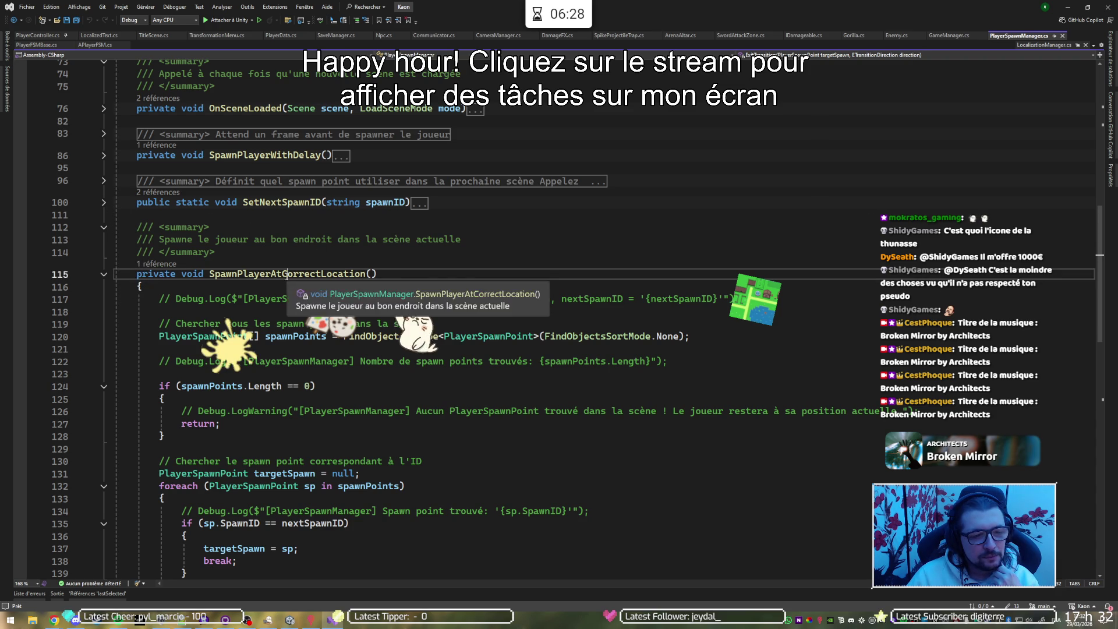
Find the foreach loop and set a breakpoint on line 135's sp.SpawnID == nextSpawnID check.
scroll(332, 239, down, 6)
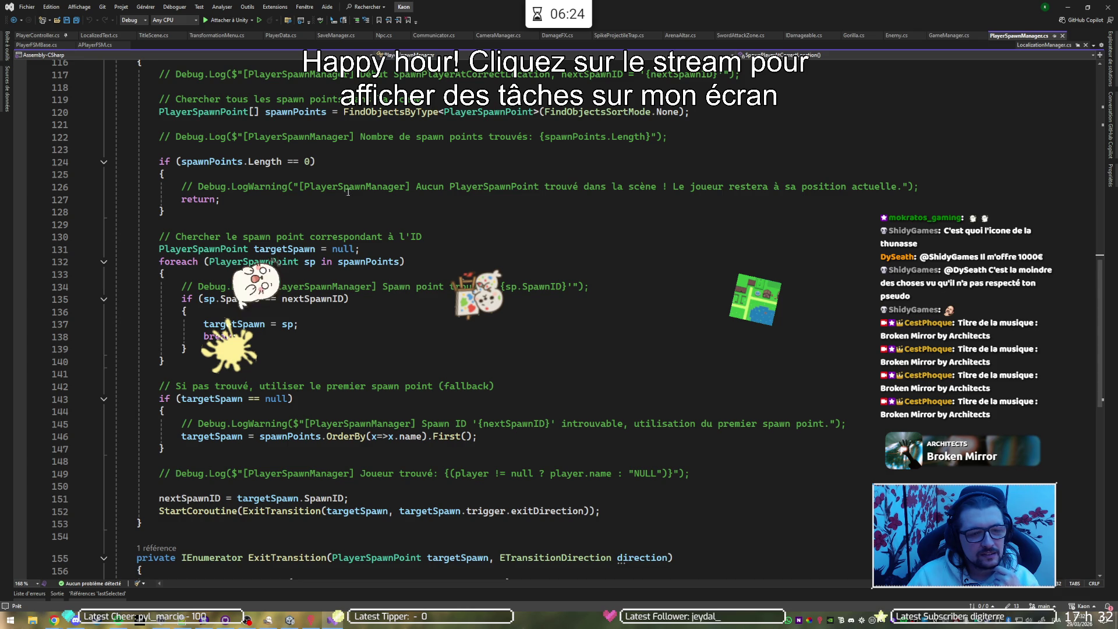
scroll(348, 191, down, 3)
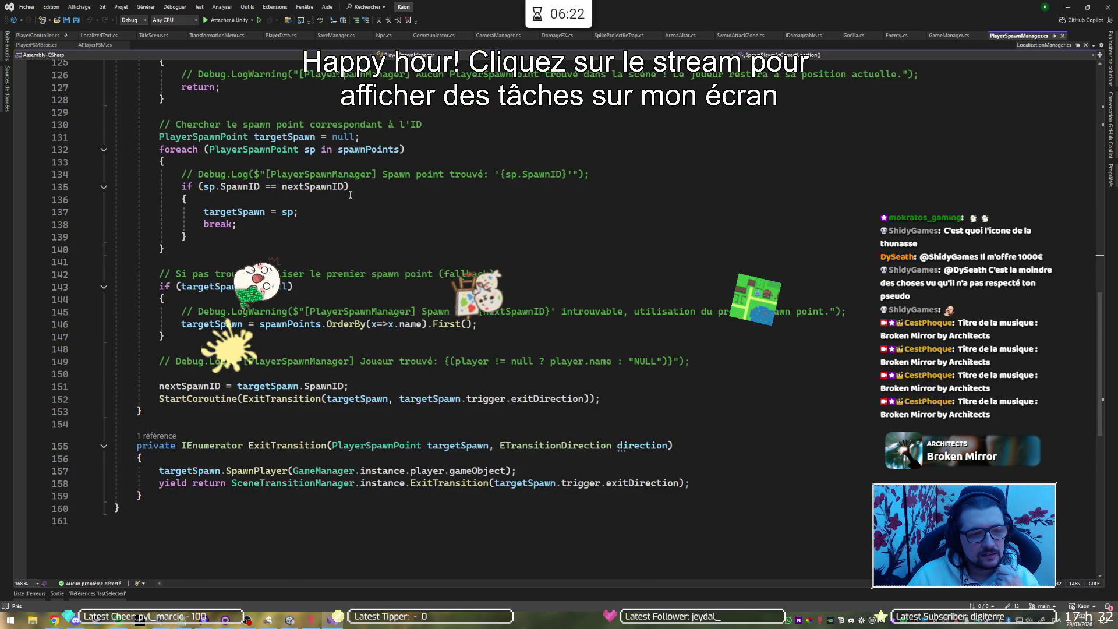
scroll(350, 193, down, 2)
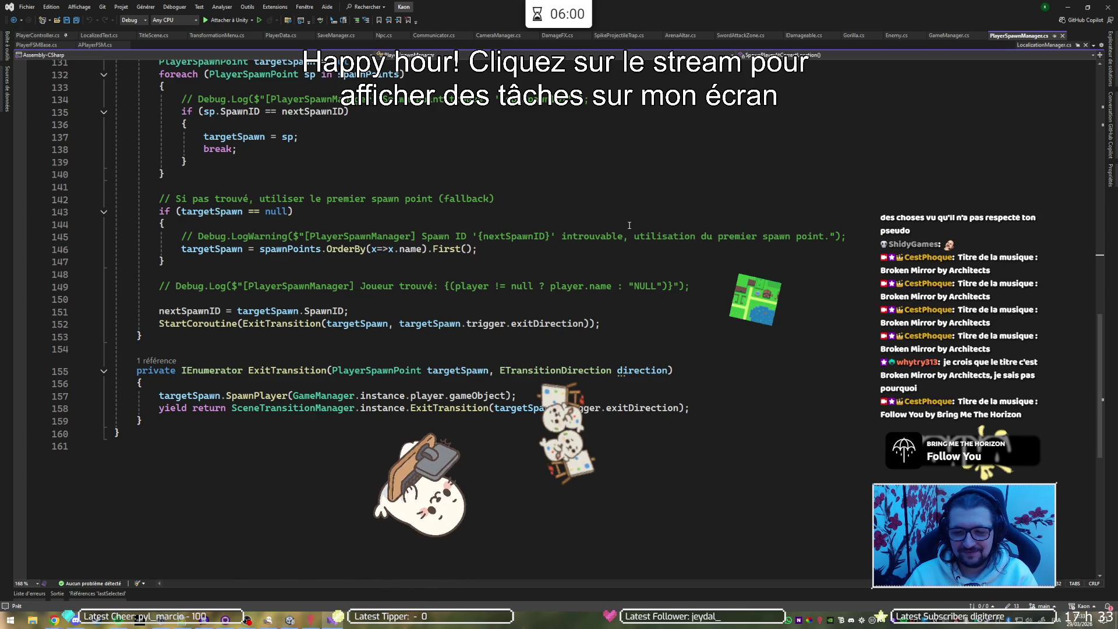
scroll(308, 249, up, 3)
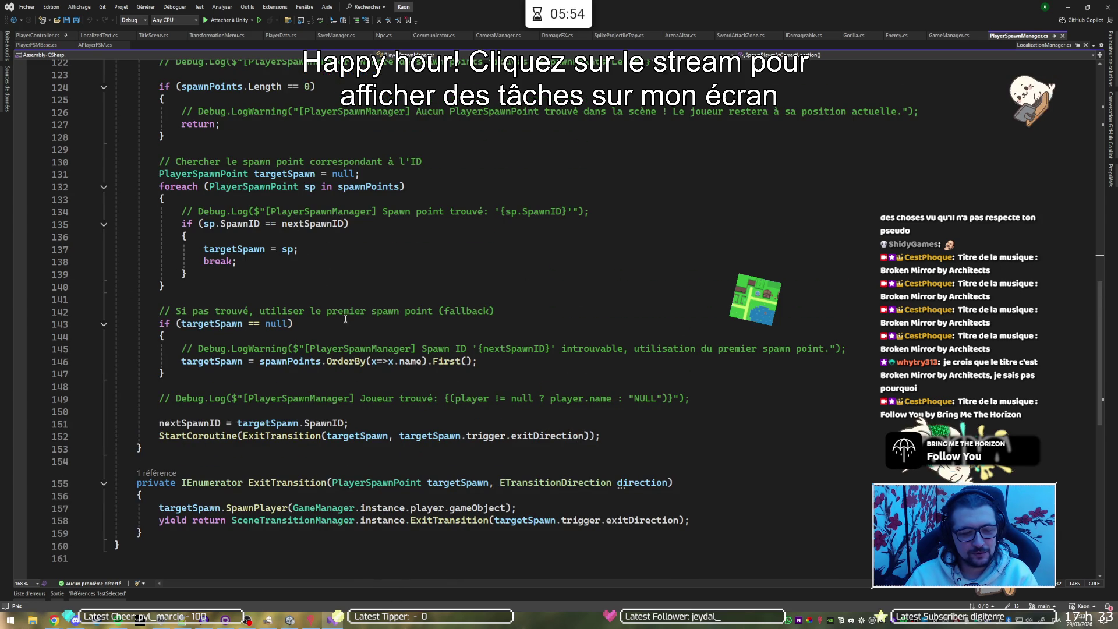
click(301, 196)
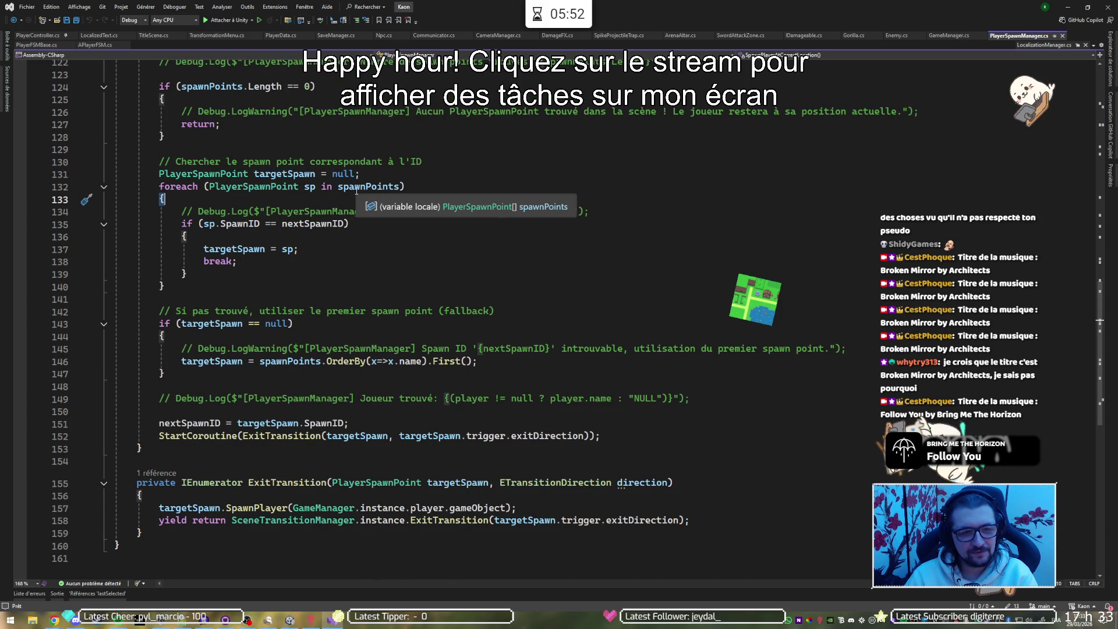
click(347, 223)
click(20, 224)
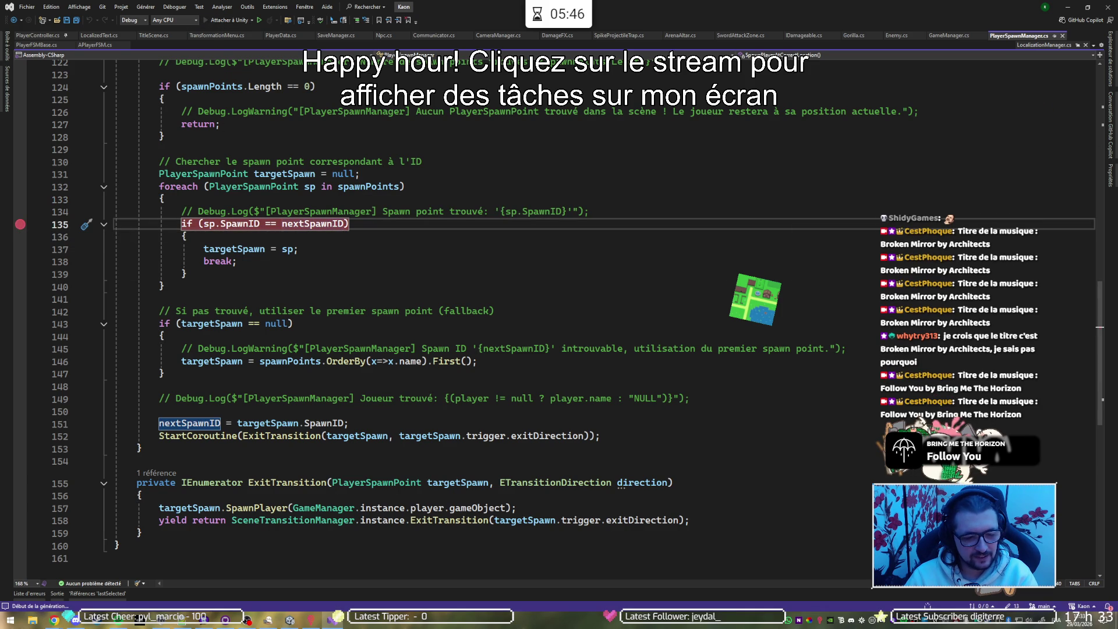
Run the game in Unity so execution stops at the line 135 breakpoint.
click(297, 624)
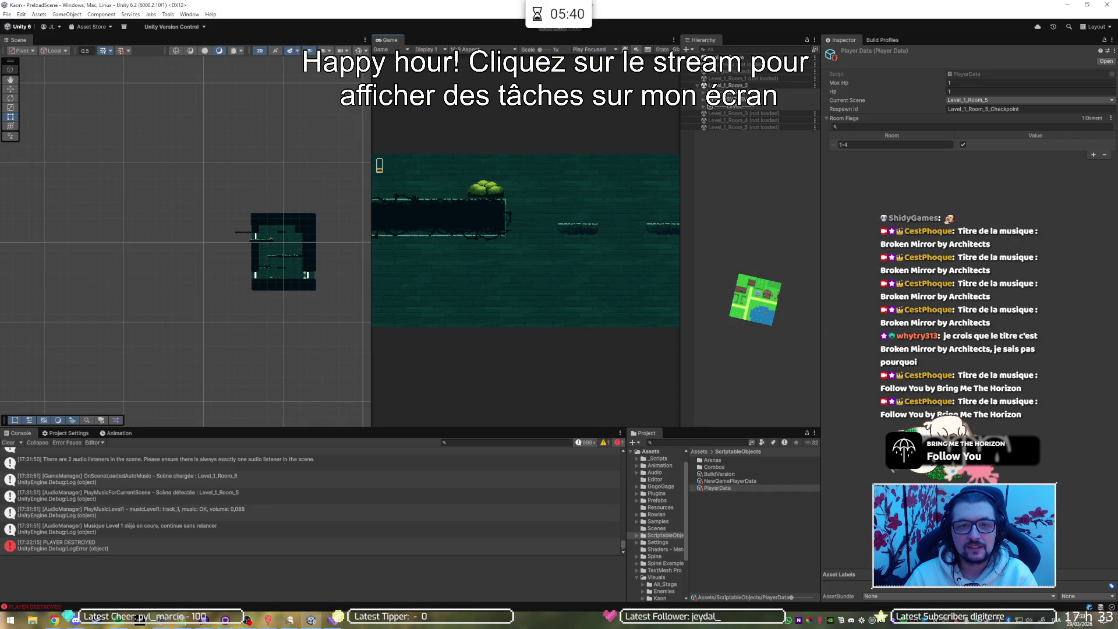
click(549, 28)
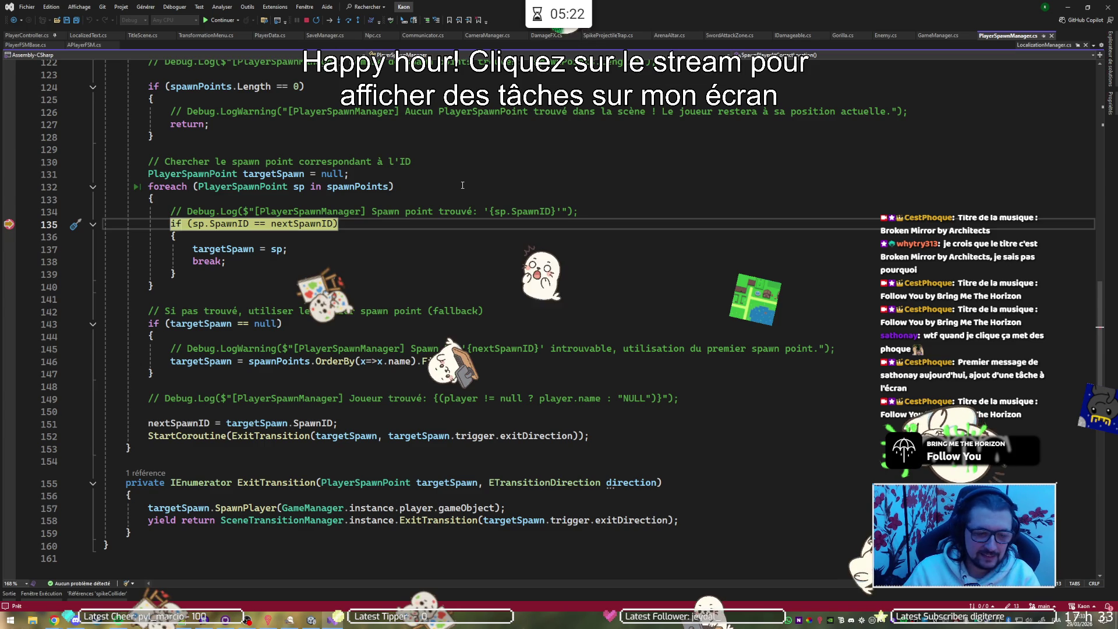
Step through the spawn loop with F10, inspecting nextSpawnID and each sp.SpawnID value.
mouse_move(309, 225)
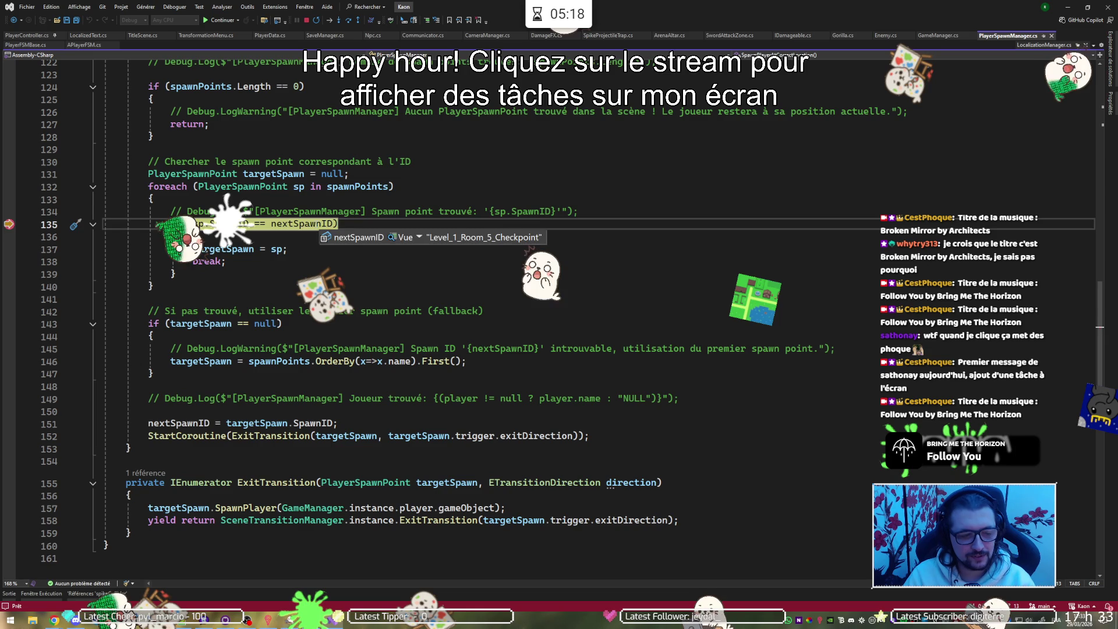
key(F10)
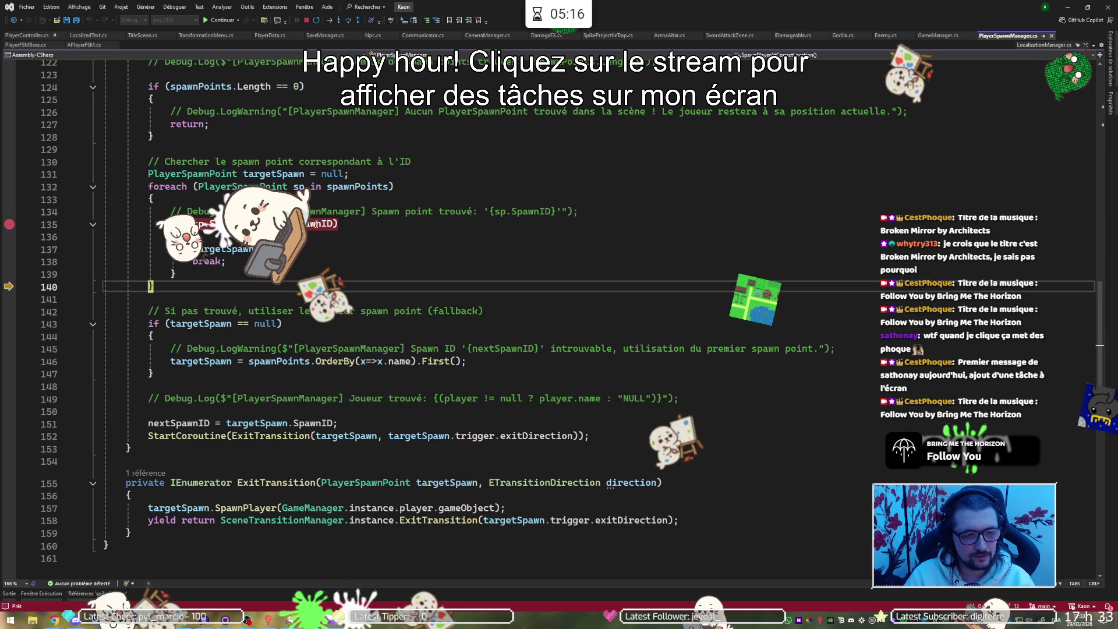
key(F10)
key(F10)
key(F10)
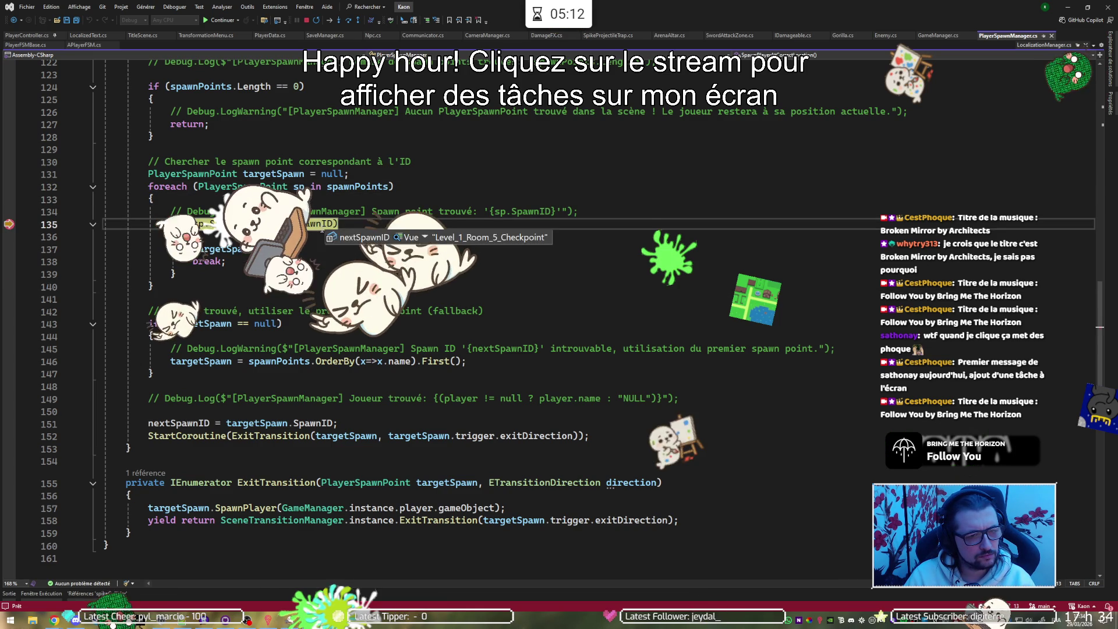
mouse_move(251, 228)
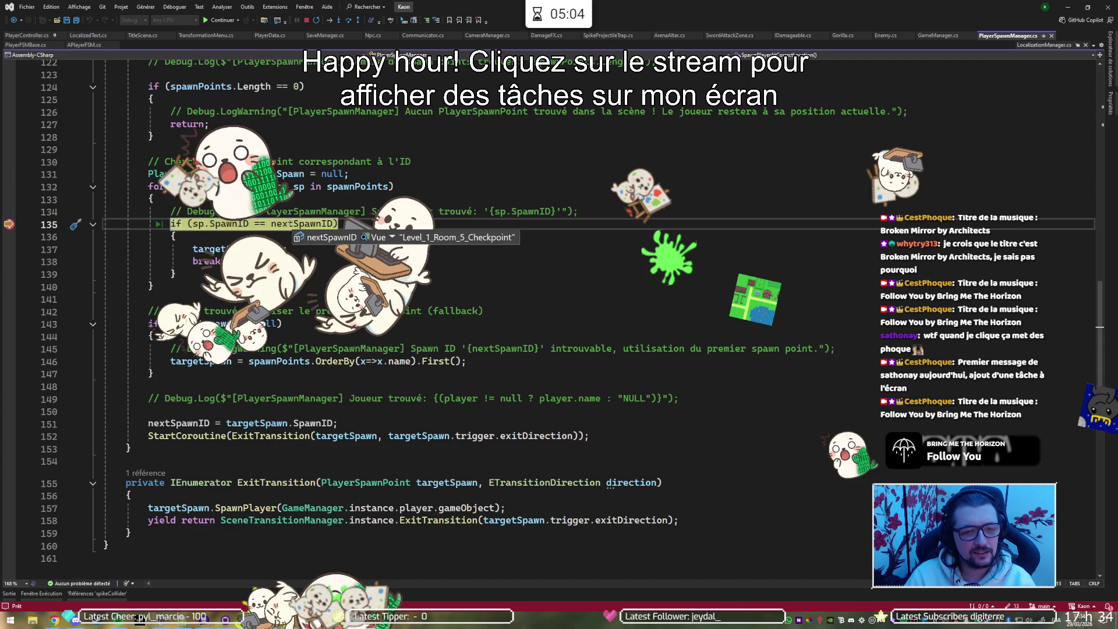
key(F10)
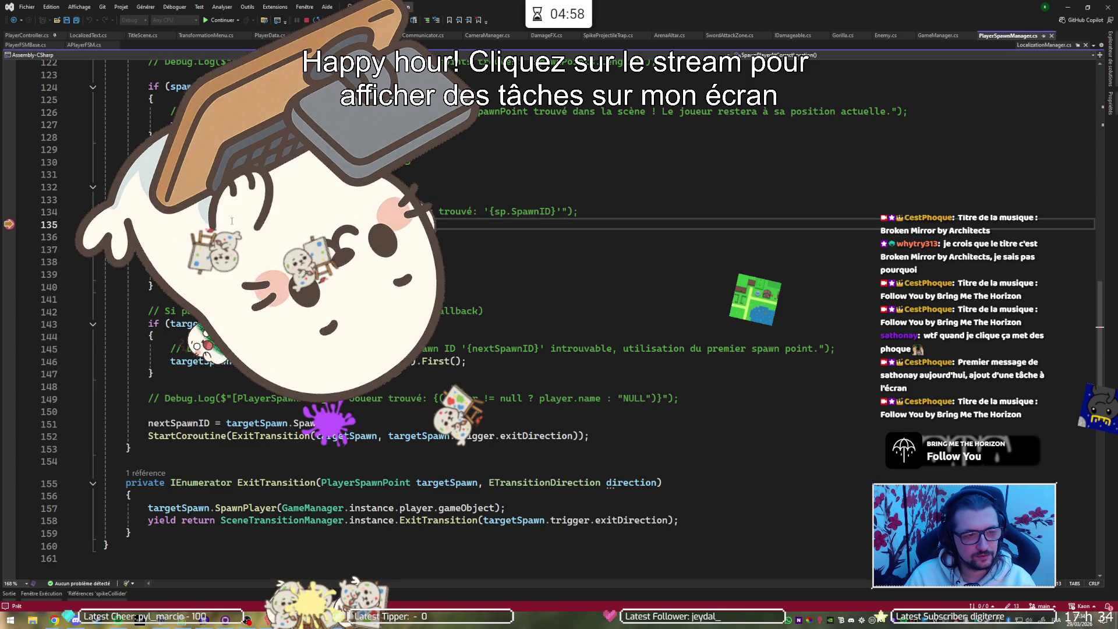
Continue execution with F5 and return to the Unity editor.
key(F5)
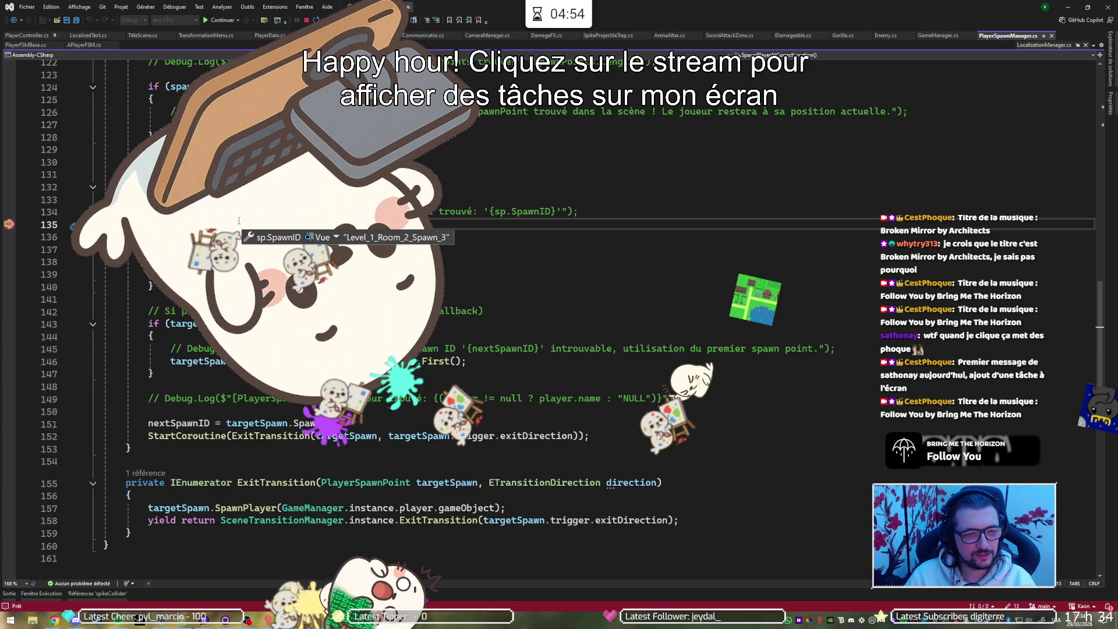
key(F5)
key(alt+Tab)
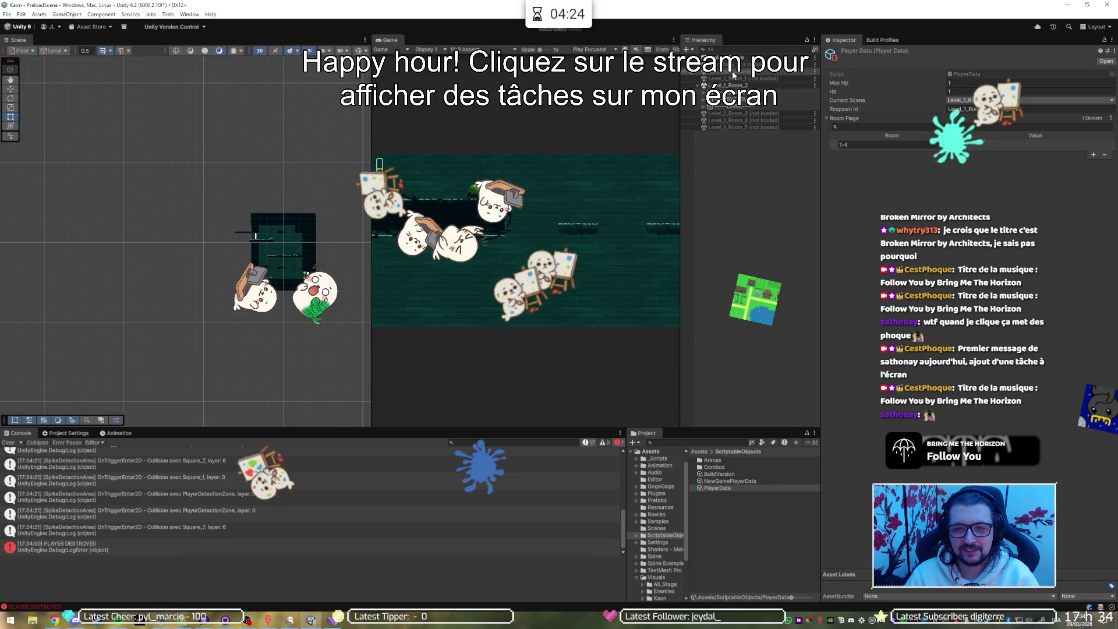
Unload the Level_1_Room_2 and Level_1_Room_1 scenes from the Hierarchy.
right_click(733, 86)
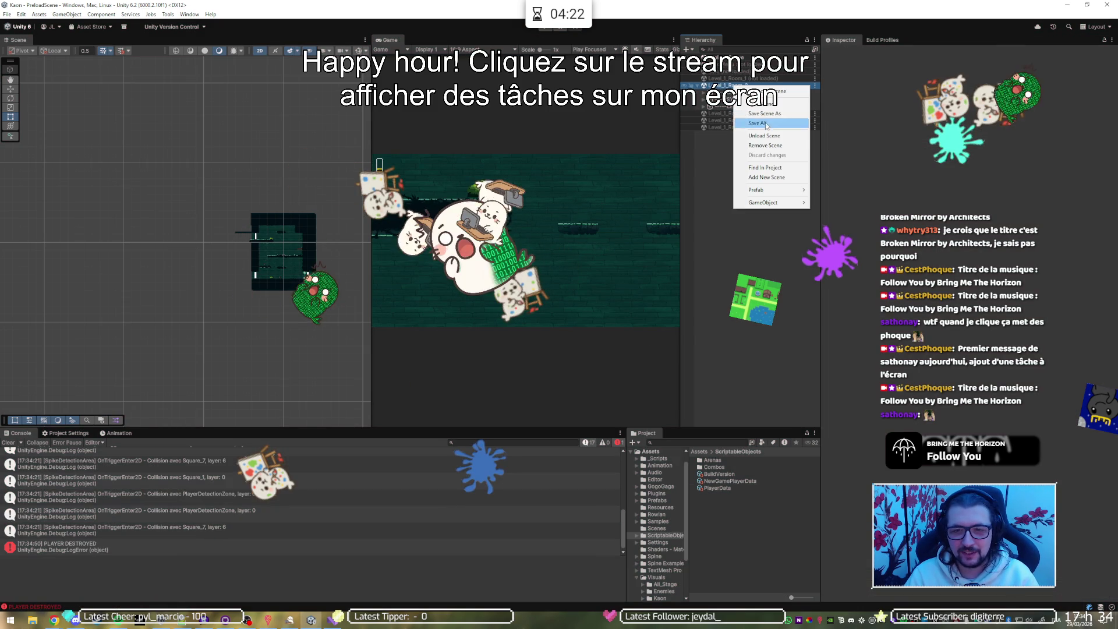
click(766, 136)
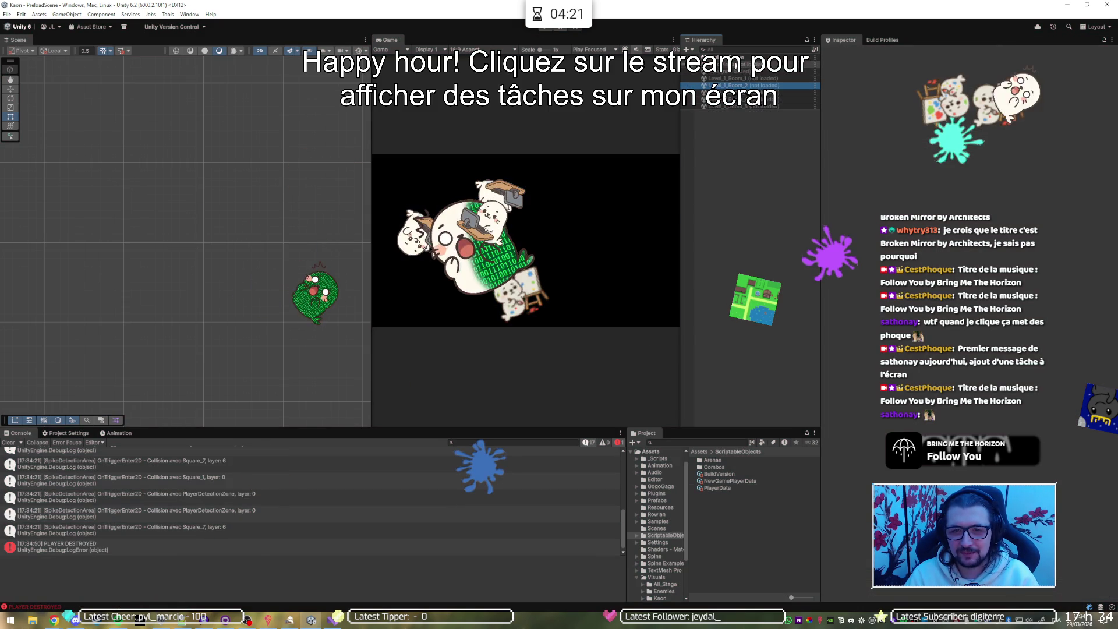
click(753, 70)
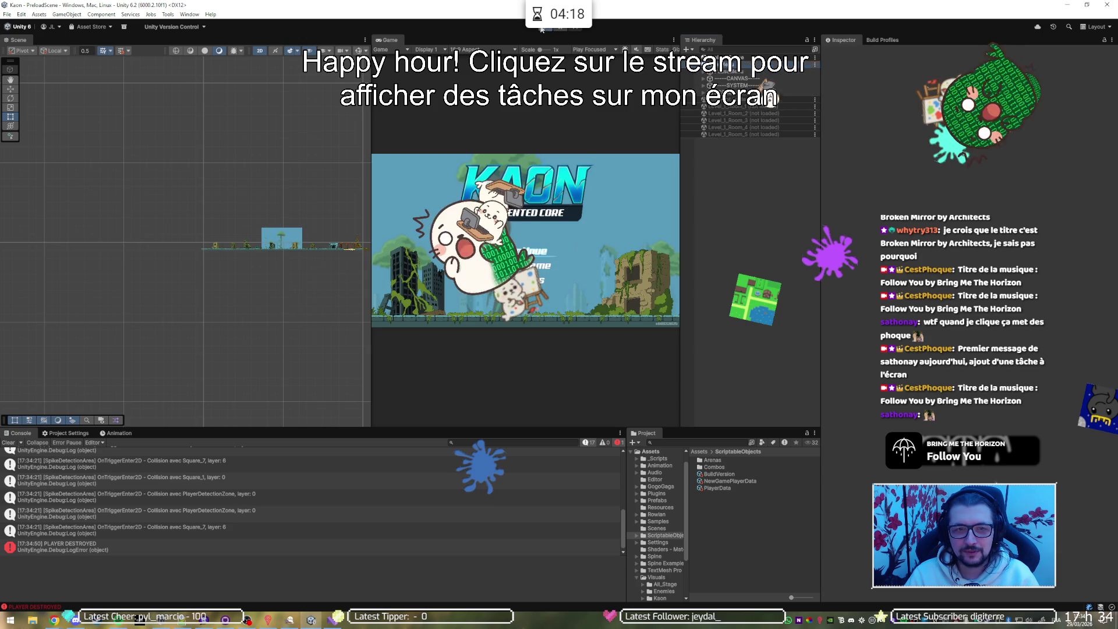
Play from the title screen, resume past the breakpoint, and return to Unity.
click(541, 29)
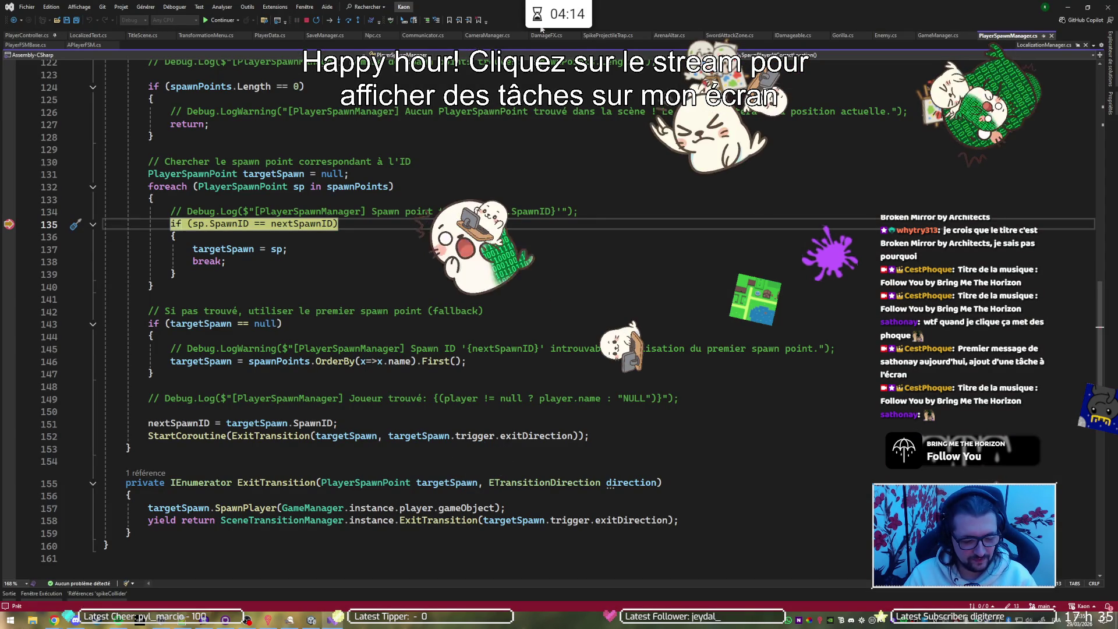
click(9, 224)
key(F5)
key(alt+Tab)
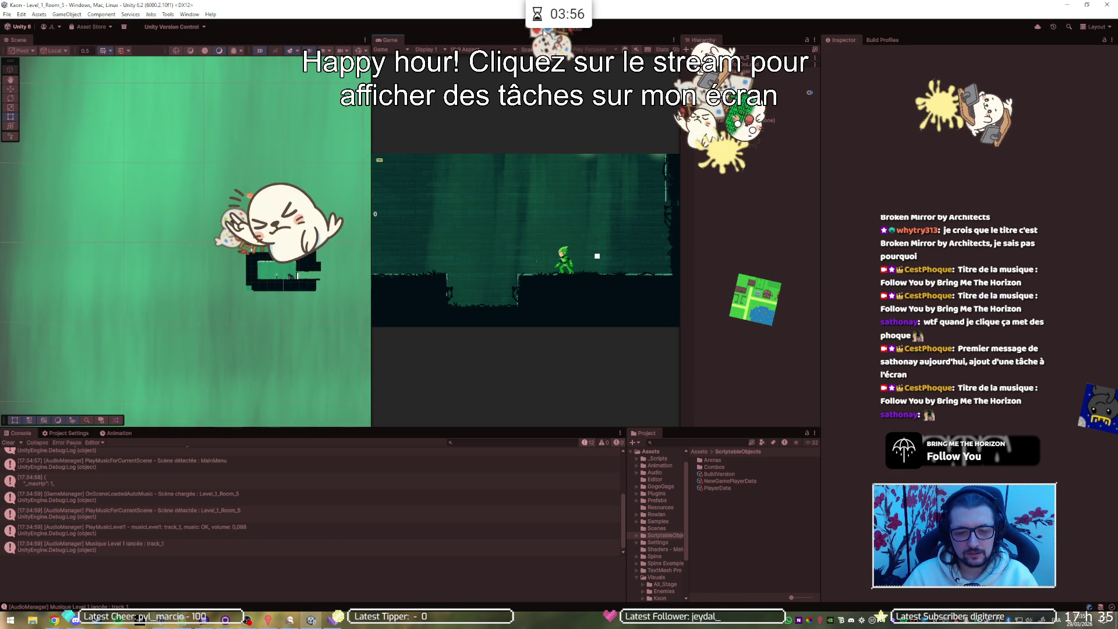
Move the player between Level_1_Room_5 and Level_1_Room_2.
key(Left)
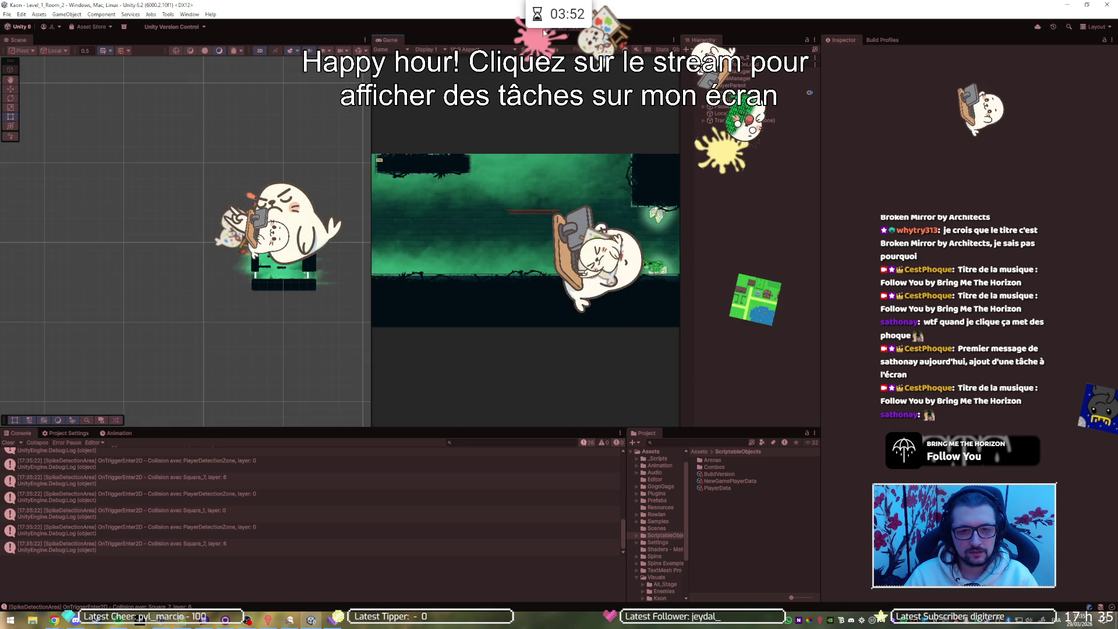
key(Right)
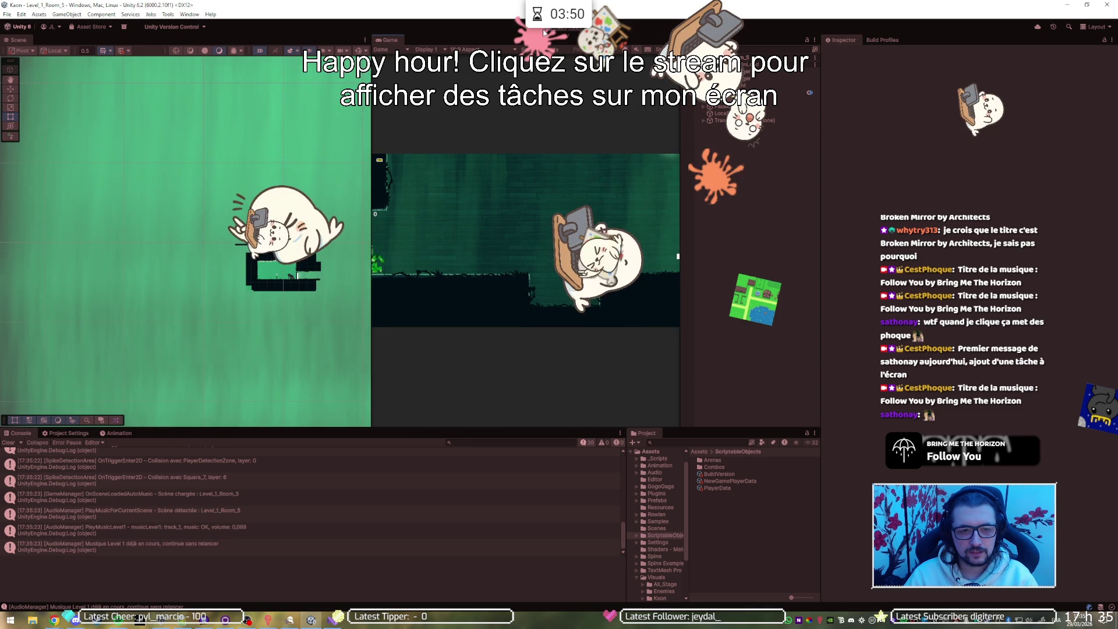
key(Left)
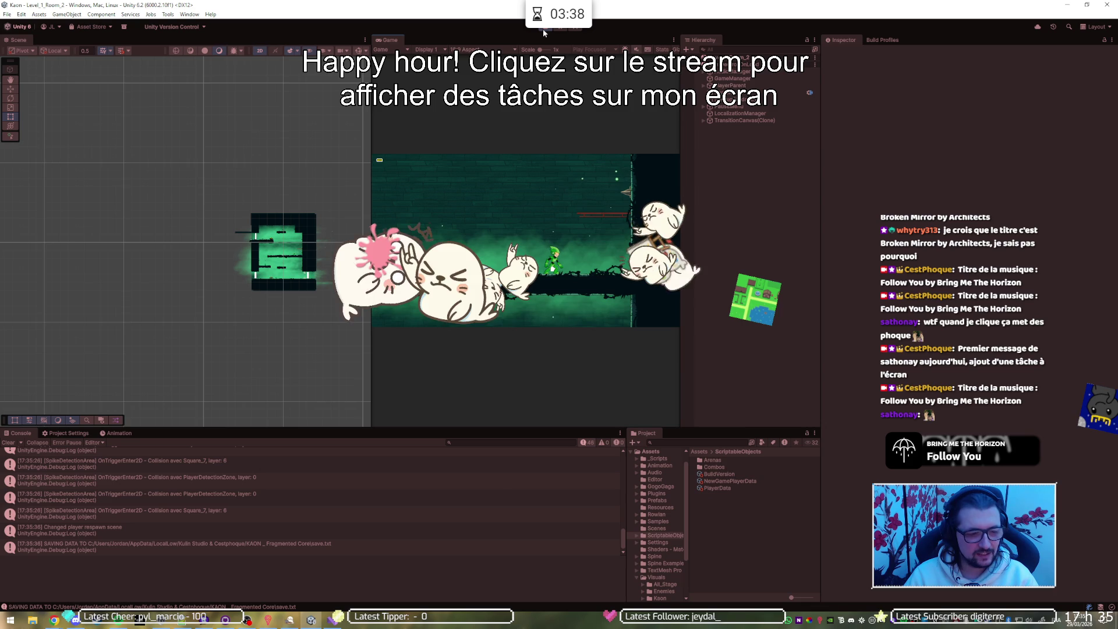
Restart play mode, start from the KAON main menu, and return to PlayerSpawnManager.cs.
click(543, 29)
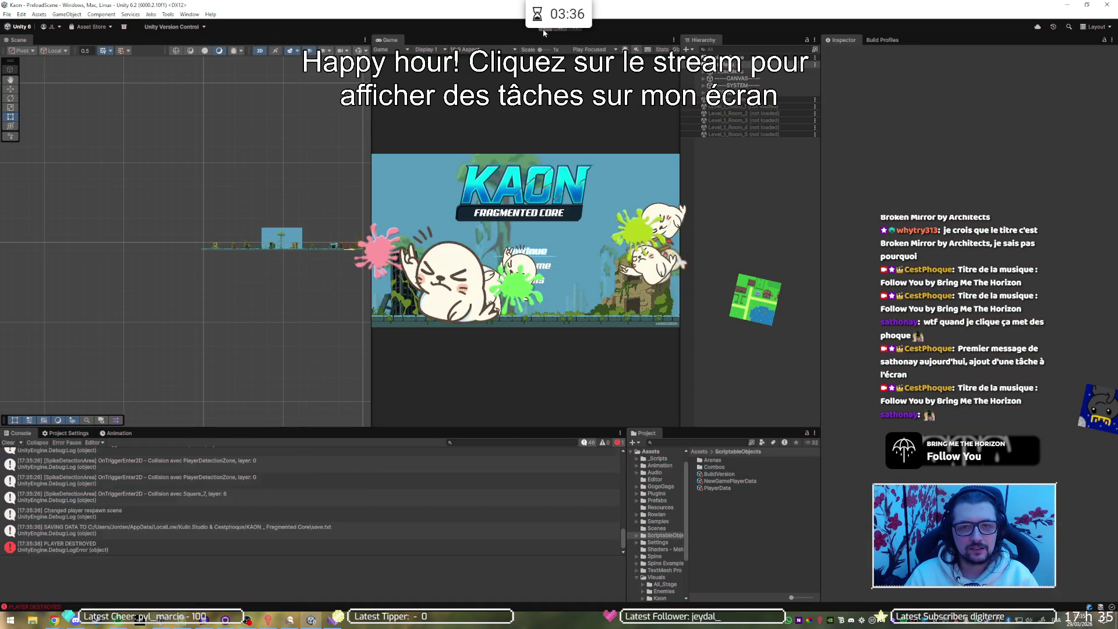
click(542, 29)
key(Return)
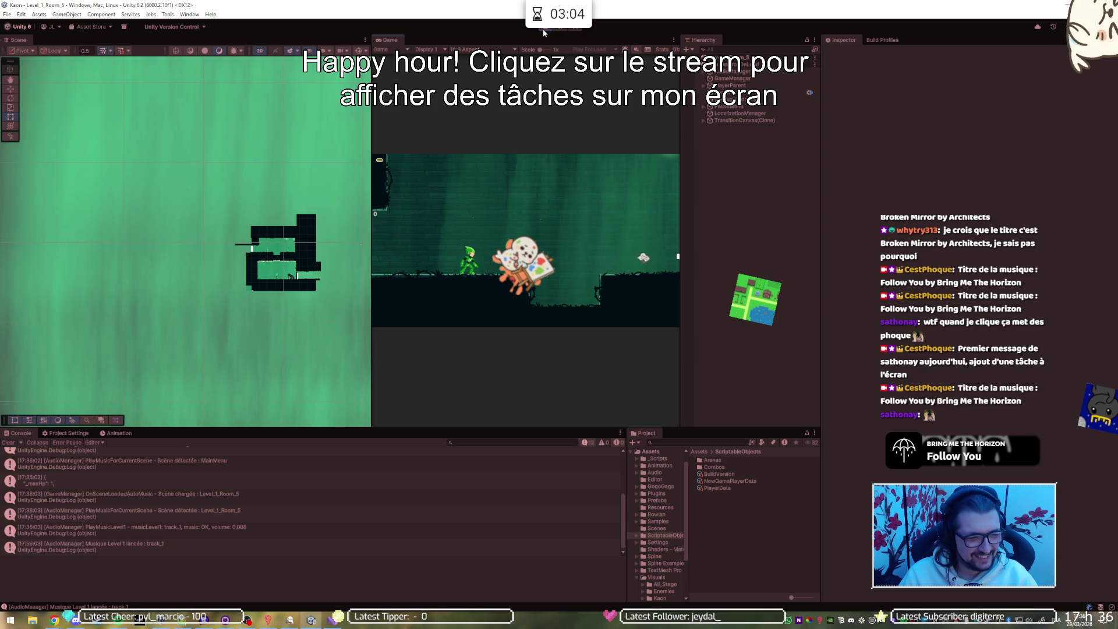
click(333, 619)
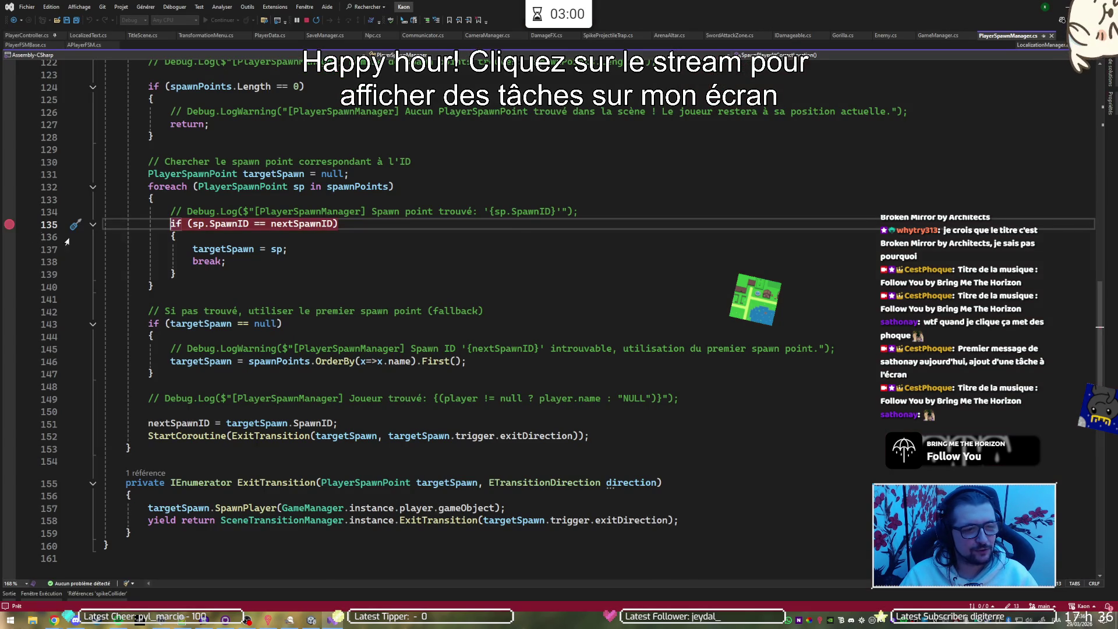
Restart the game and step through the spawn loop until Level_1_Room_5_Spawn_1 matches.
key(alt+Tab)
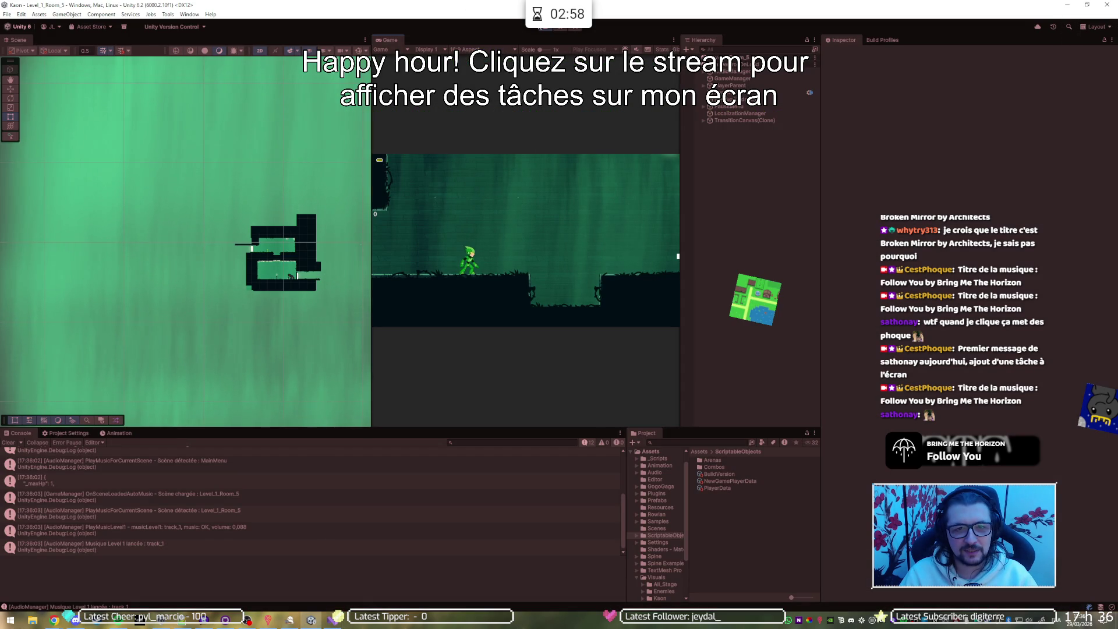
click(543, 28)
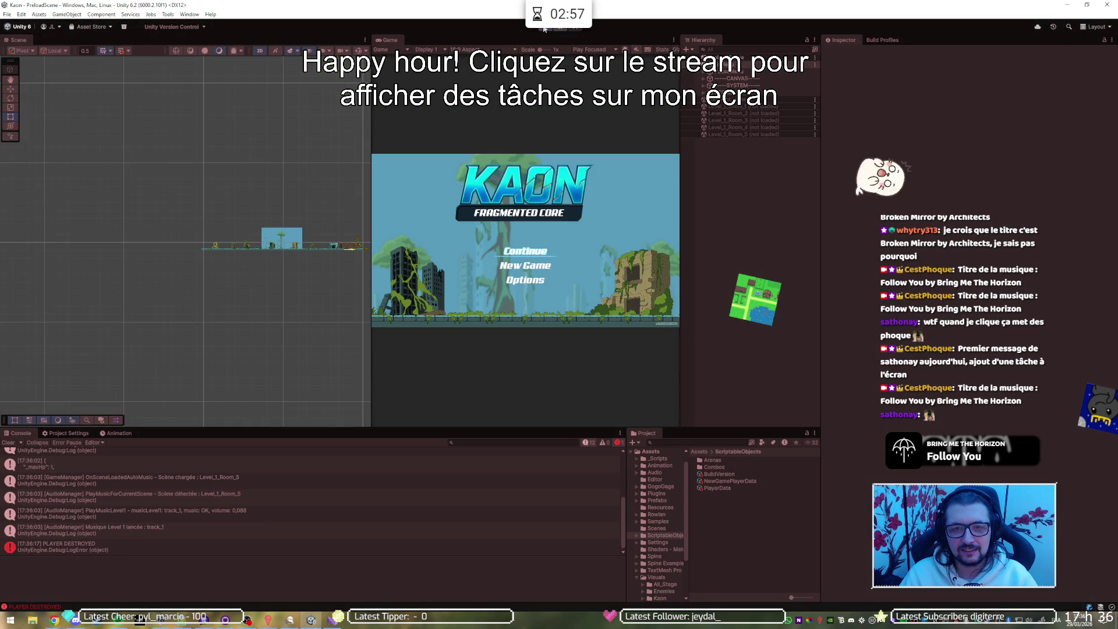
click(544, 28)
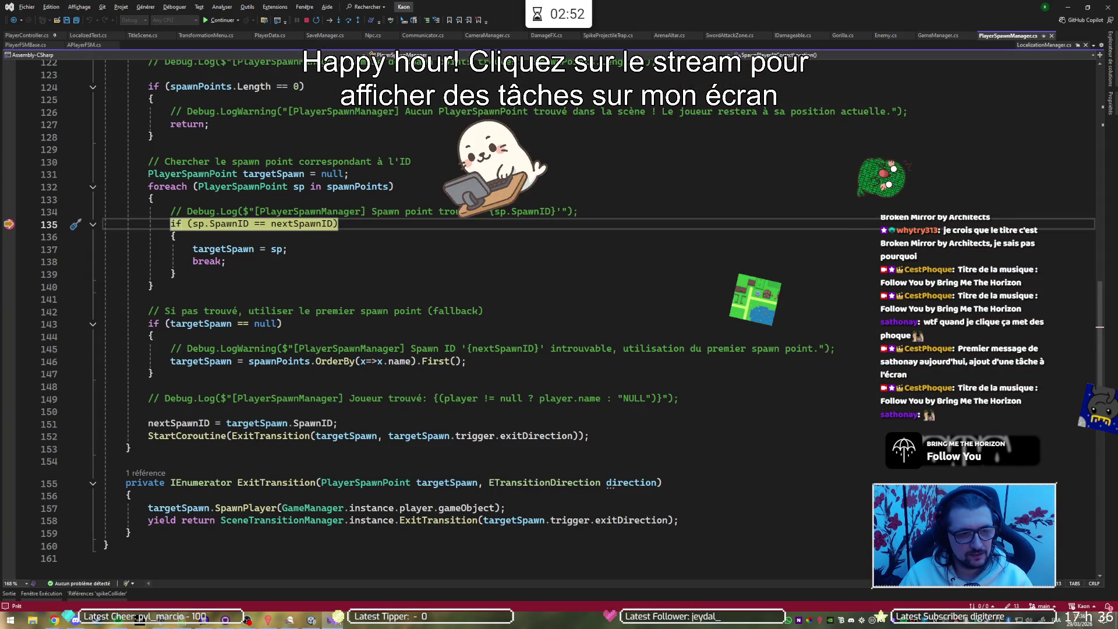
key(F10)
key(F10)
key(F10)
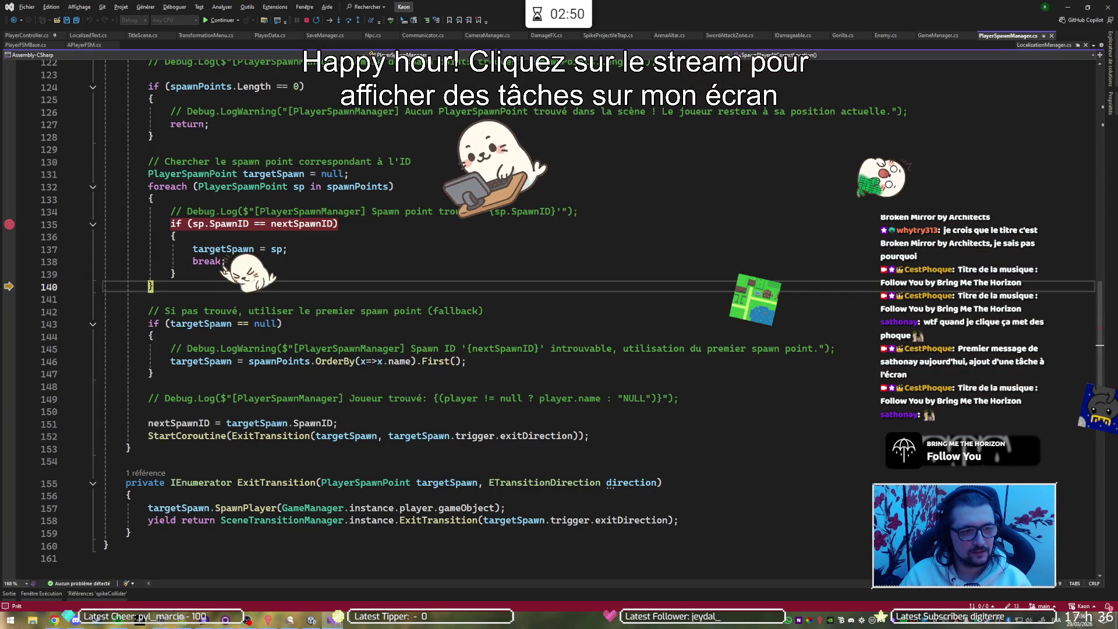
key(F10)
key(F10)
key(F10)
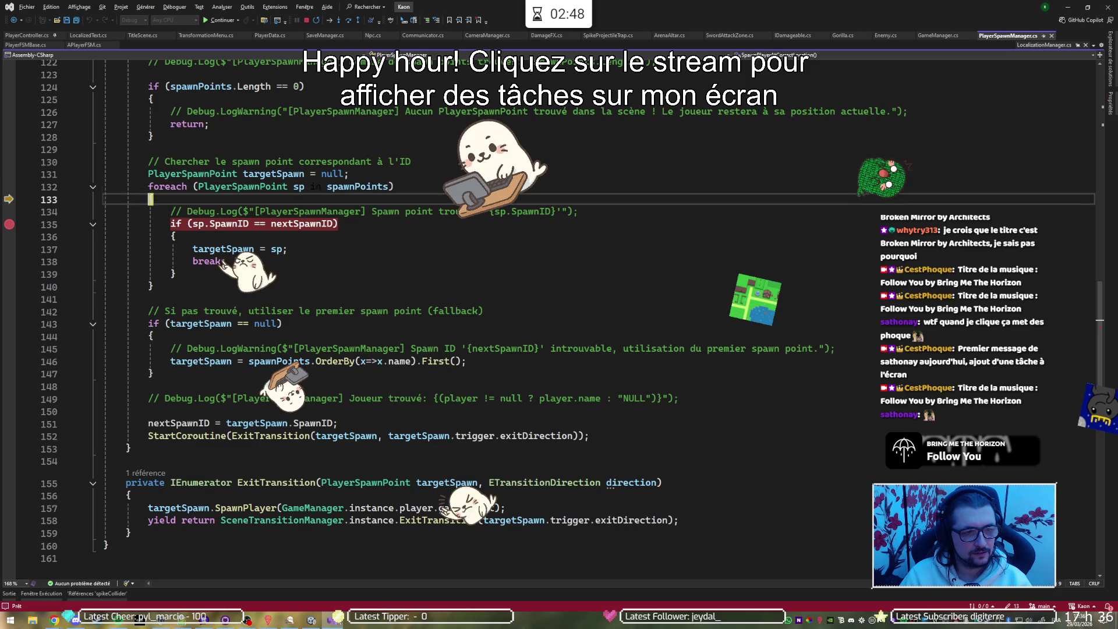
key(F10)
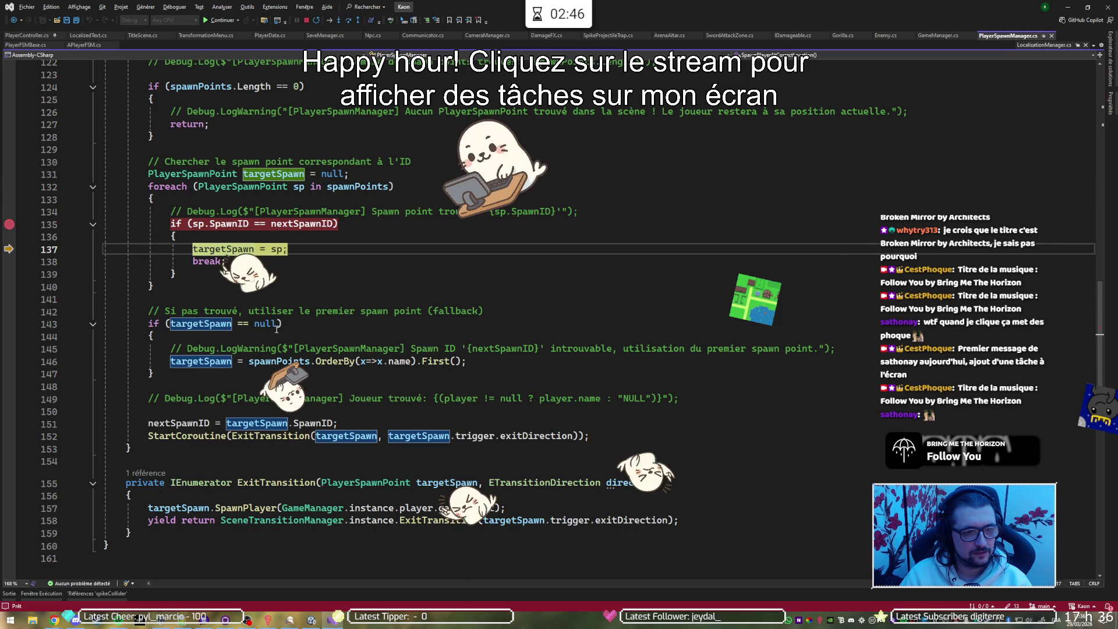
List all 4 references to nextSpawnID from the line 135 comparison.
mouse_move(225, 229)
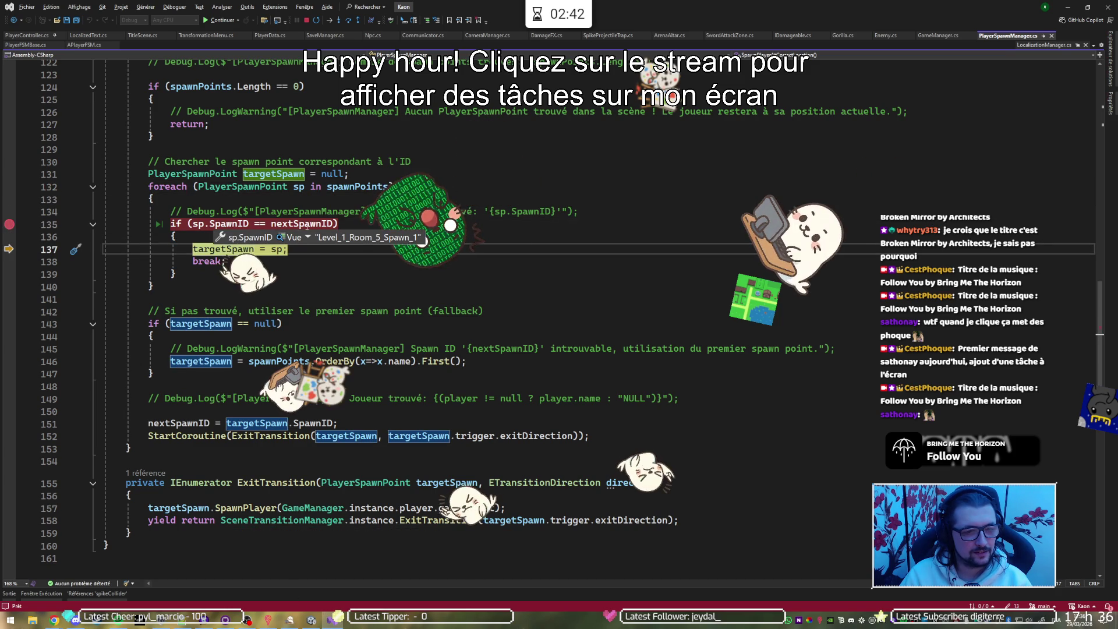
mouse_move(312, 223)
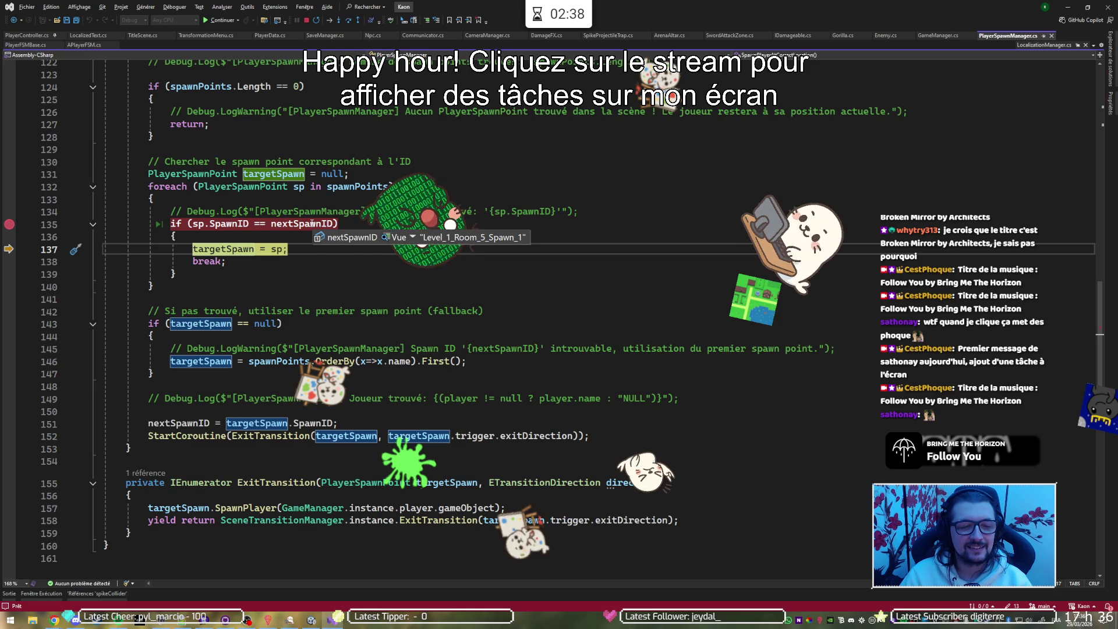
click(312, 224)
key(shift+F12)
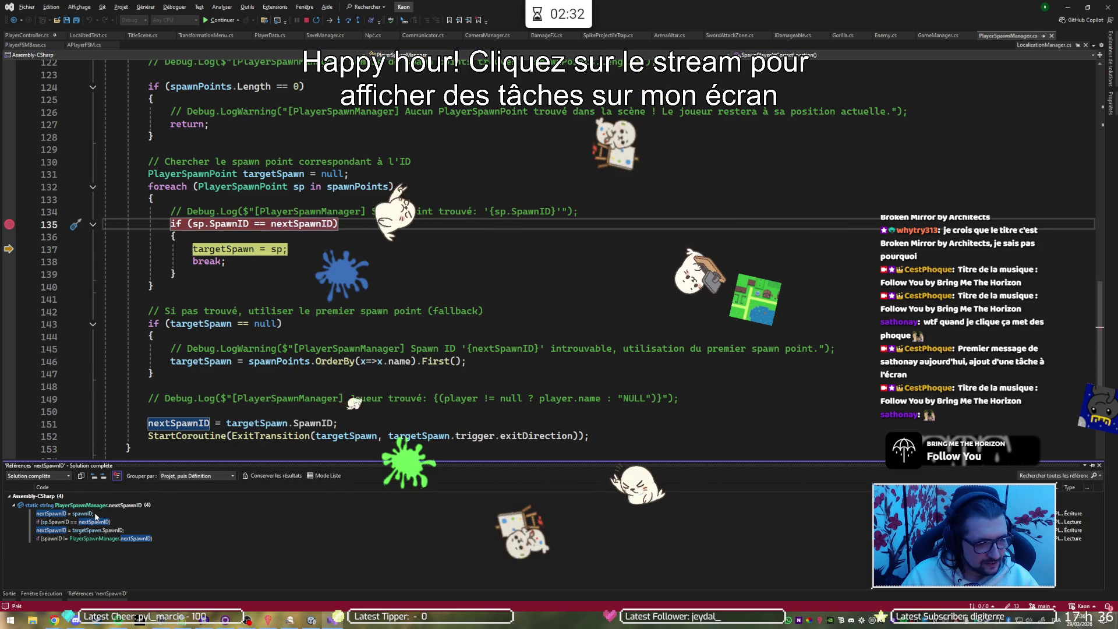
Visit the nextSpawnID writes that assign spawnID and the target's SpawnID.
mouse_move(97, 517)
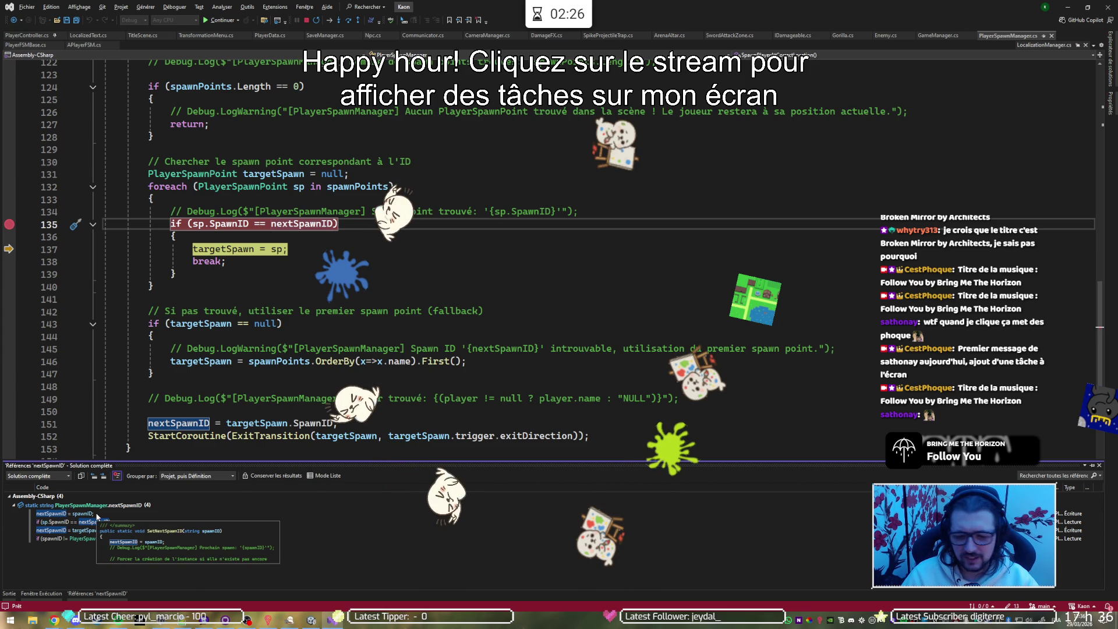
double_click(70, 514)
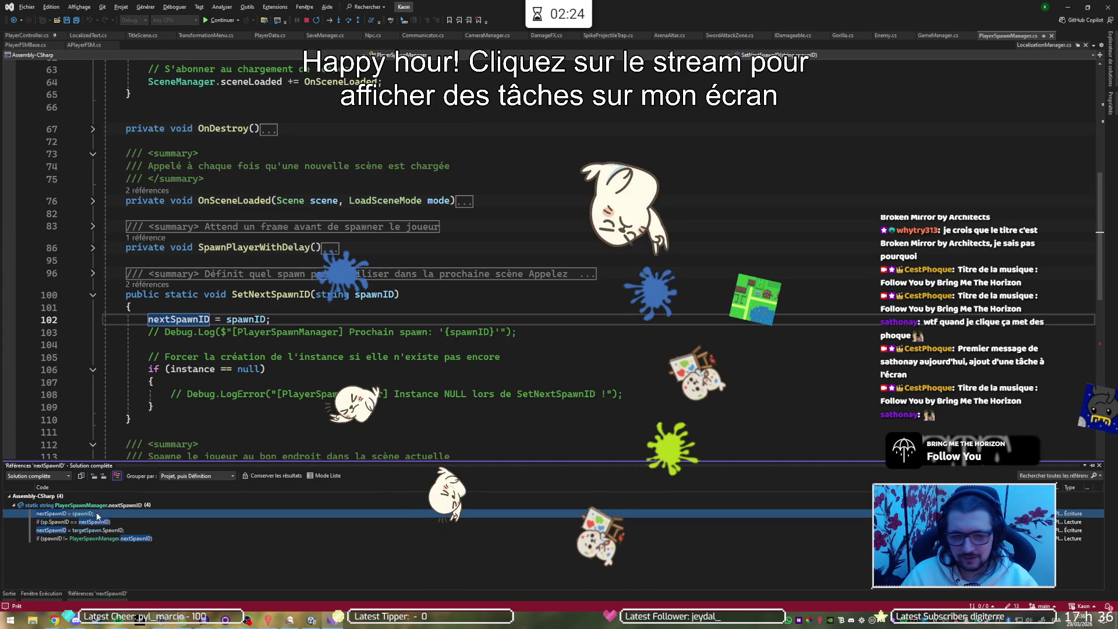
mouse_move(302, 326)
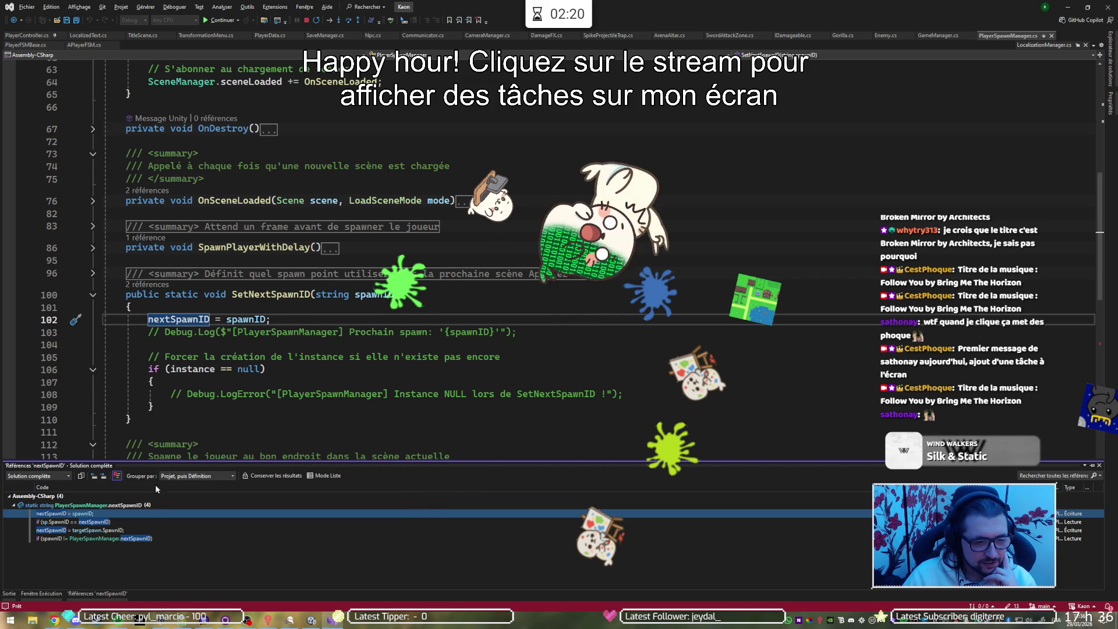
double_click(159, 528)
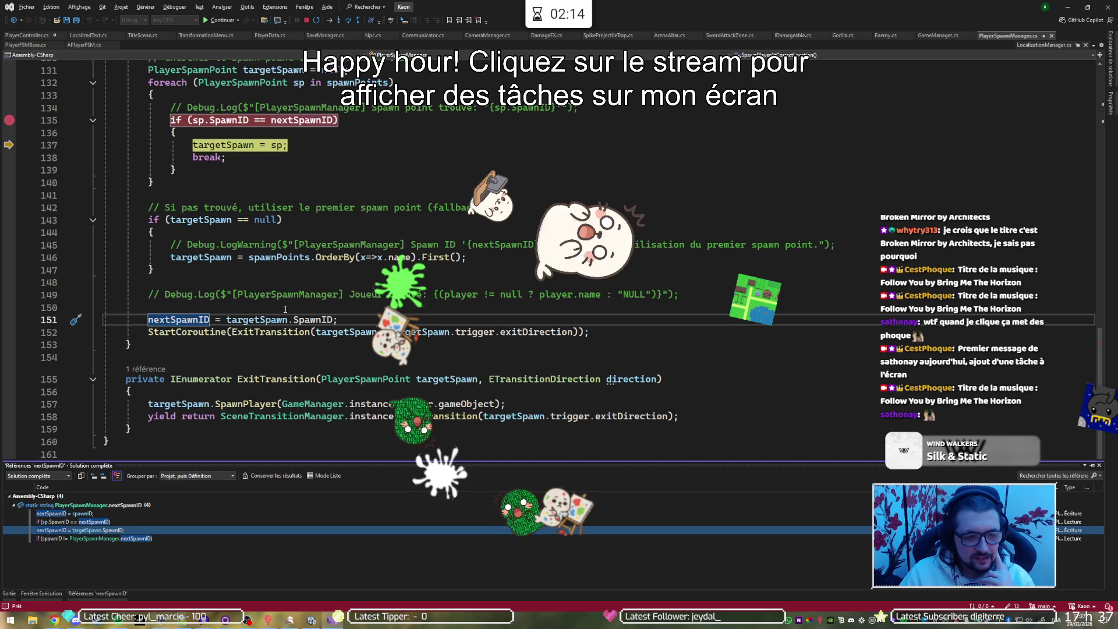
Return to the assignment in SetNextSpawnID and show its 2 callers via CodeLens.
mouse_move(328, 333)
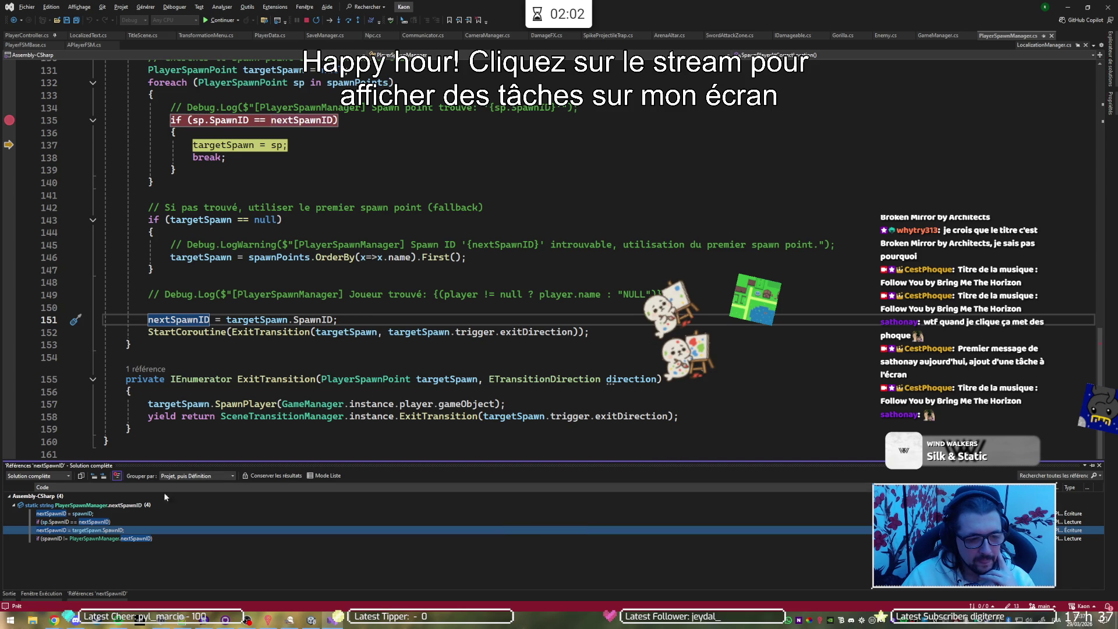
key(shift+F8)
key(shift+F8)
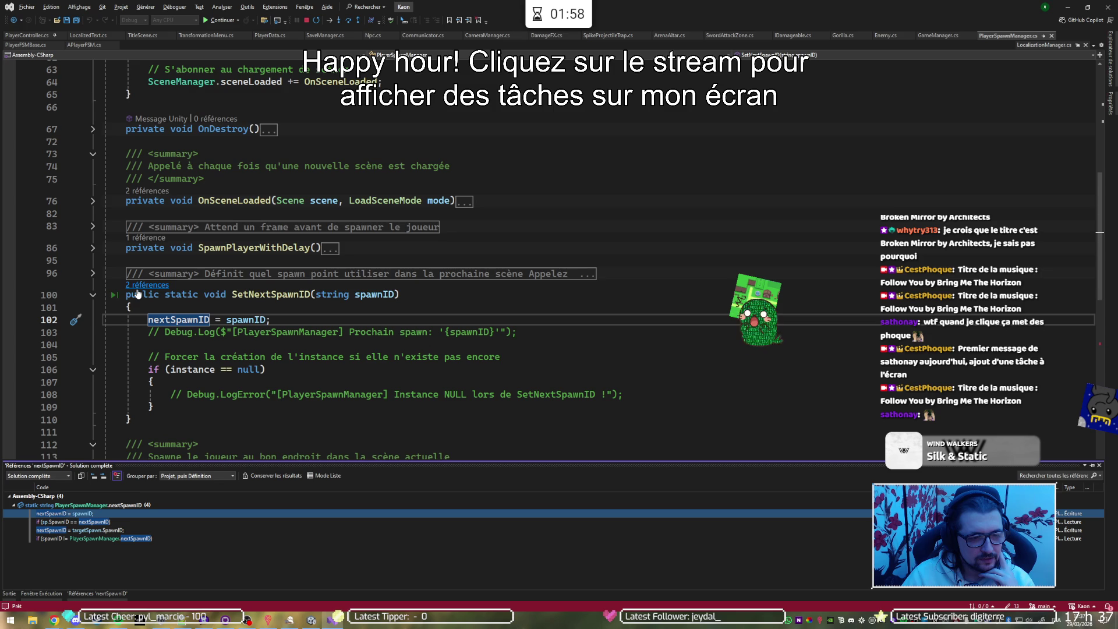
click(142, 285)
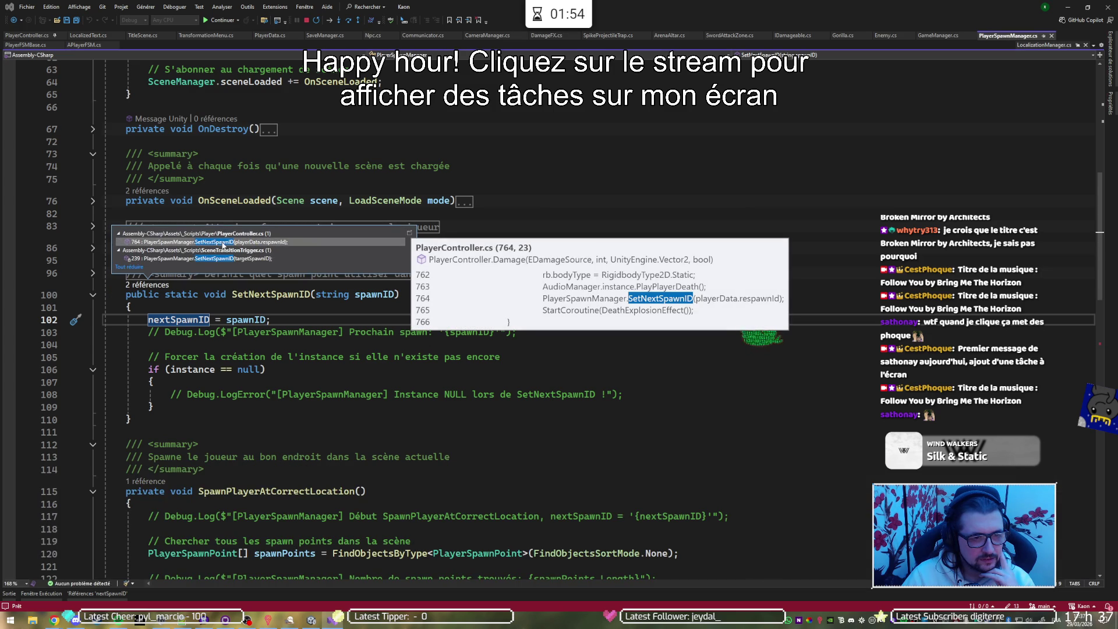
Review the SetNextSpawnID calls in PlayerController.cs and SceneTransitionTrigger.cs, returning to its definition.
click(223, 243)
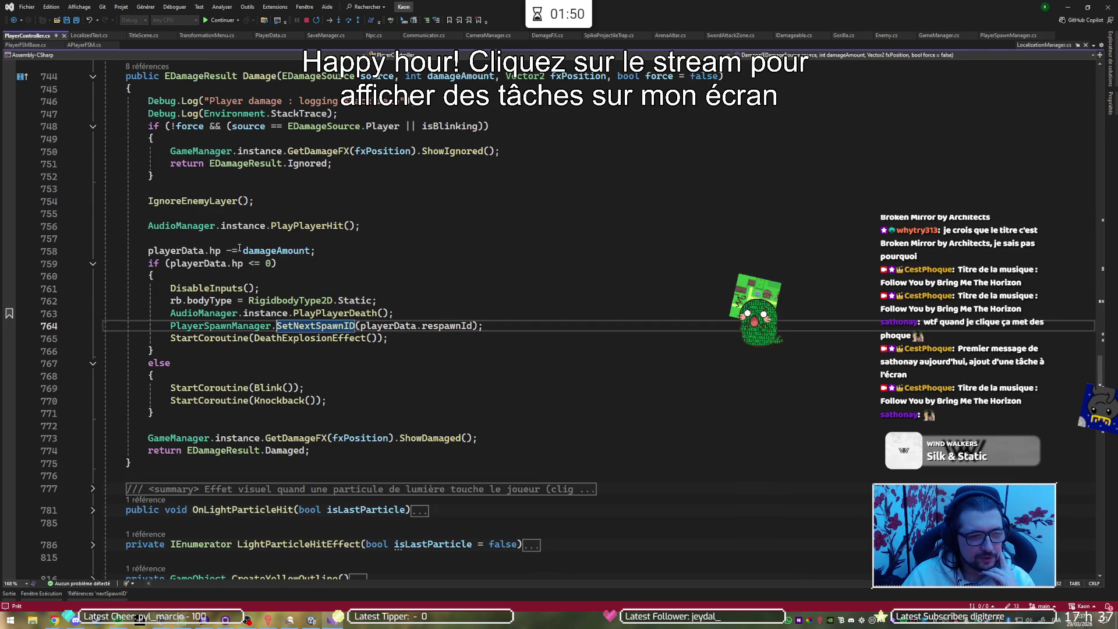
mouse_move(256, 259)
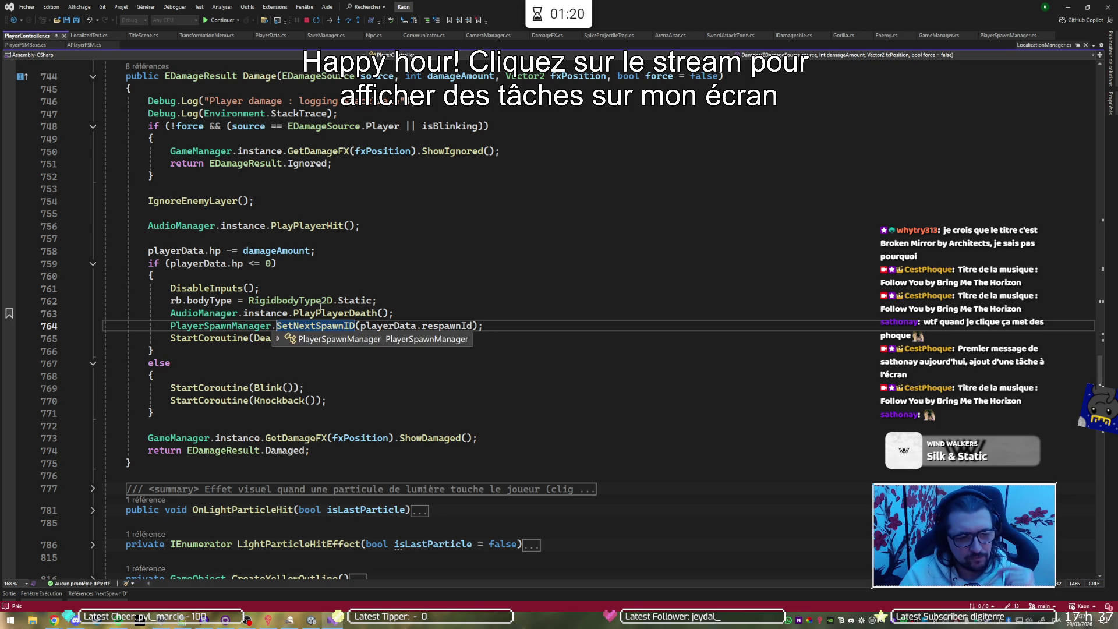
key(F12)
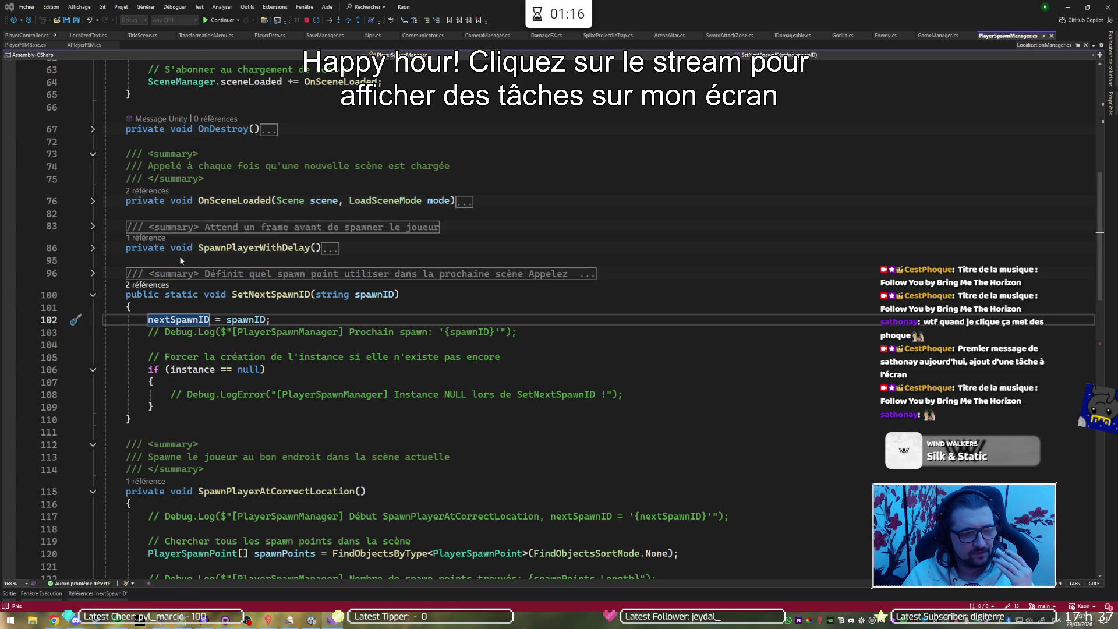
key(ctrl+minus)
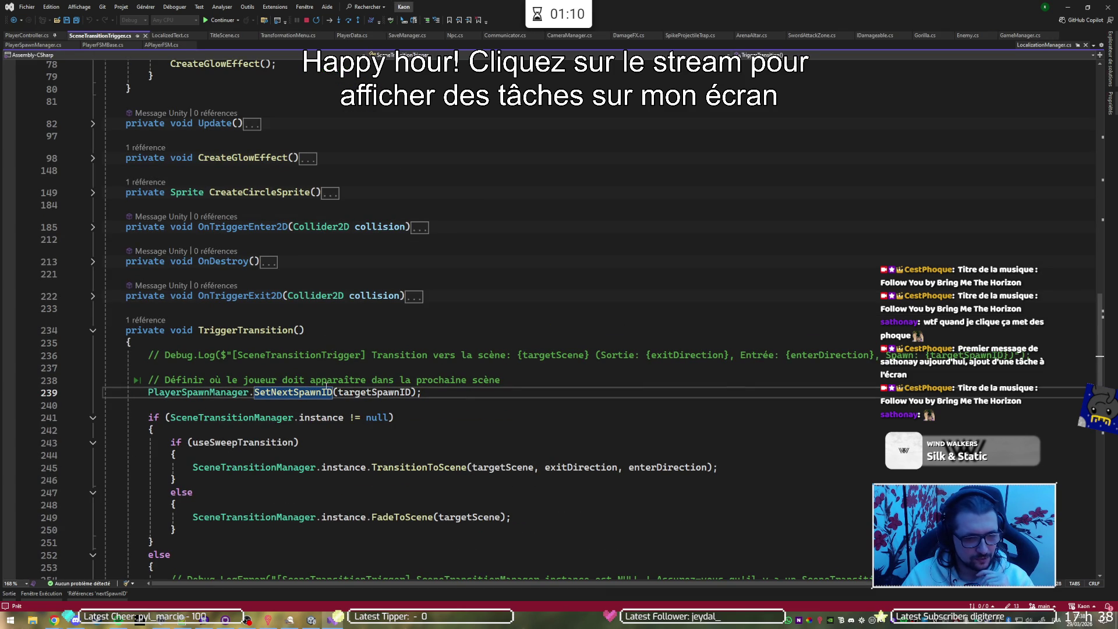
key(F12)
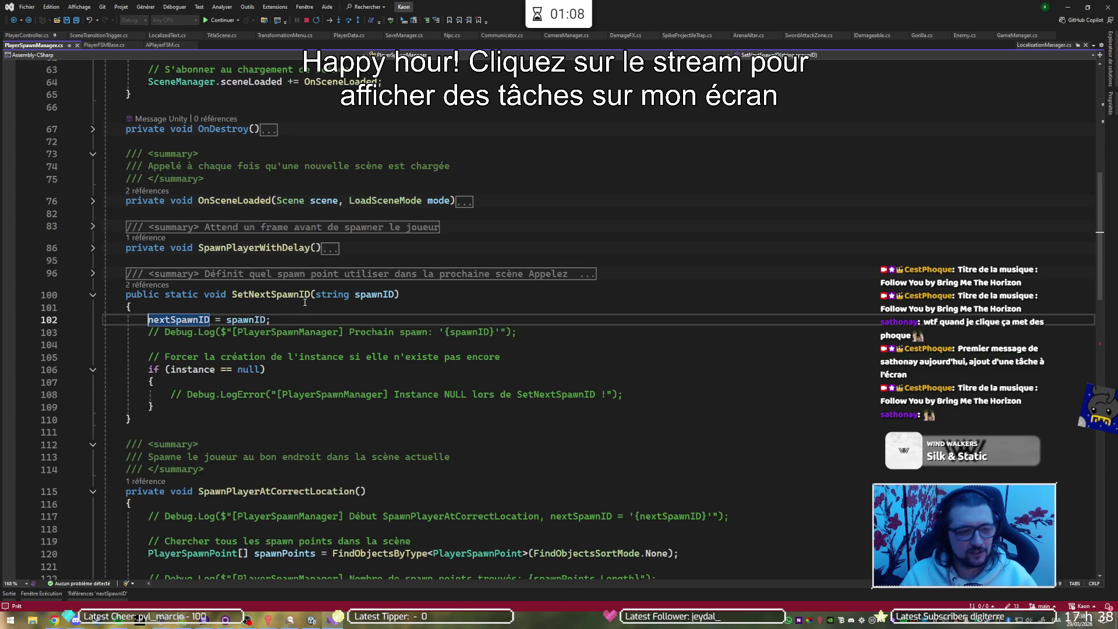
key(F8)
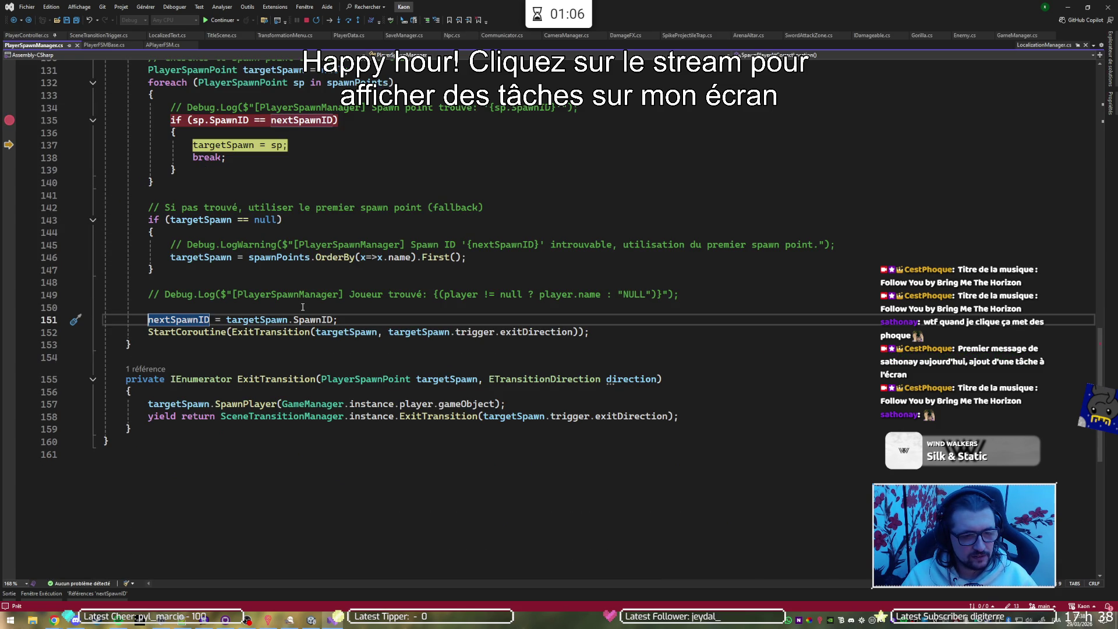
key(ctrl+minus)
Inspect respawnId in the death respawn call at PlayerController.cs line 764, then view GameManager.cs LoadScene.
click(147, 285)
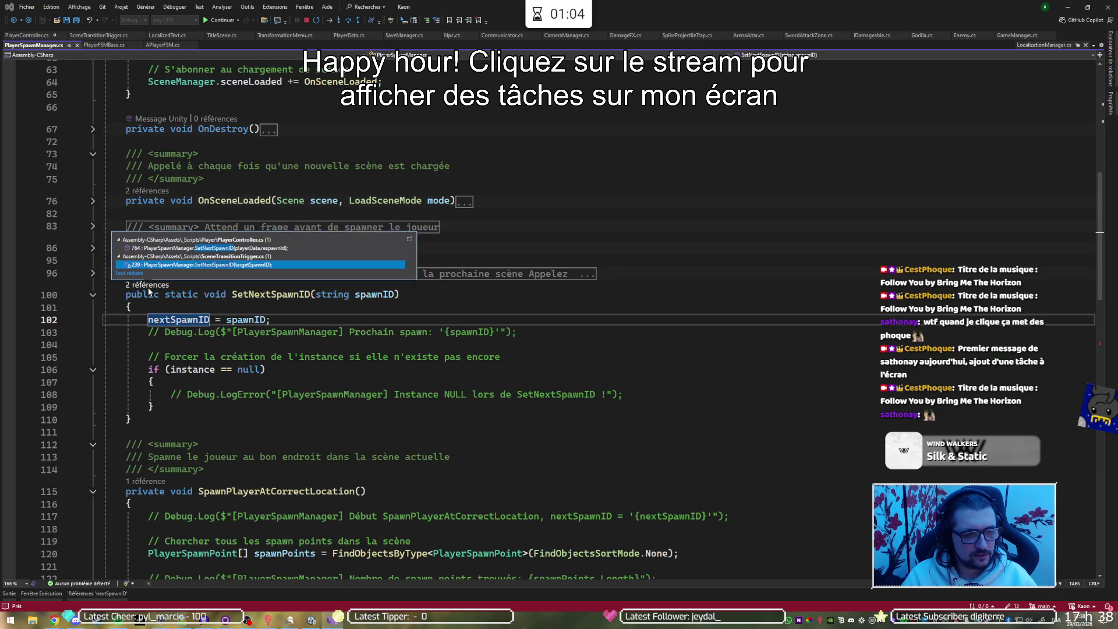
double_click(186, 241)
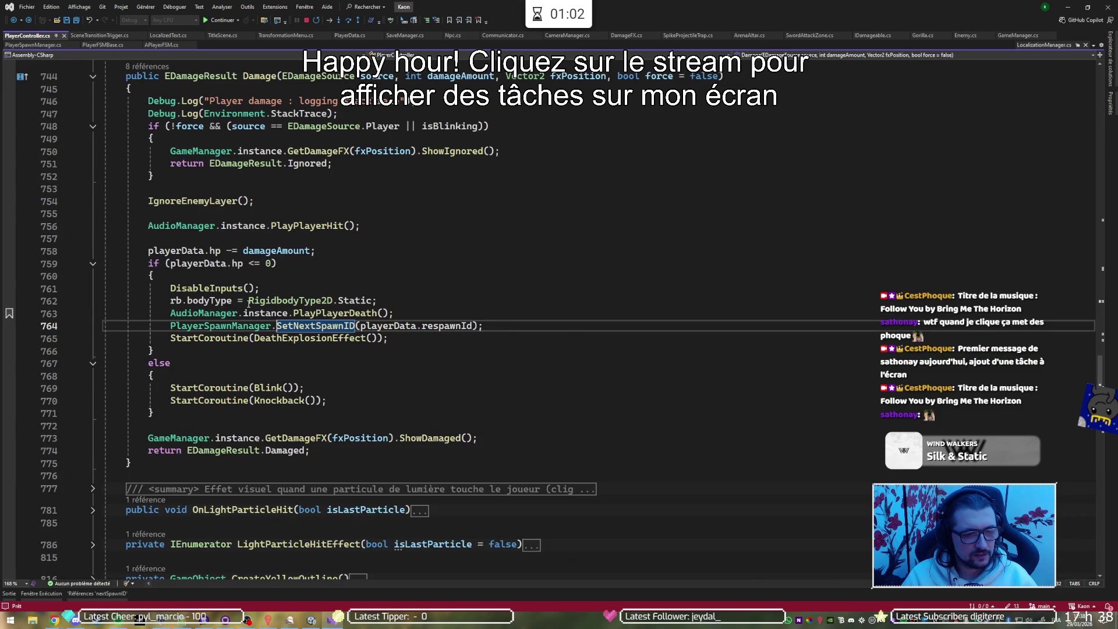
click(429, 324)
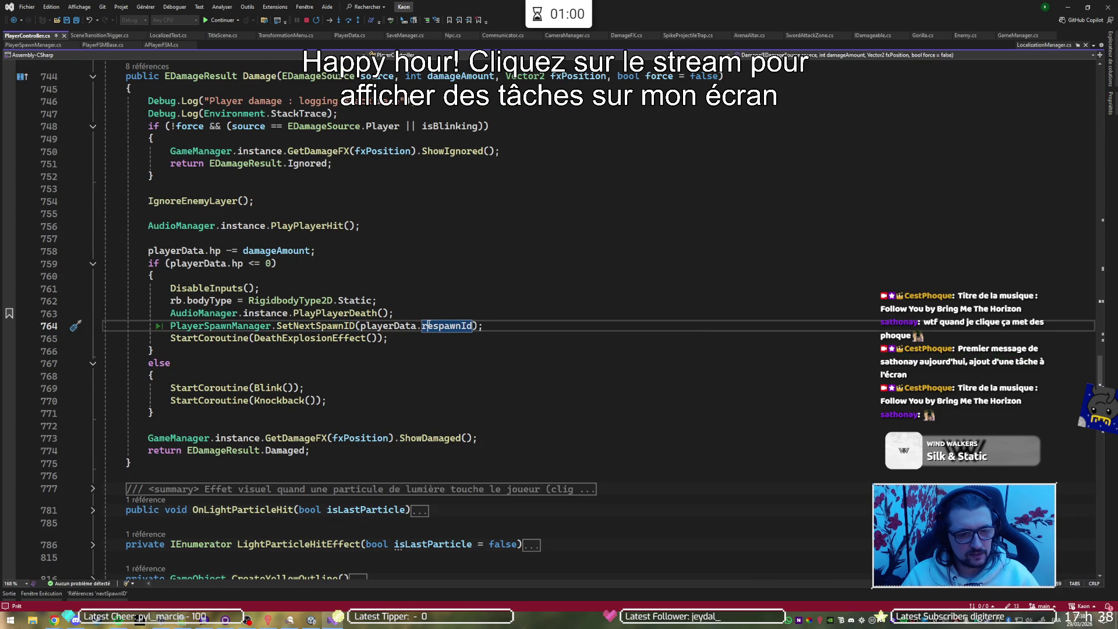
mouse_move(429, 324)
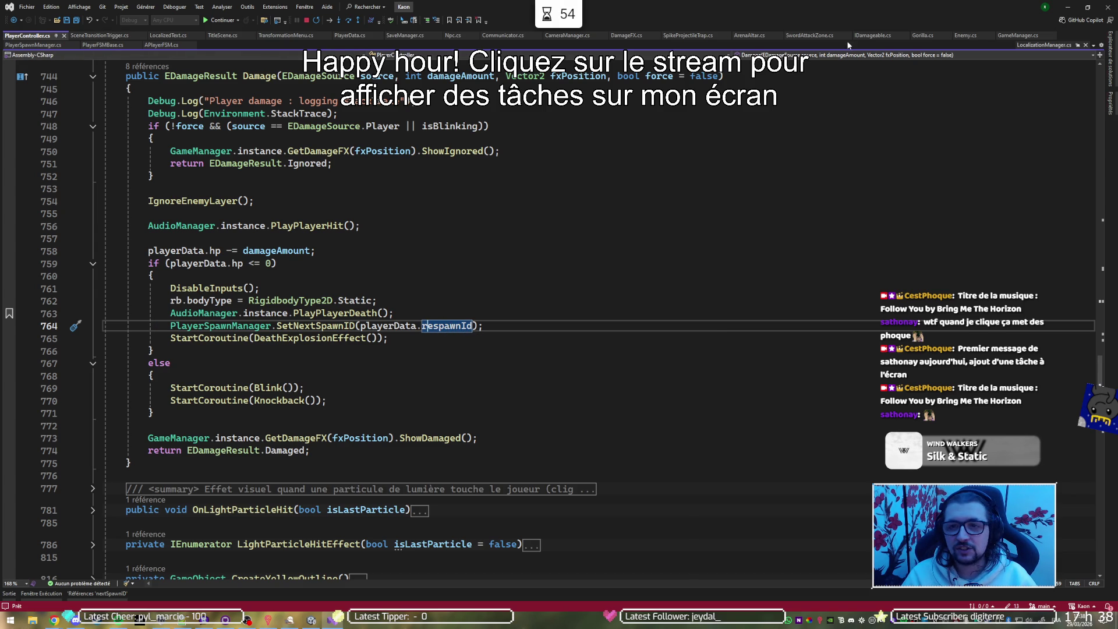
click(1011, 37)
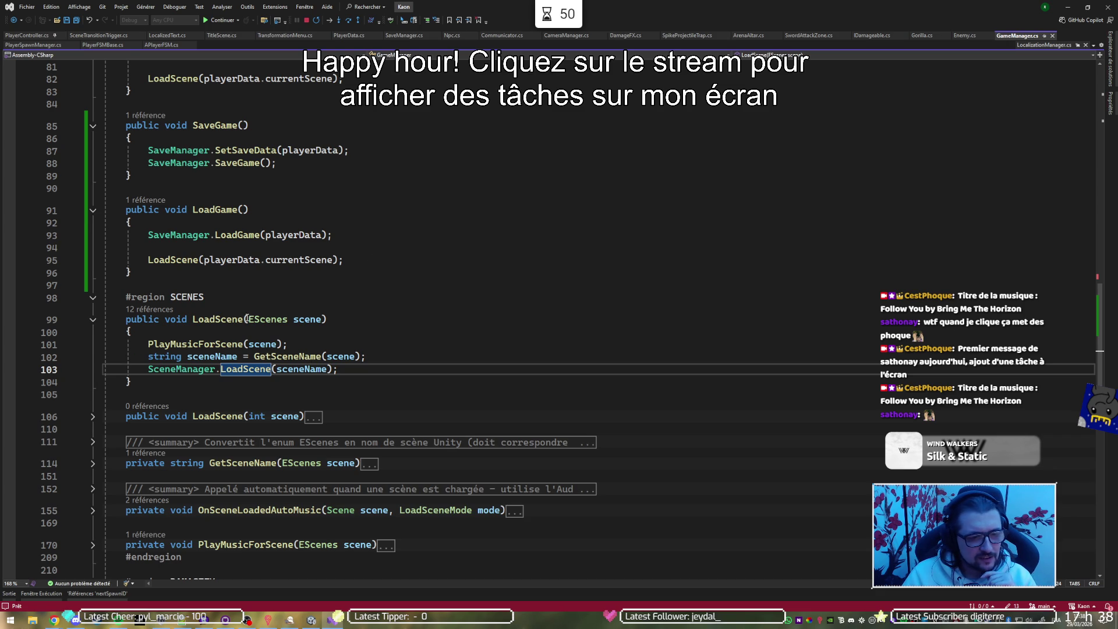
Paste PlayerSpawnManager.SetNextSpawnID(playerData.respawnId); above the LoadScene call in LoadGame.
click(93, 298)
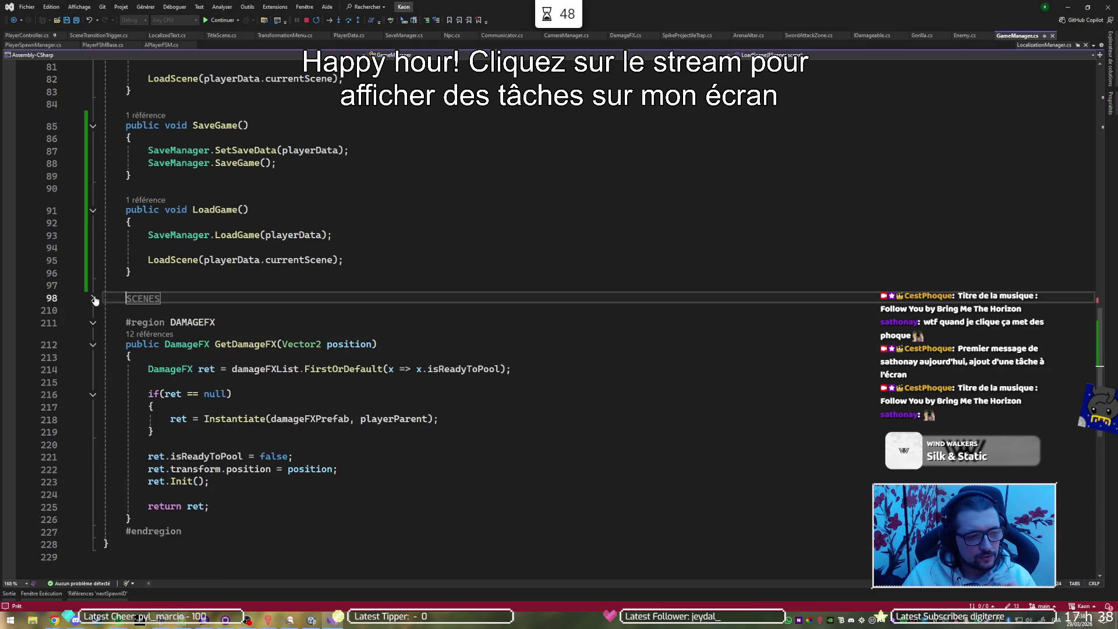
scroll(121, 284, up, 2)
click(353, 309)
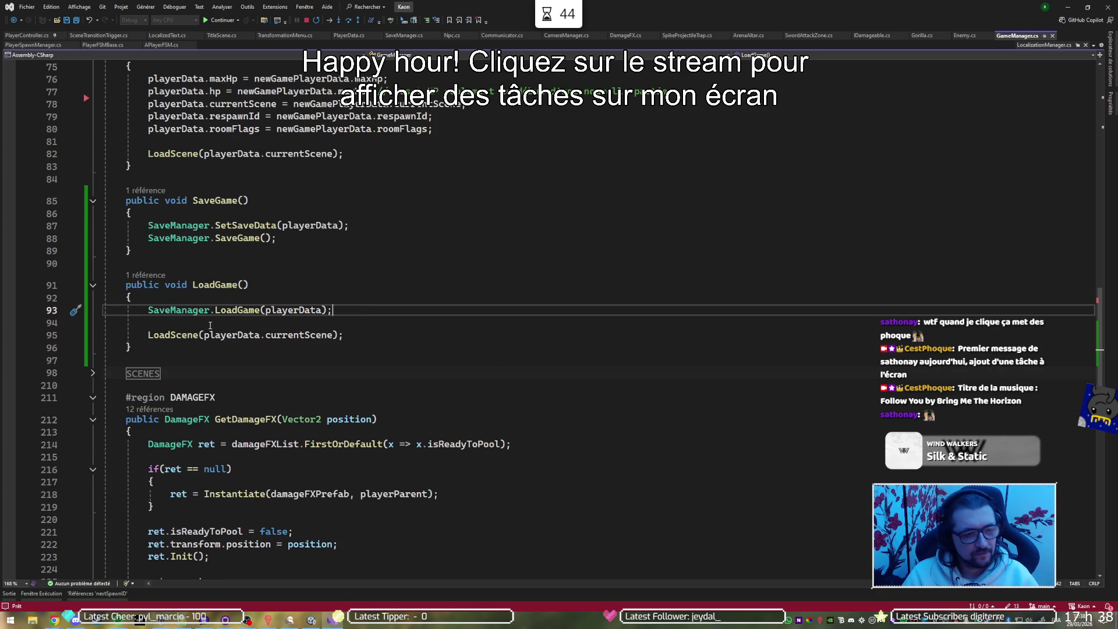
click(367, 333)
text(PlayerSpawnManager.SetNextSpawnID(playerData.respawnId);)
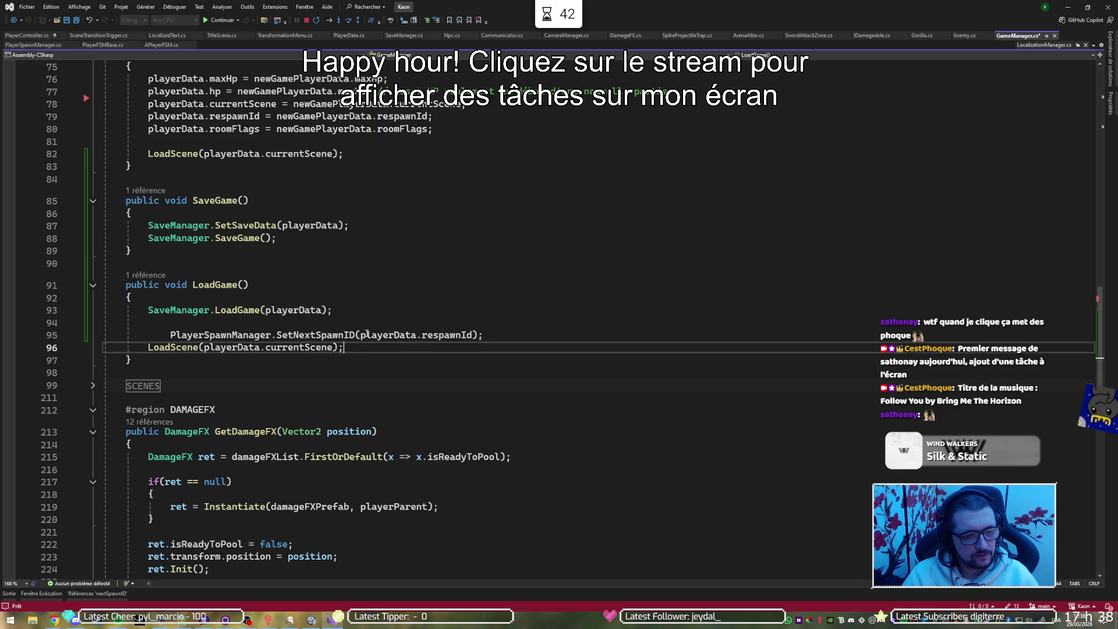
Align the new SetNextSpawnID line's indentation with LoadScene and save GameManager.cs.
click(367, 334)
key(Home)
key(Tab)
key(shift+Tab)
key(shift+Tab)
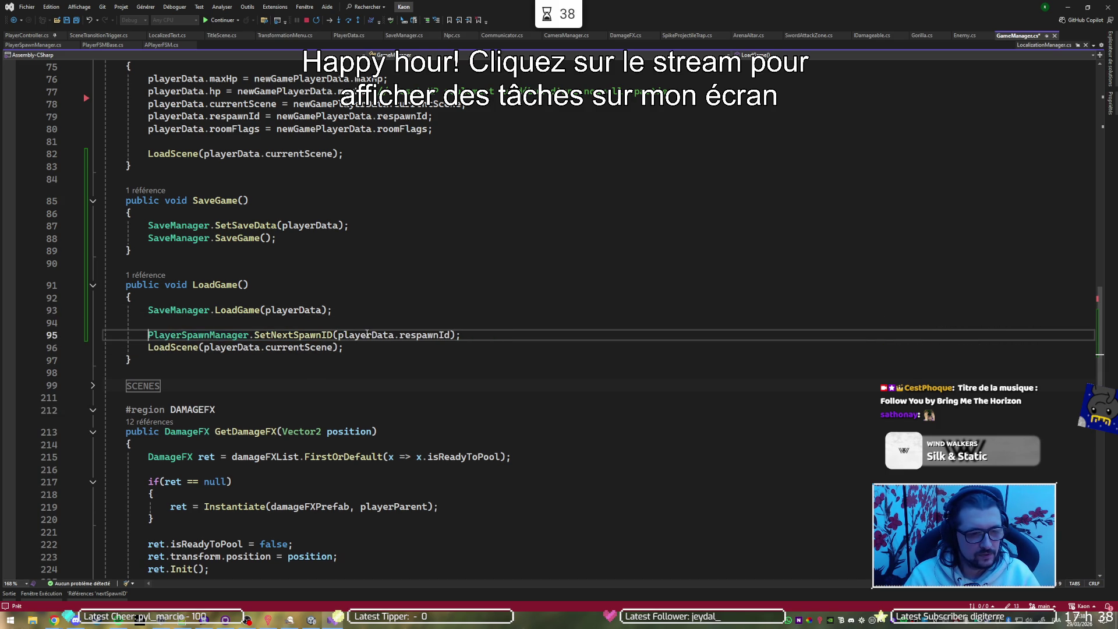
key(ctrl+s)
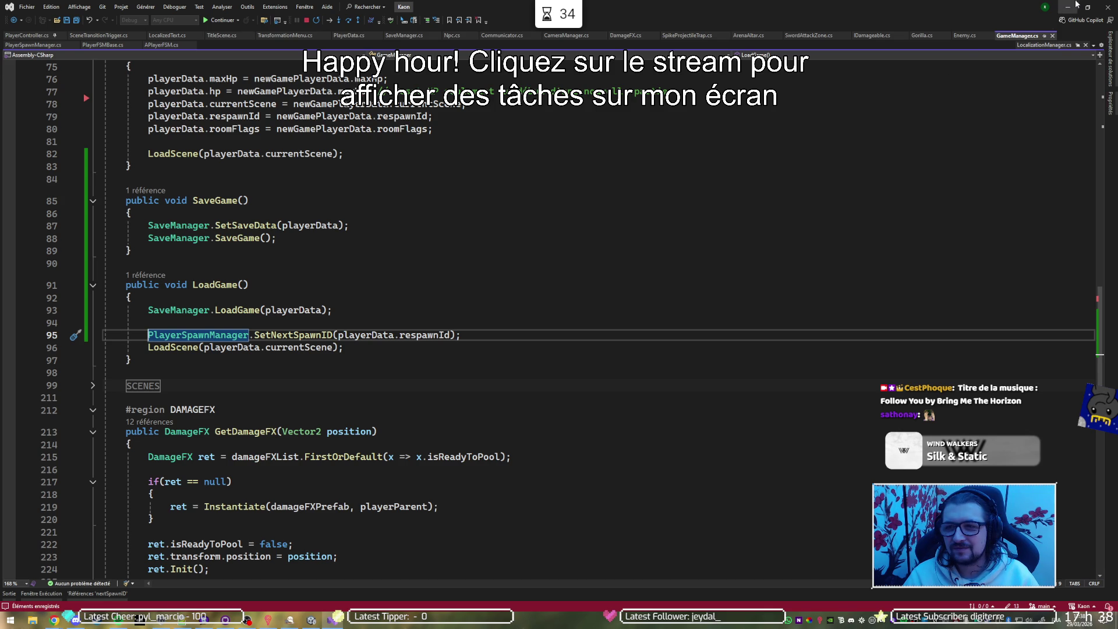
click(1067, 7)
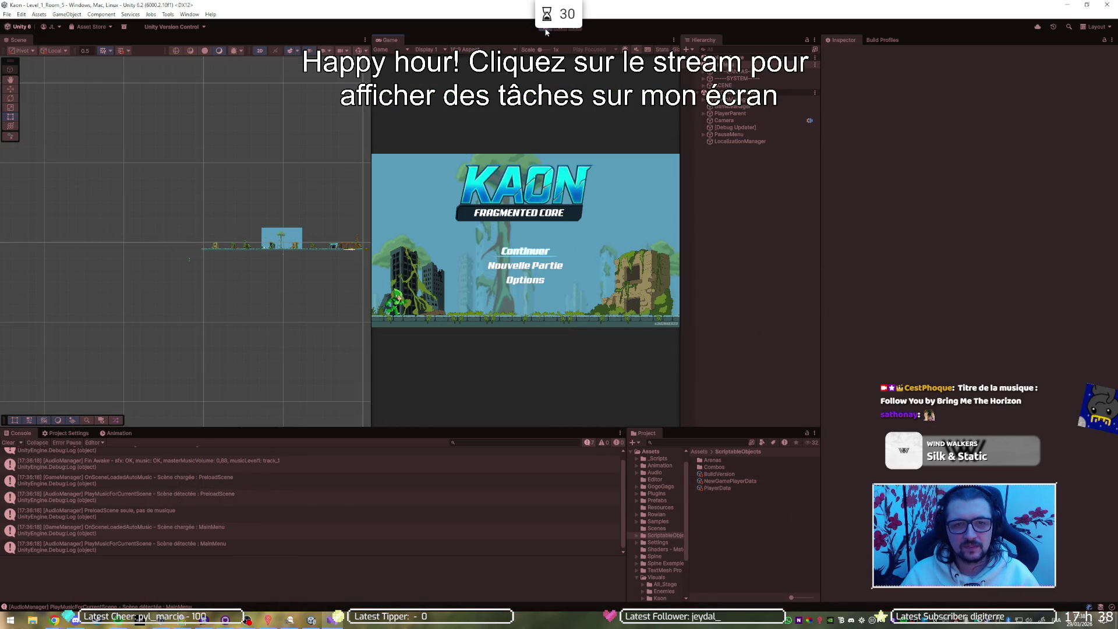
Continue the saved game in Unity's Game view, landing in Level_1_Room_5.
key(alt+Tab)
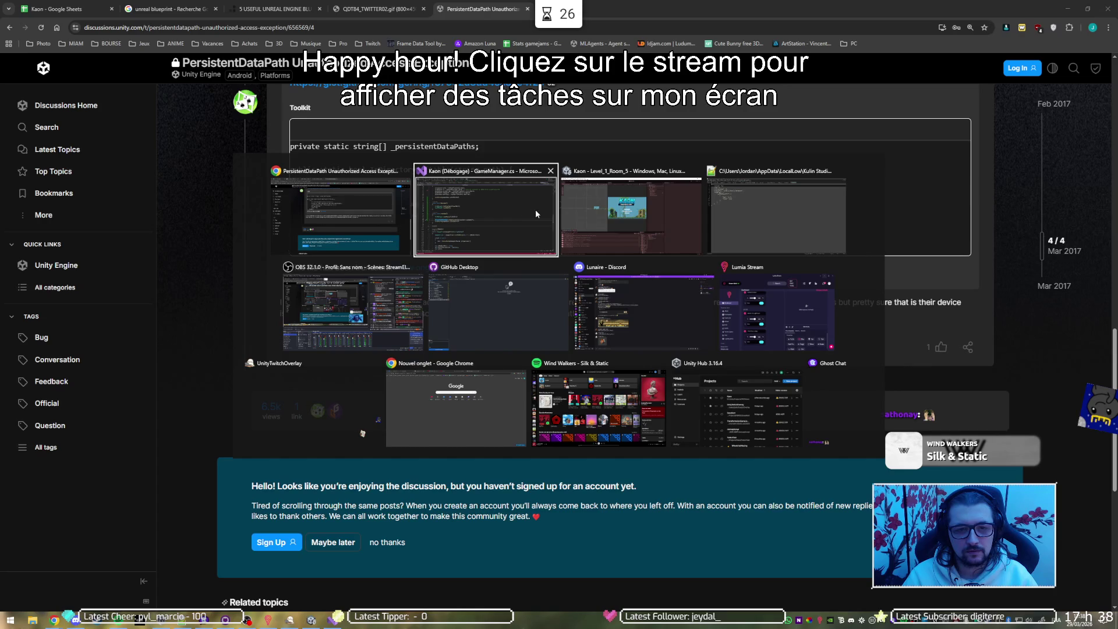
click(536, 208)
click(223, 19)
click(223, 20)
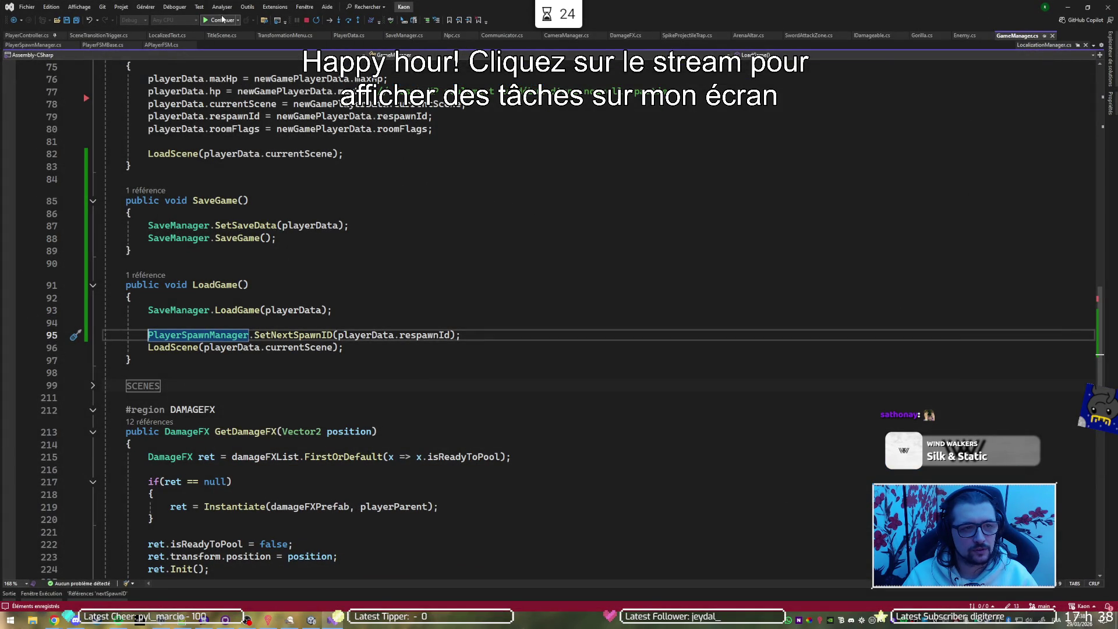
key(alt+Tab)
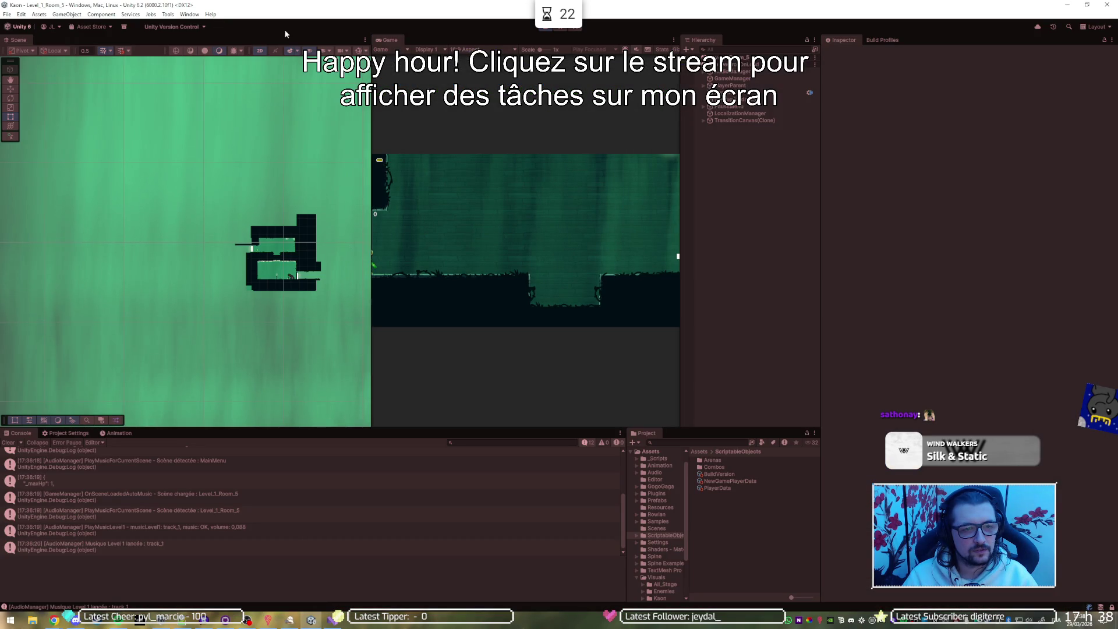
Stop play mode so the code recompiles, and bring GameManager.cs back into view.
click(544, 27)
key(alt+Tab)
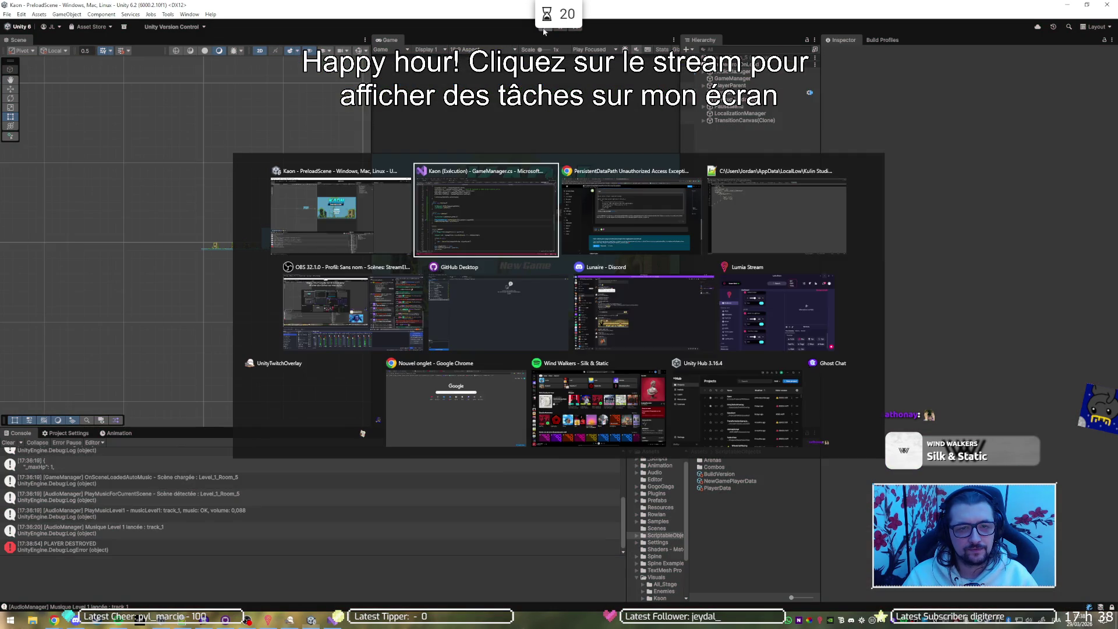
click(523, 162)
key(alt+Tab)
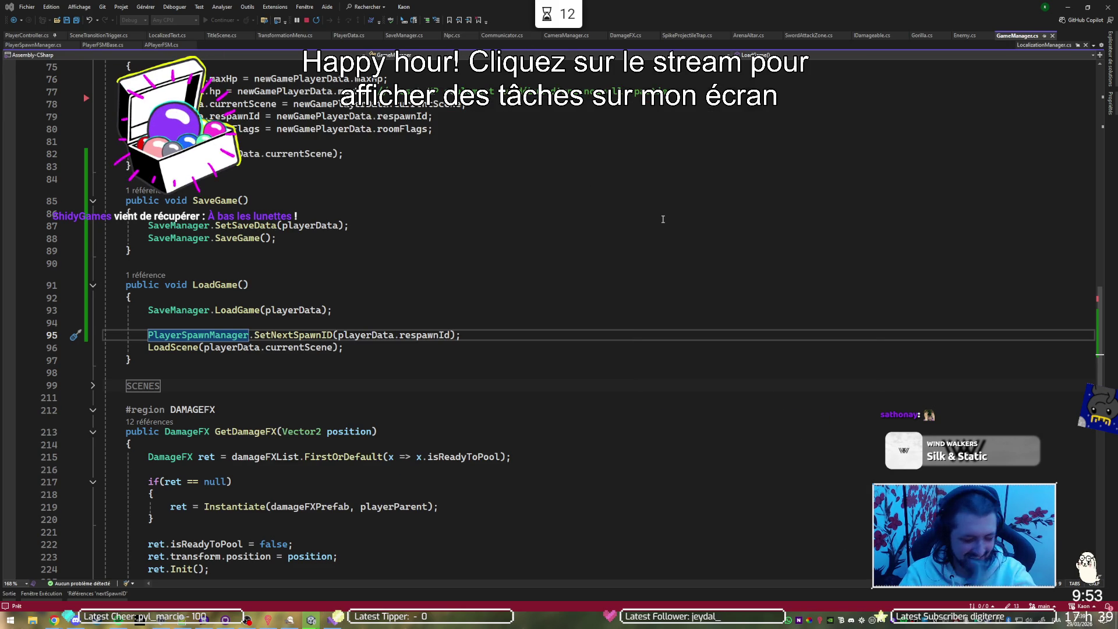
Alt+Tab from GameManager.cs back to the Unity editor with the KAON title screen.
key(alt+Tab)
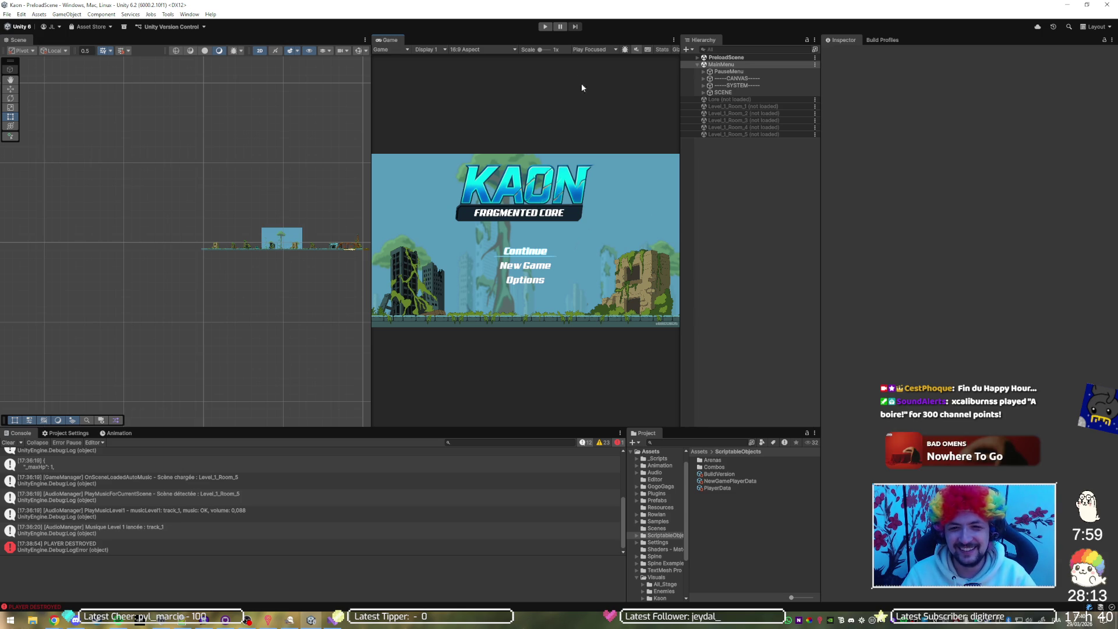
Play the game, resume past the breakpoint with F5, then stop play mode.
click(546, 26)
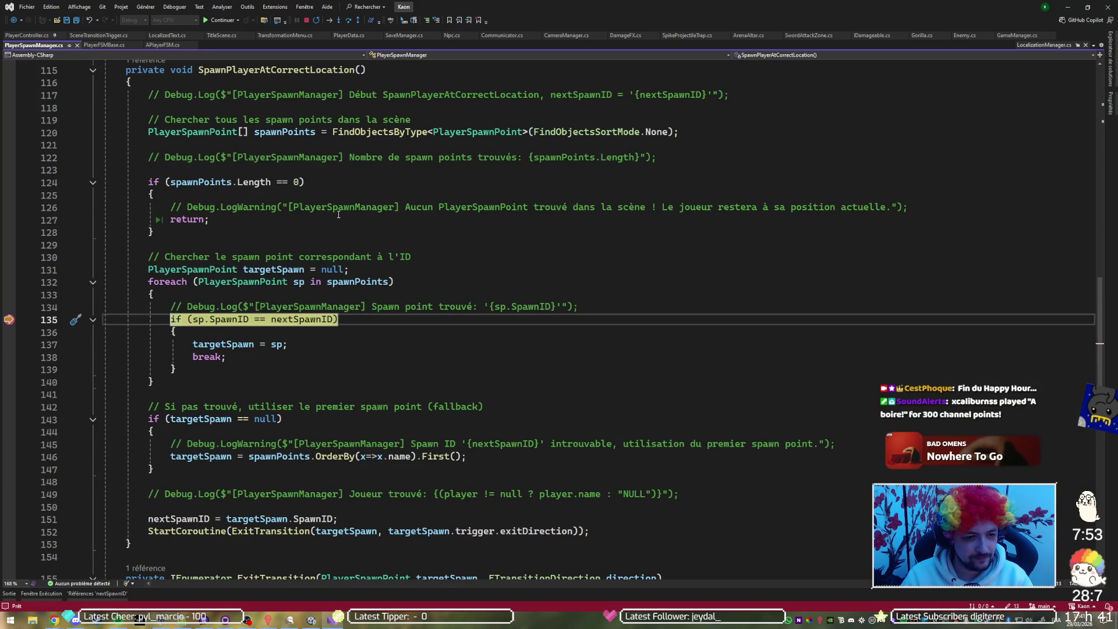
key(F5)
key(alt+Tab)
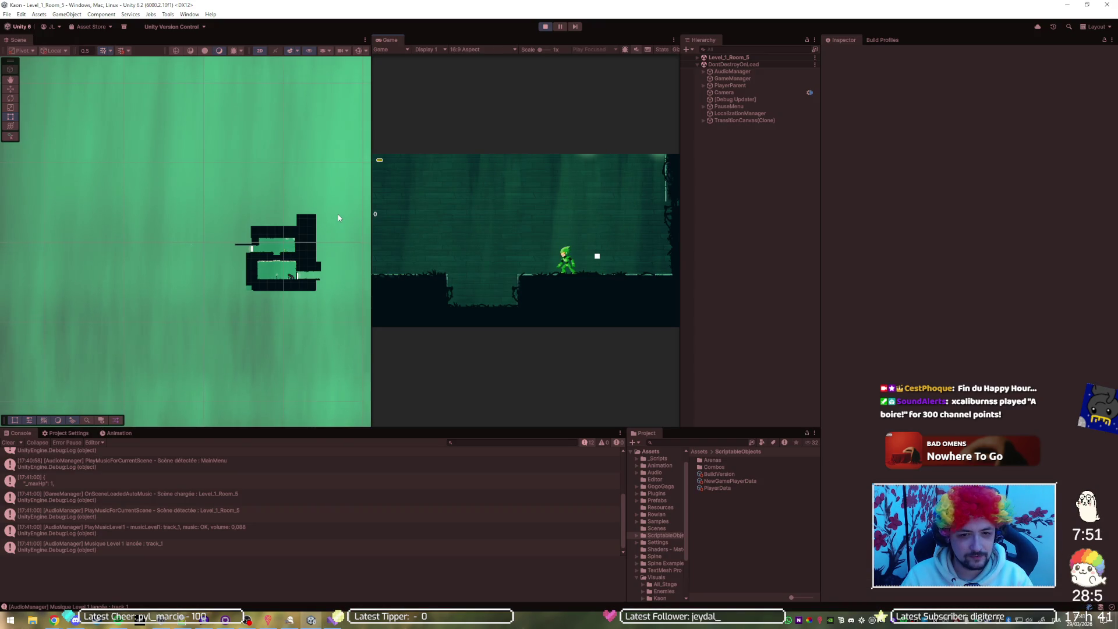
click(545, 26)
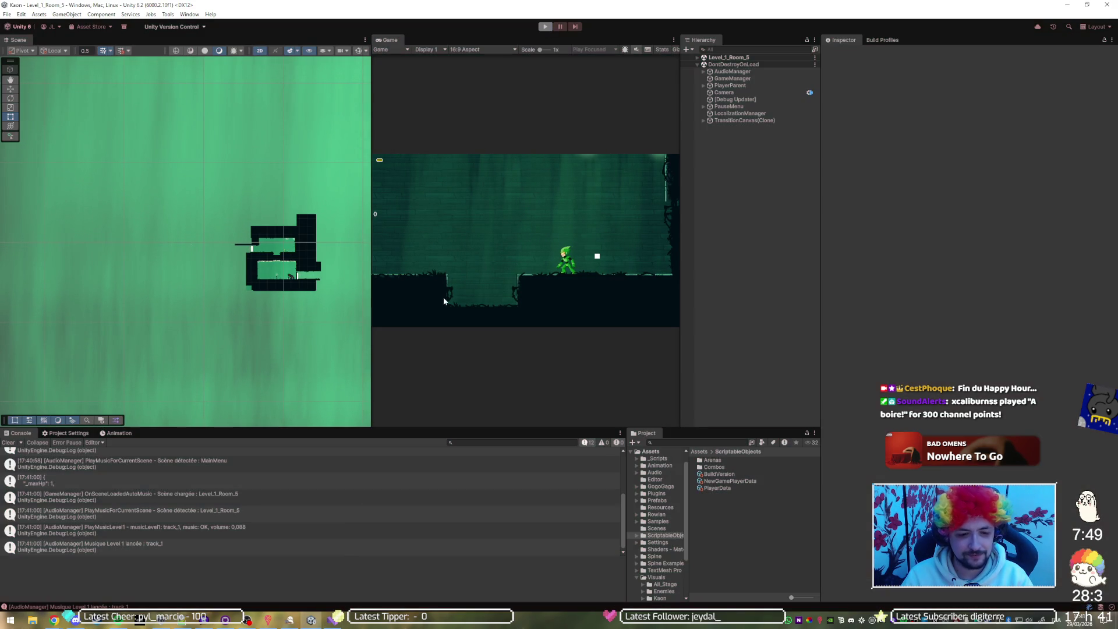
Remove the breakpoint on line 135 and move on to the browser window.
key(alt+Tab)
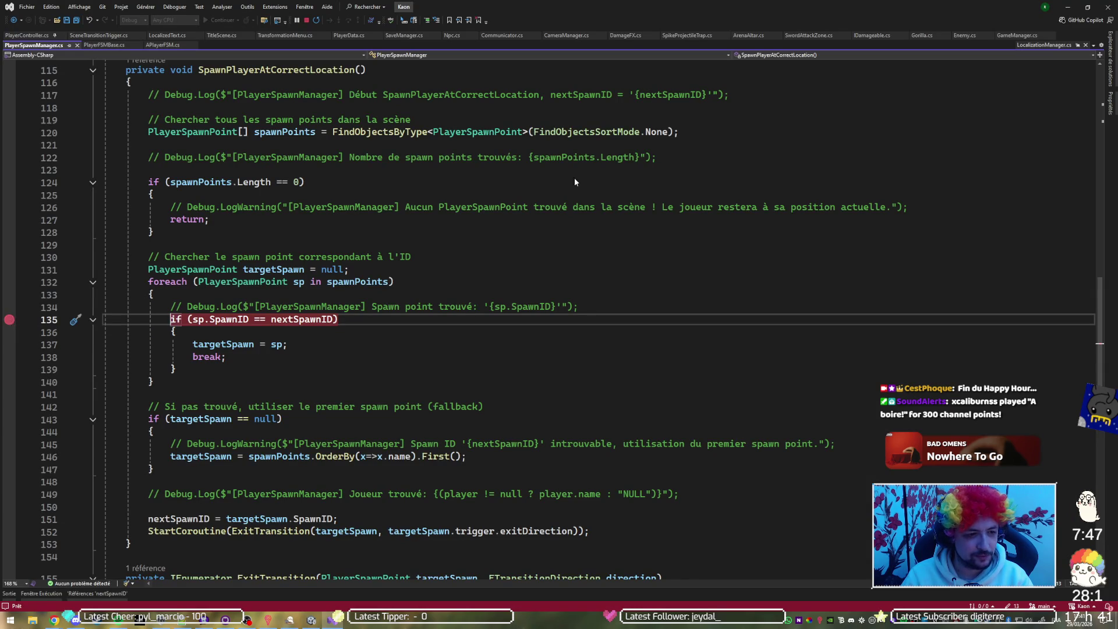
click(9, 320)
click(1068, 7)
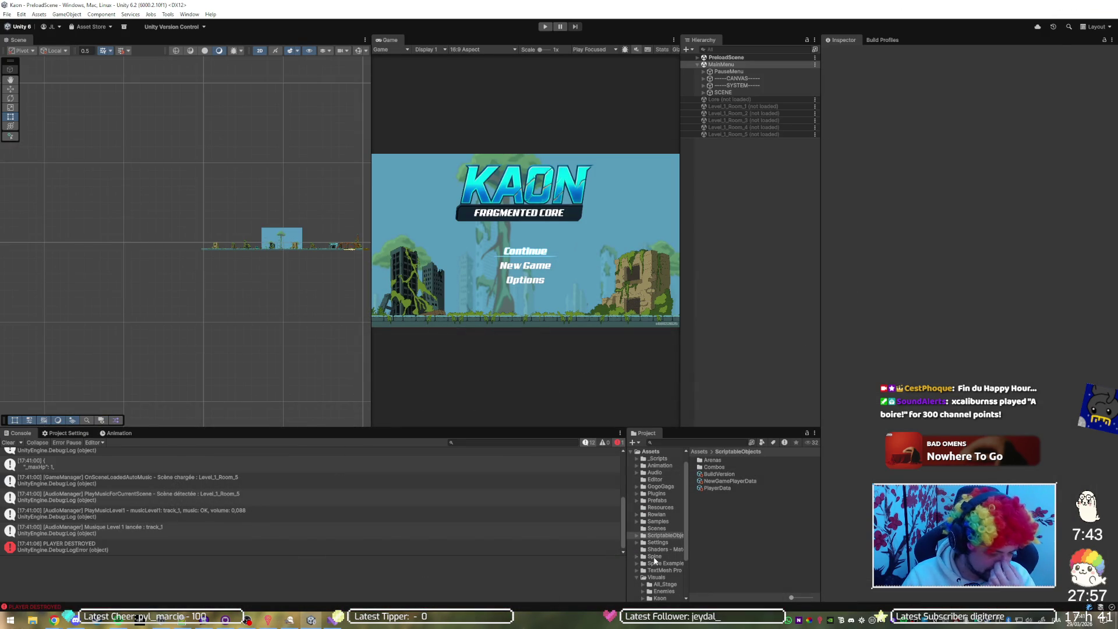
key(alt+Tab)
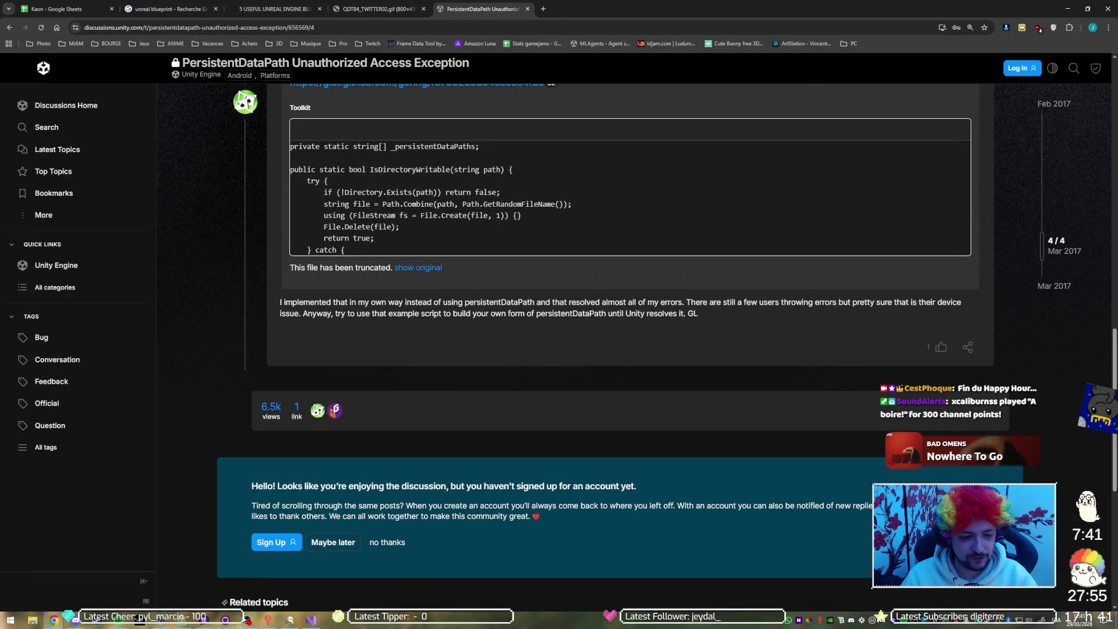
Open the Kaon project from Unity Hub's Projects list.
click(158, 622)
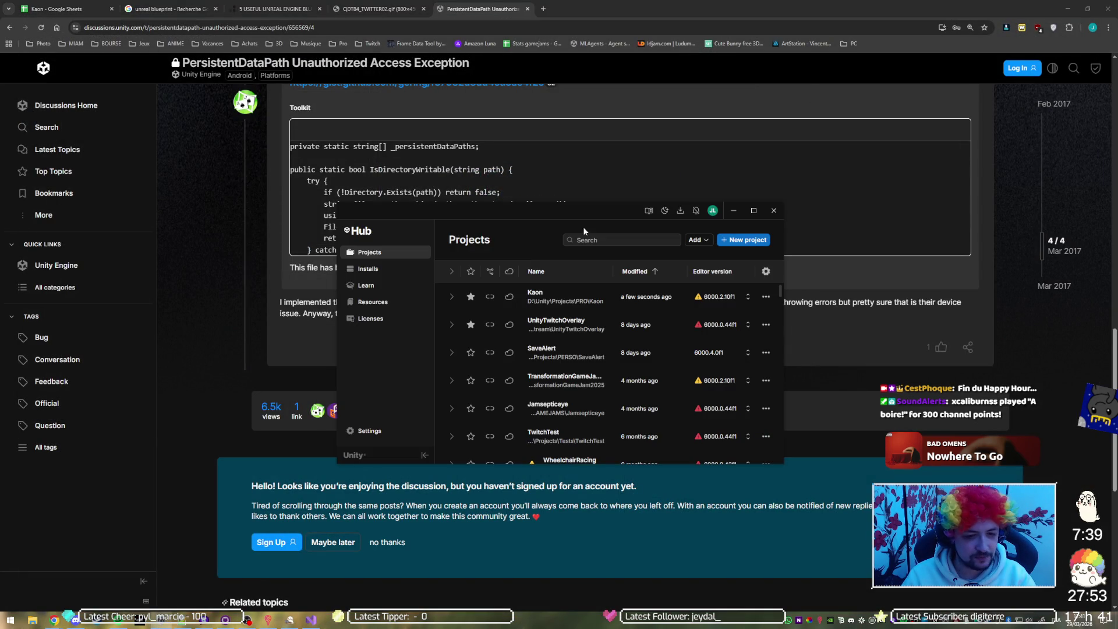
click(554, 304)
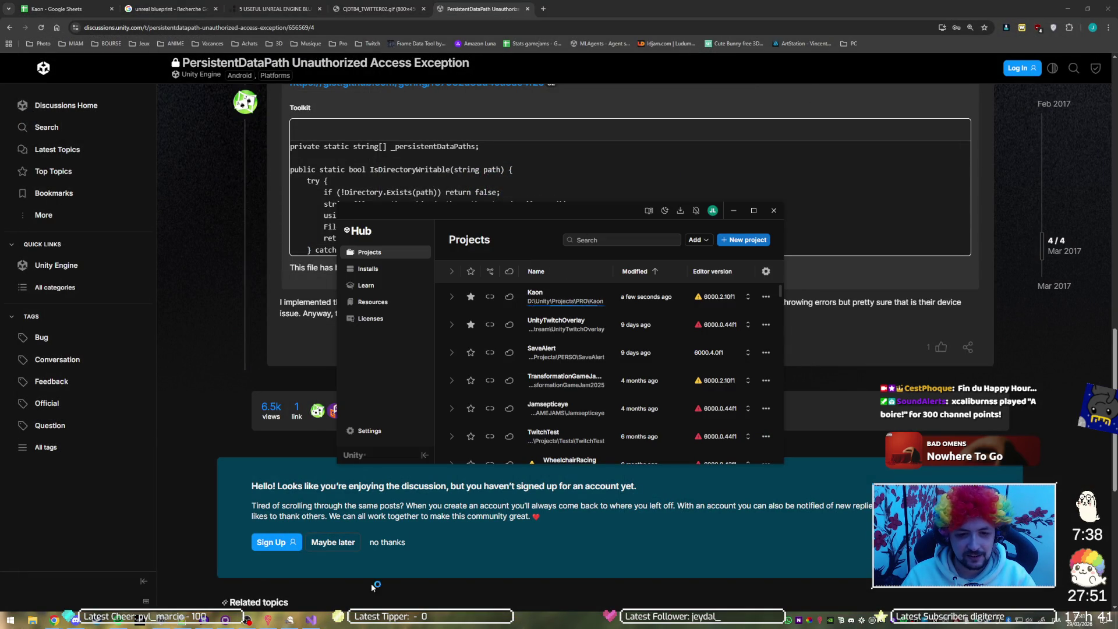
click(312, 621)
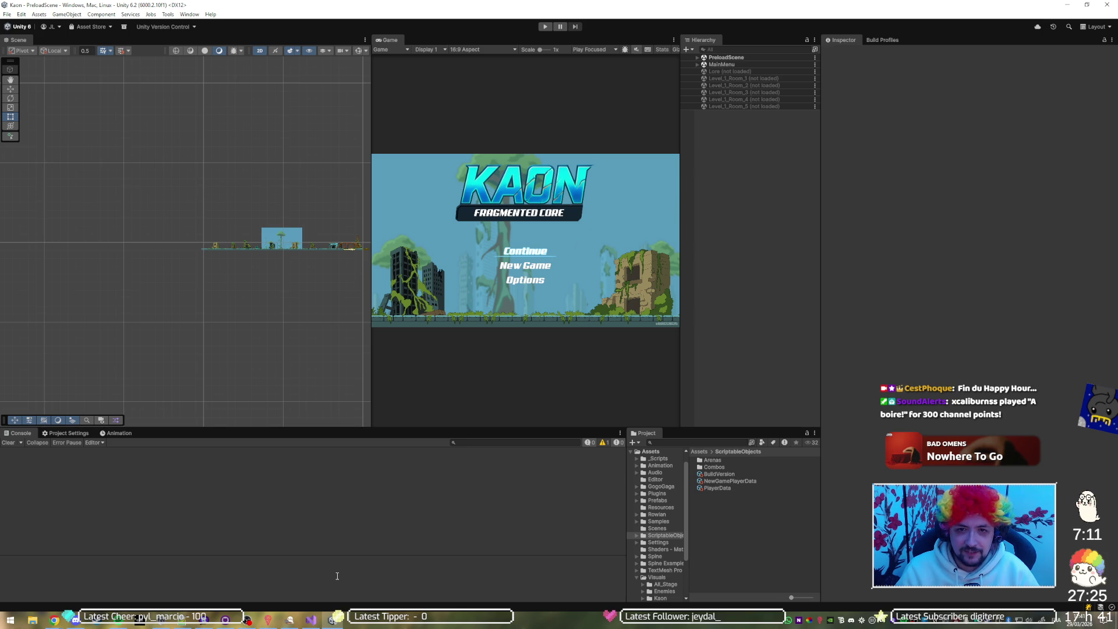
Run and stop play mode, then open Title Scene script from MainMenu's SYSTEM object.
click(546, 28)
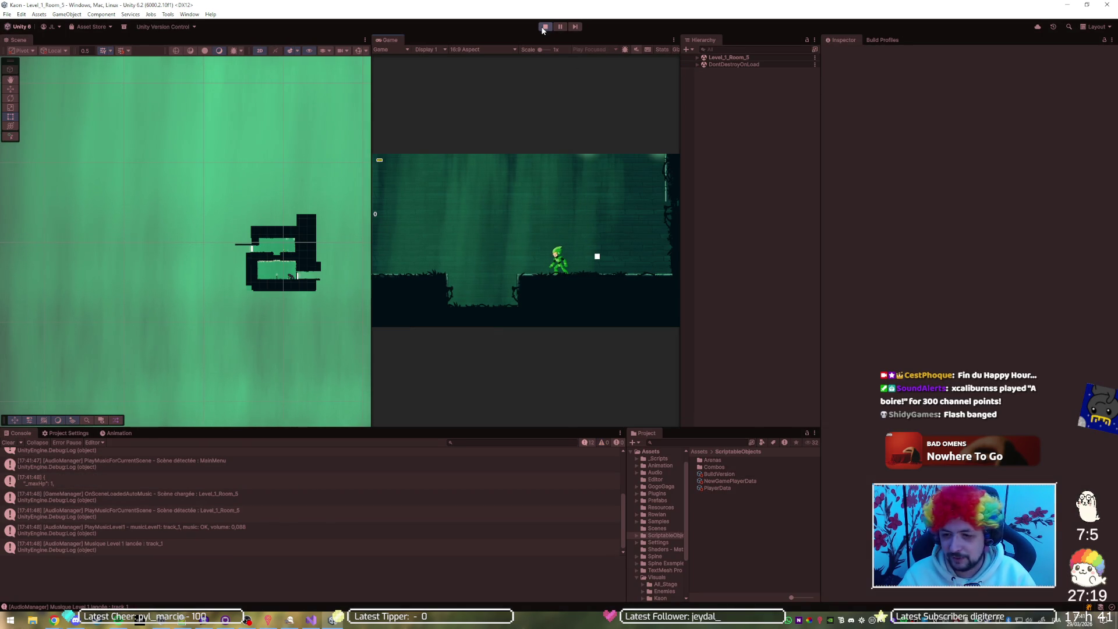
click(544, 27)
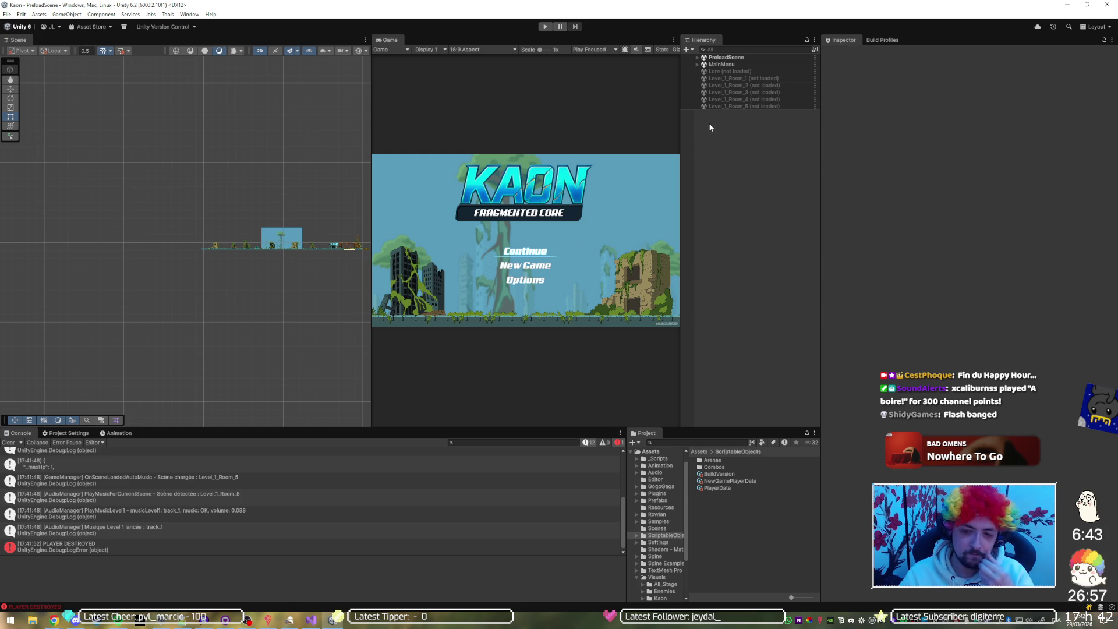
click(697, 64)
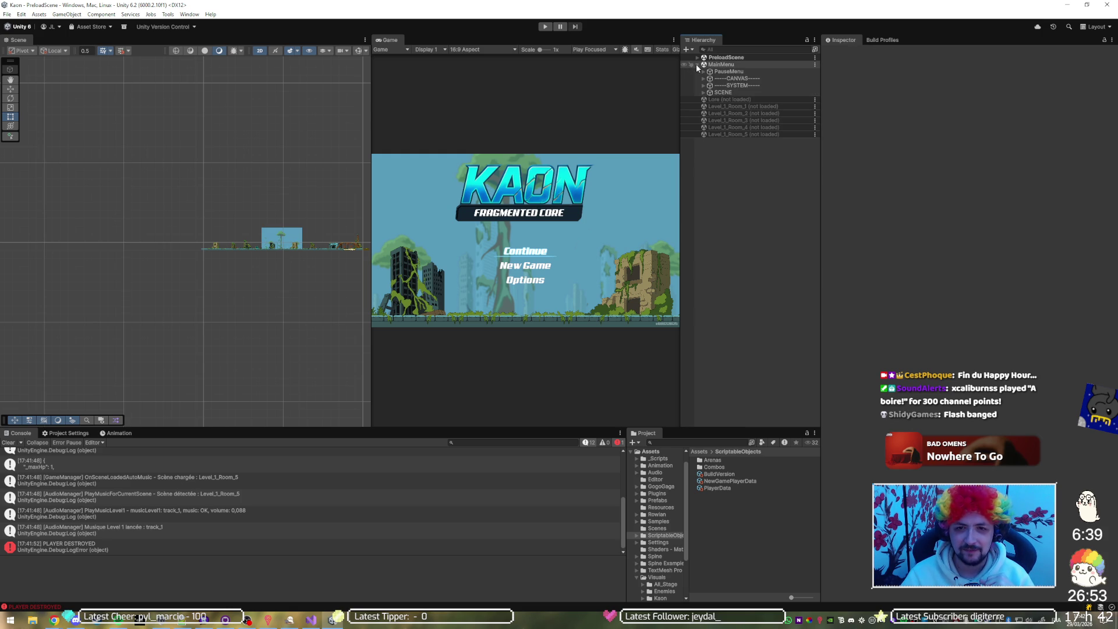
double_click(716, 86)
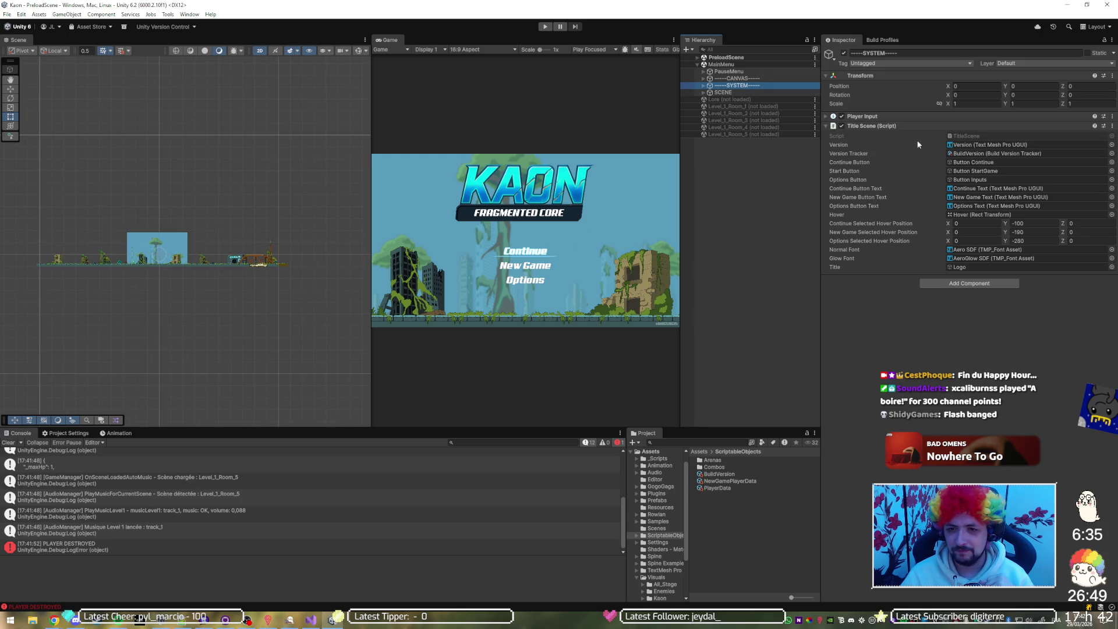
double_click(973, 133)
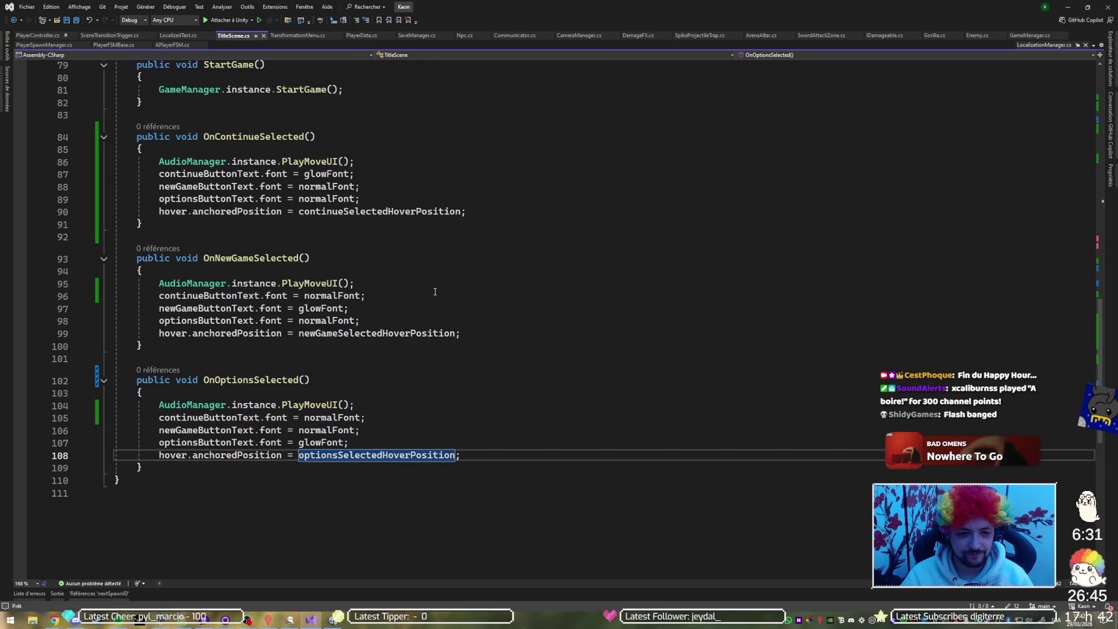
Fold all TitleScene.cs methods with Ctrl+M, Ctrl+O, unfold Start(), and place cursor after line 51.
scroll(428, 308, up, 6)
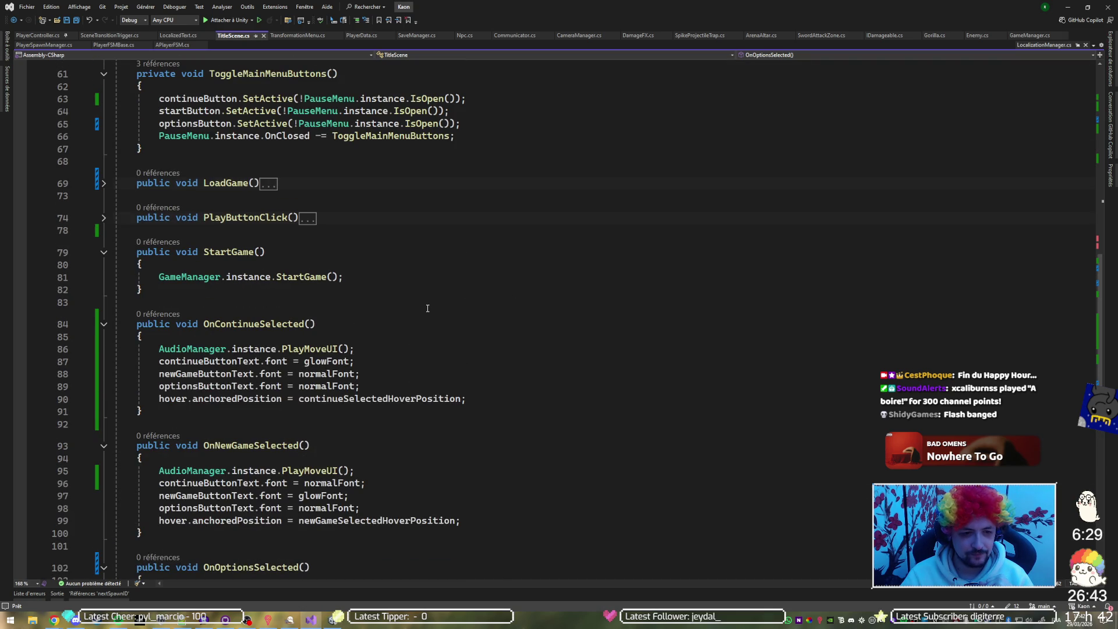
scroll(414, 298, up, 6)
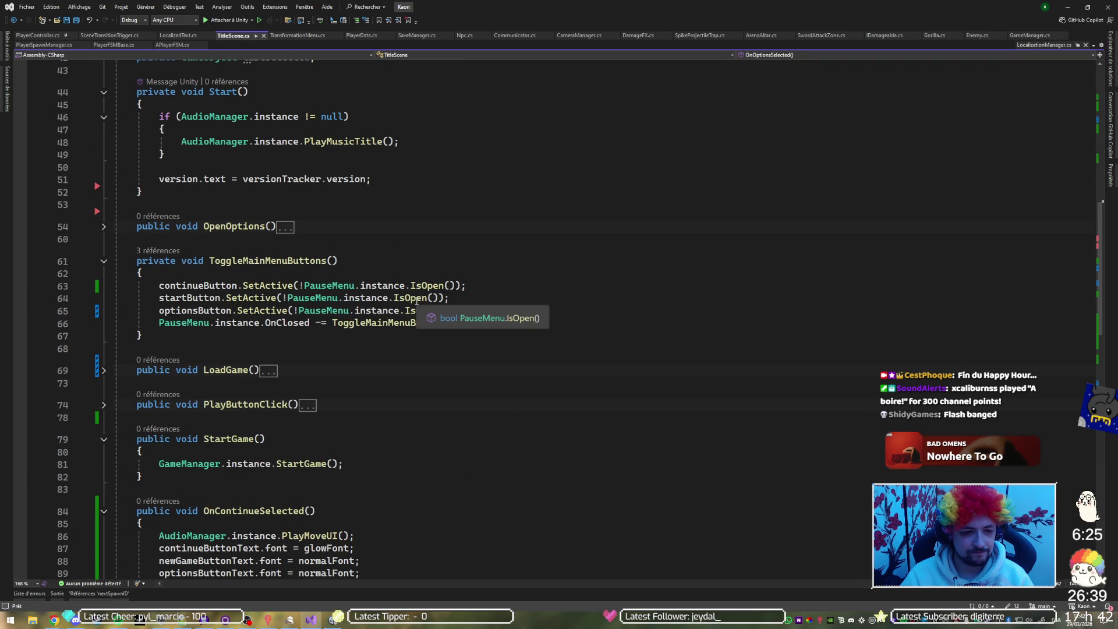
key(ctrl+m)
key(ctrl+o)
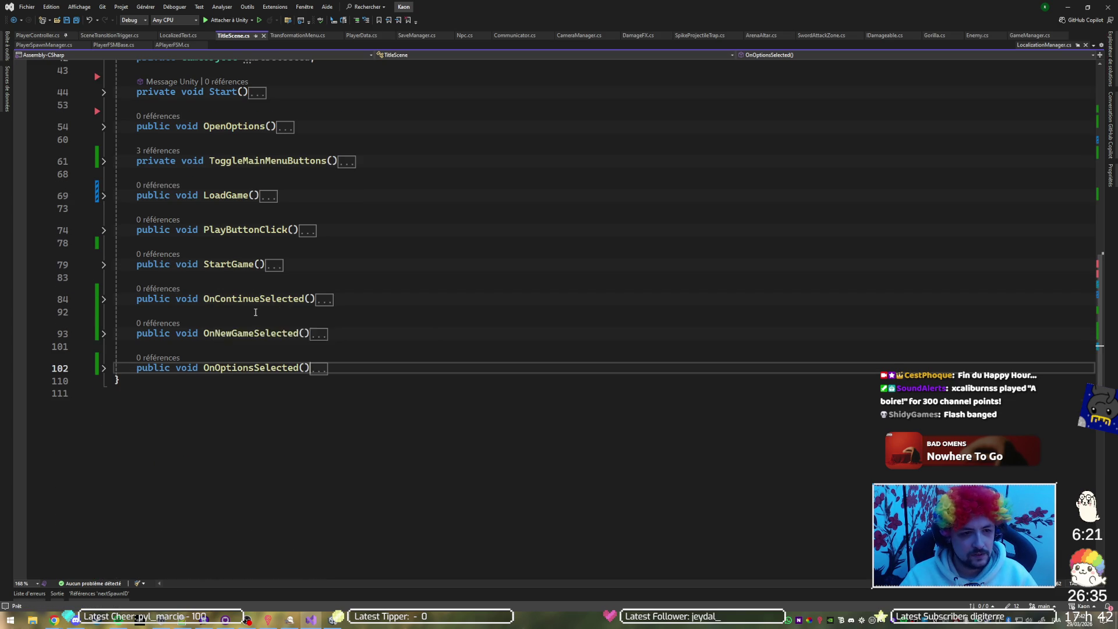
scroll(256, 308, up, 3)
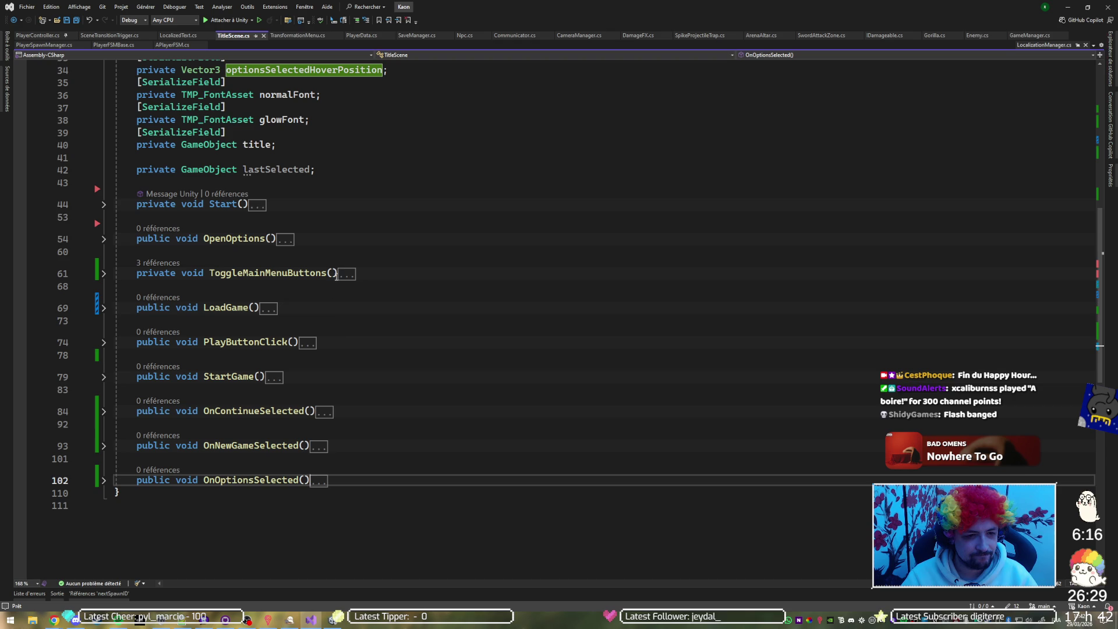
click(104, 204)
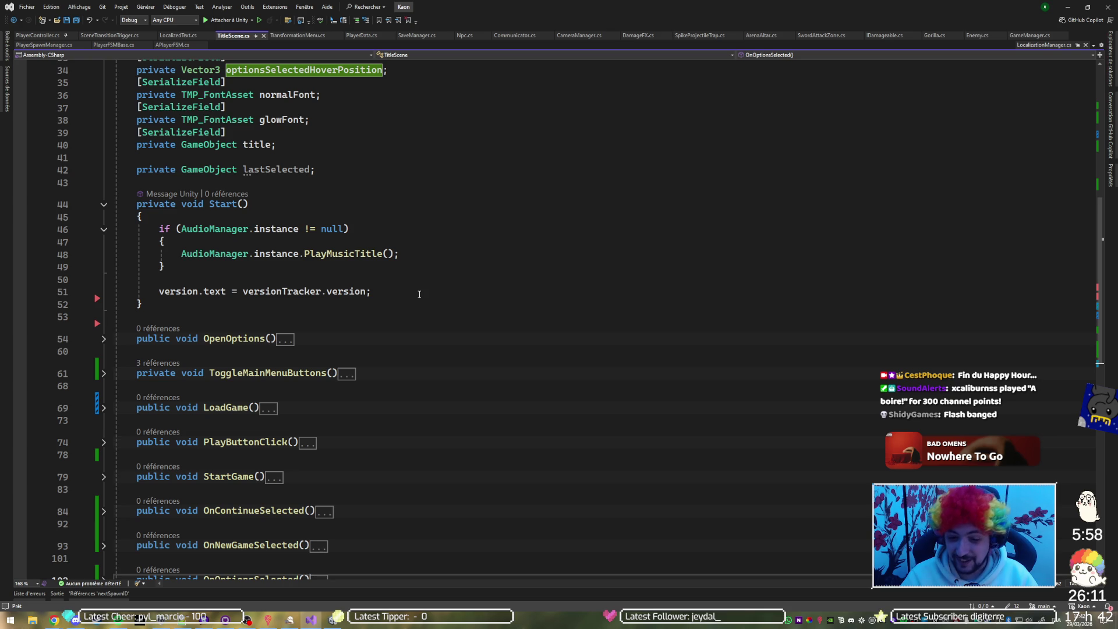
click(420, 294)
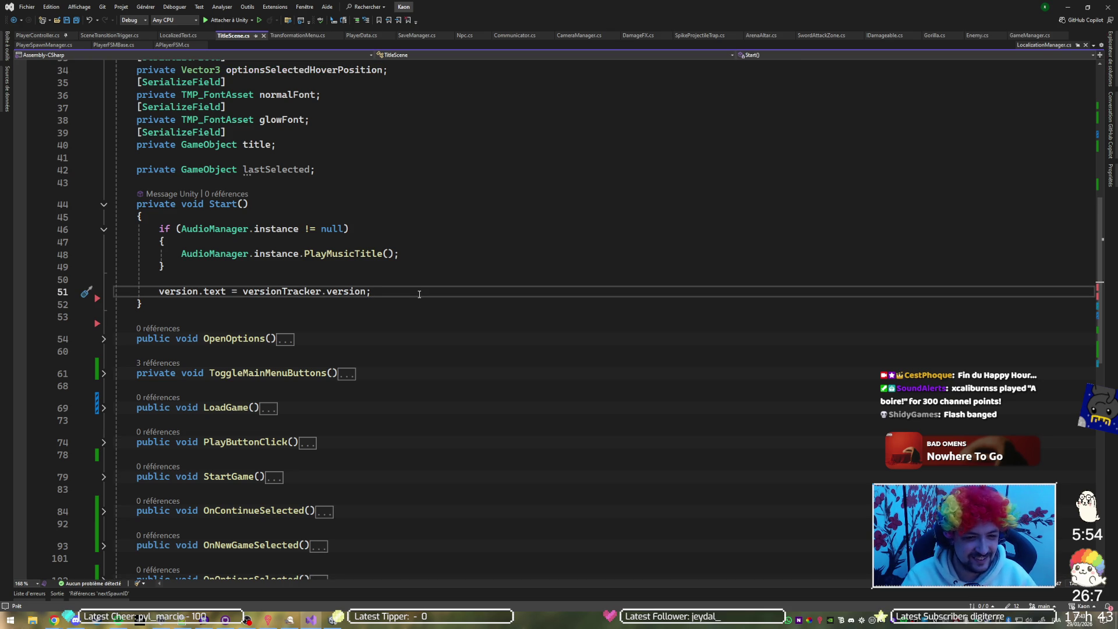
Insert a try/catch snippet after the version line, naming the exception e.
key(Return)
key(Return)
text(try)
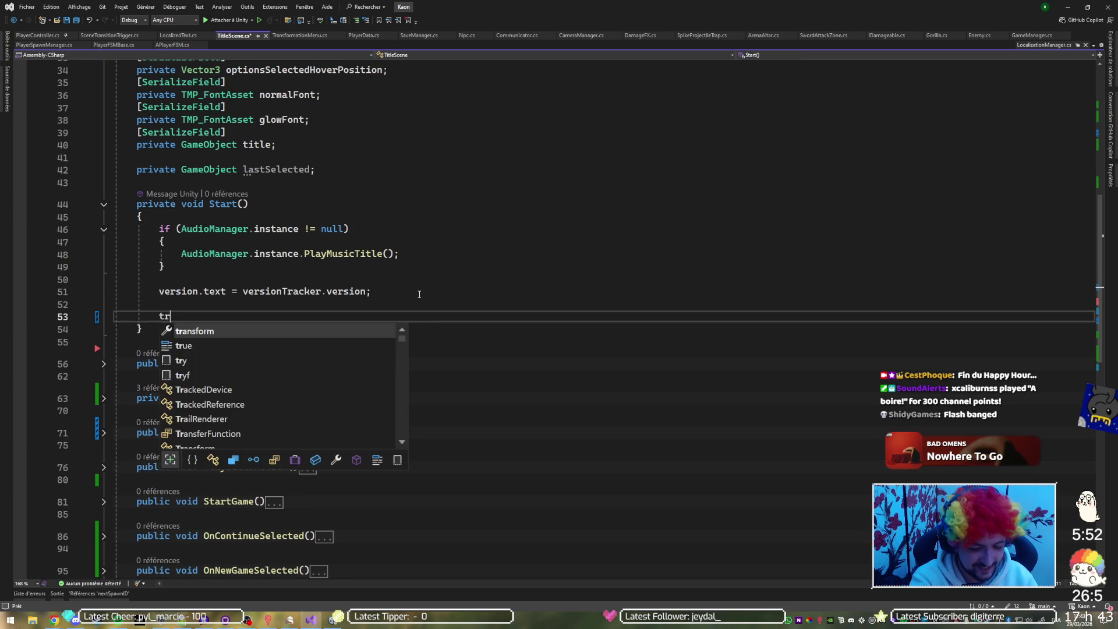
key(Tab)
key(Tab)
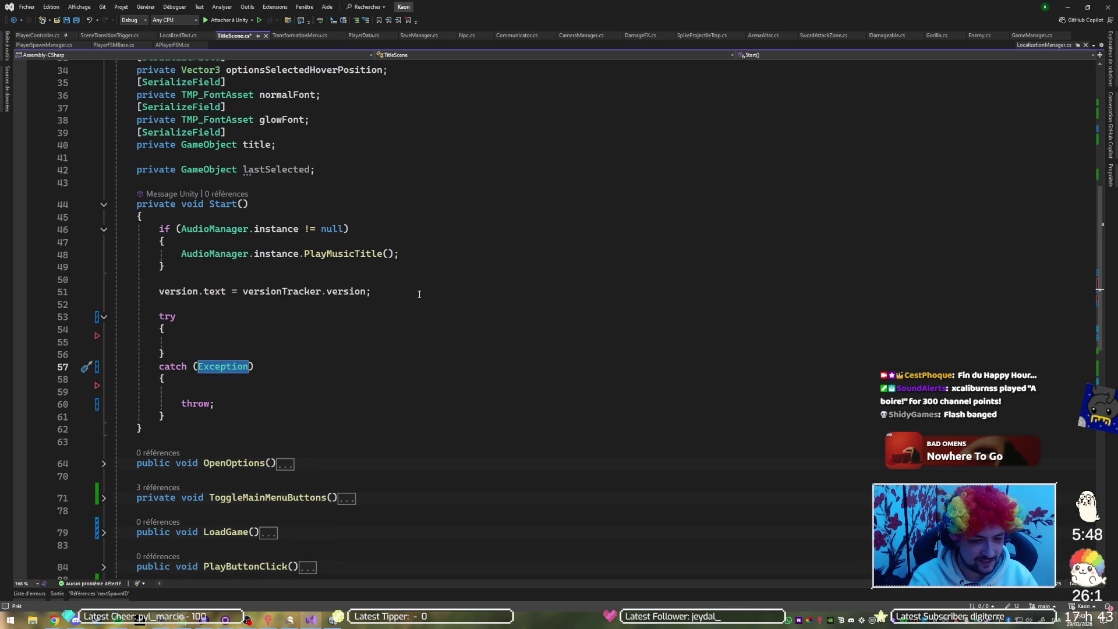
key(Escape)
text(e)
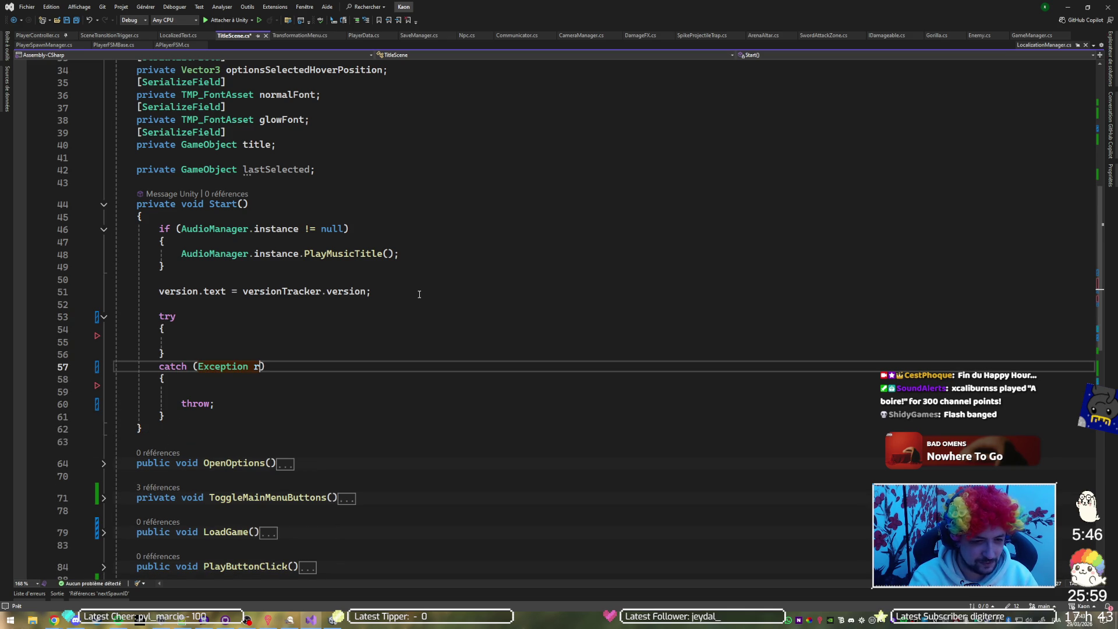
key(BackSpace)
text(e)
Put Debug.LogException(e); in the catch block and delete the throw; statement.
key(Down)
key(Down)
text(De)
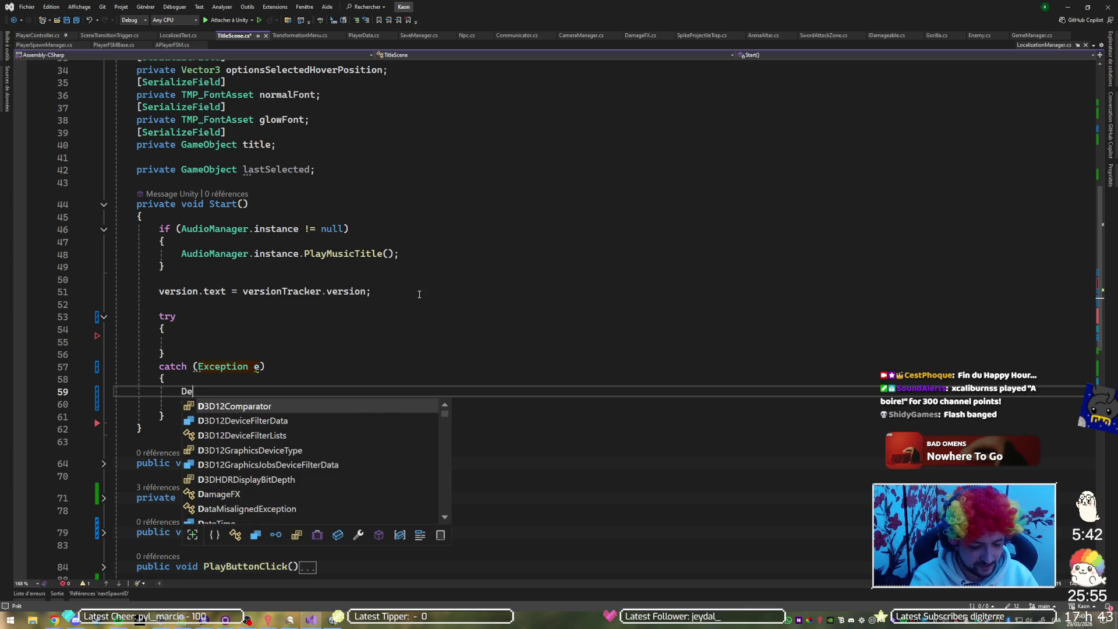
text(bug.Logerr)
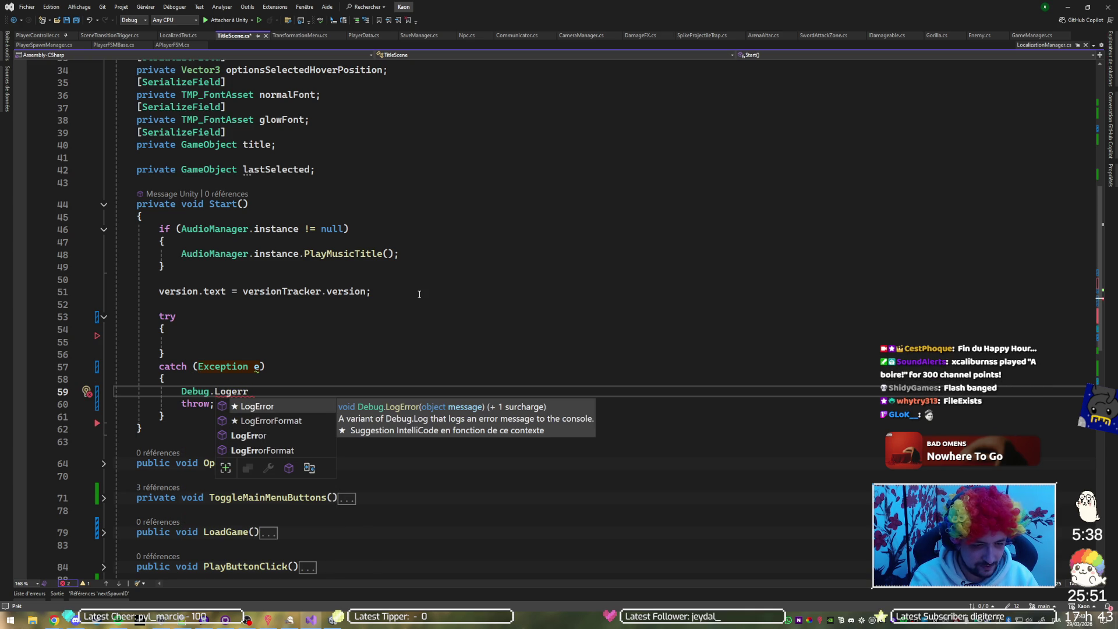
key(BackSpace)
key(BackSpace)
key(BackSpace)
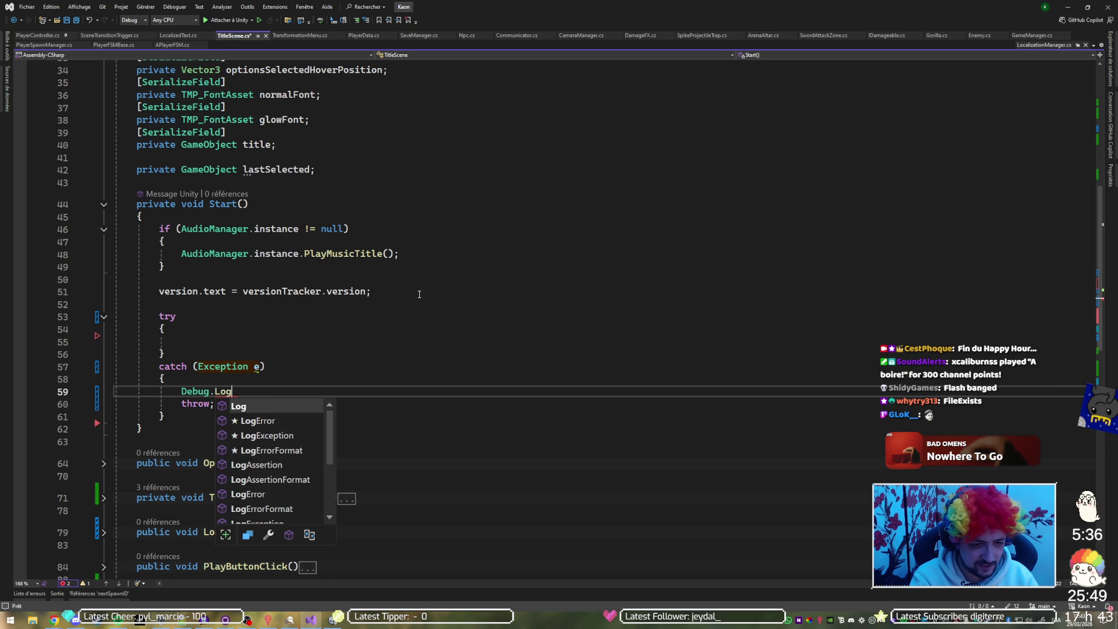
text(ex)
key(Tab)
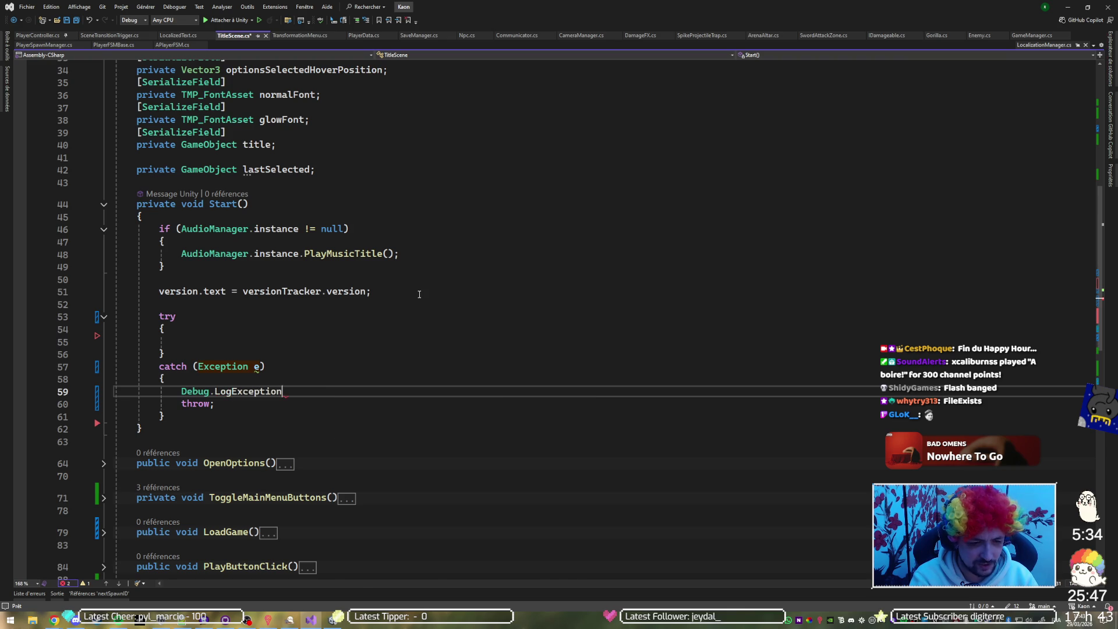
text((e);)
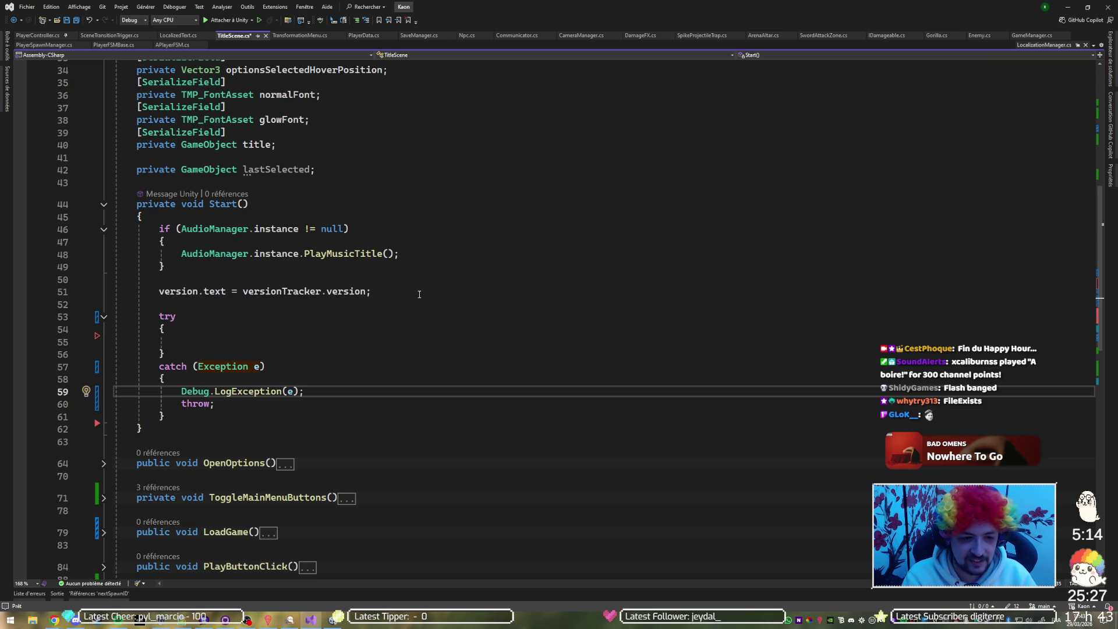
key(Down)
key(BackSpace)
key(BackSpace)
key(BackSpace)
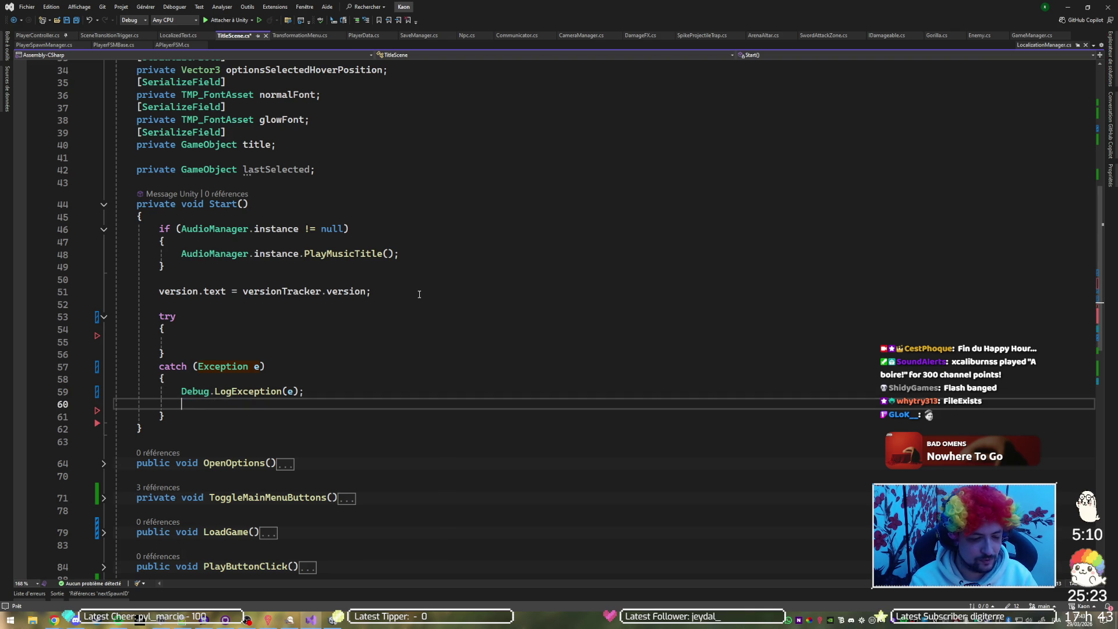
key(ctrl+space)
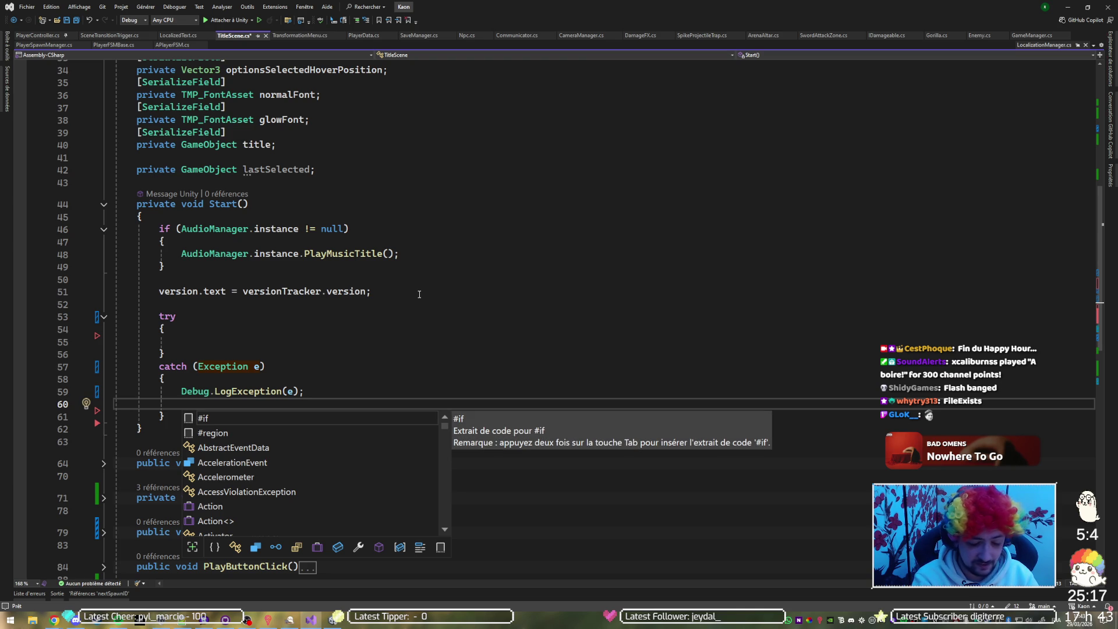
Add continueButton.SetActive(false); to the catch block.
text(continu)
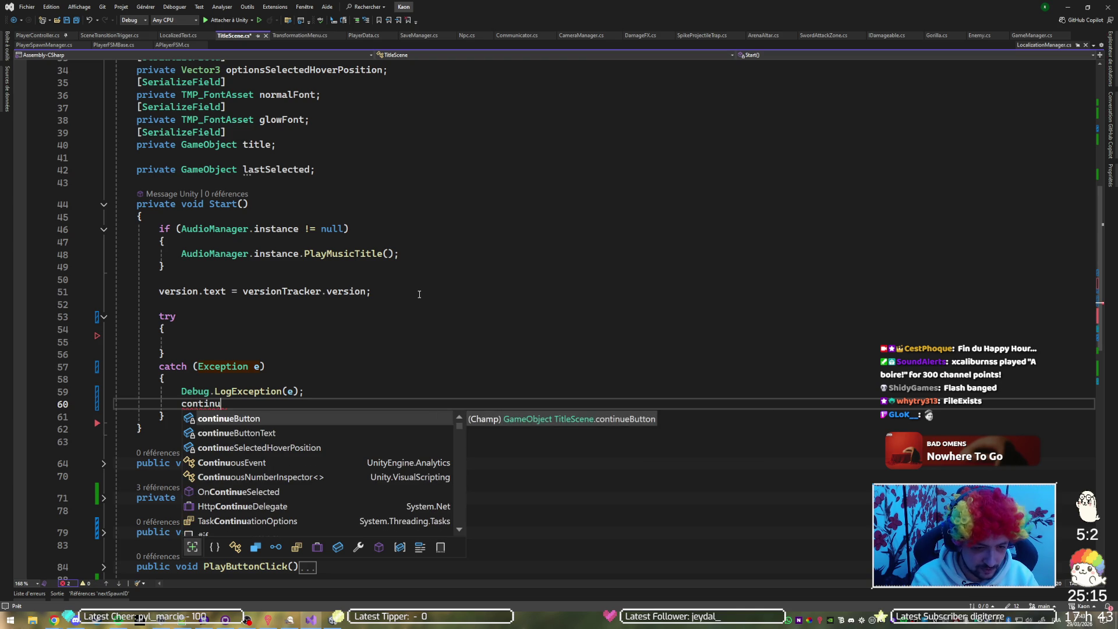
key(Tab)
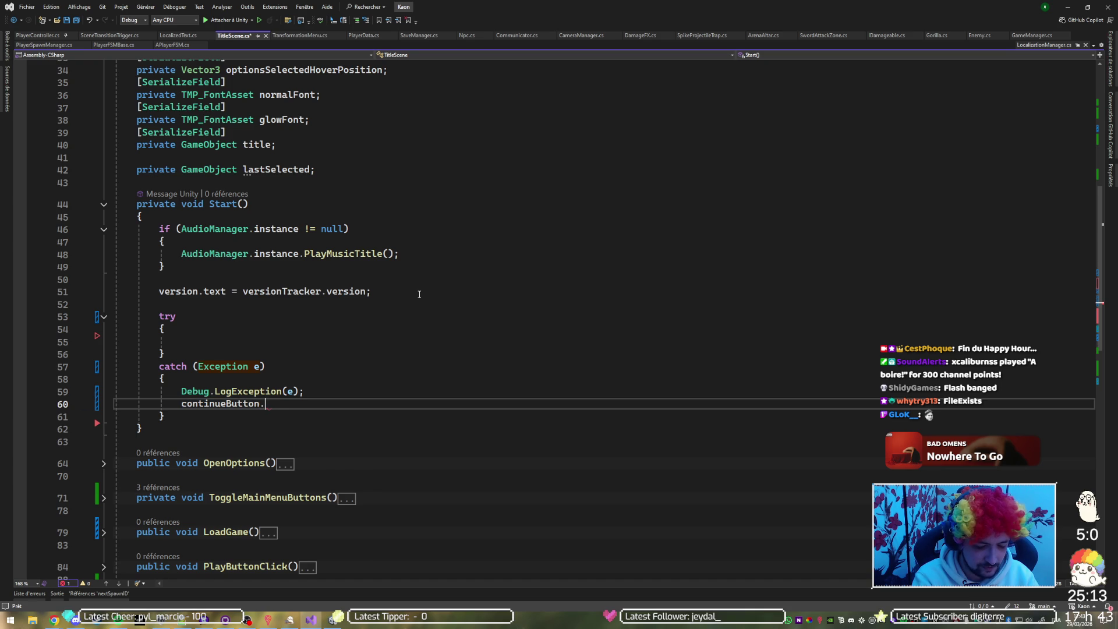
text(.setac)
key(Tab)
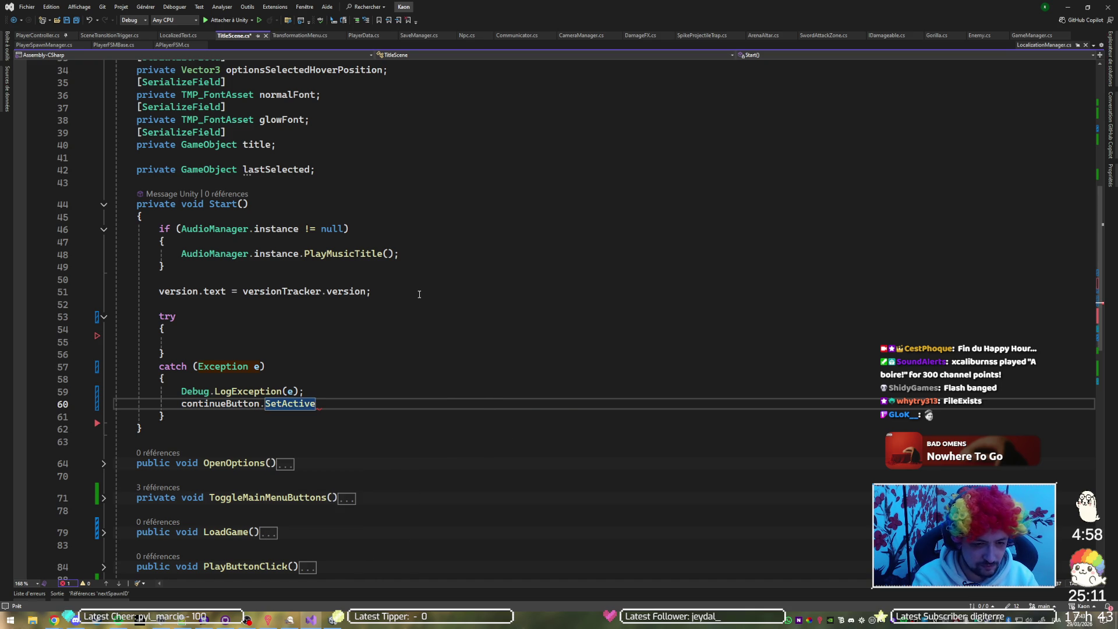
text((false);)
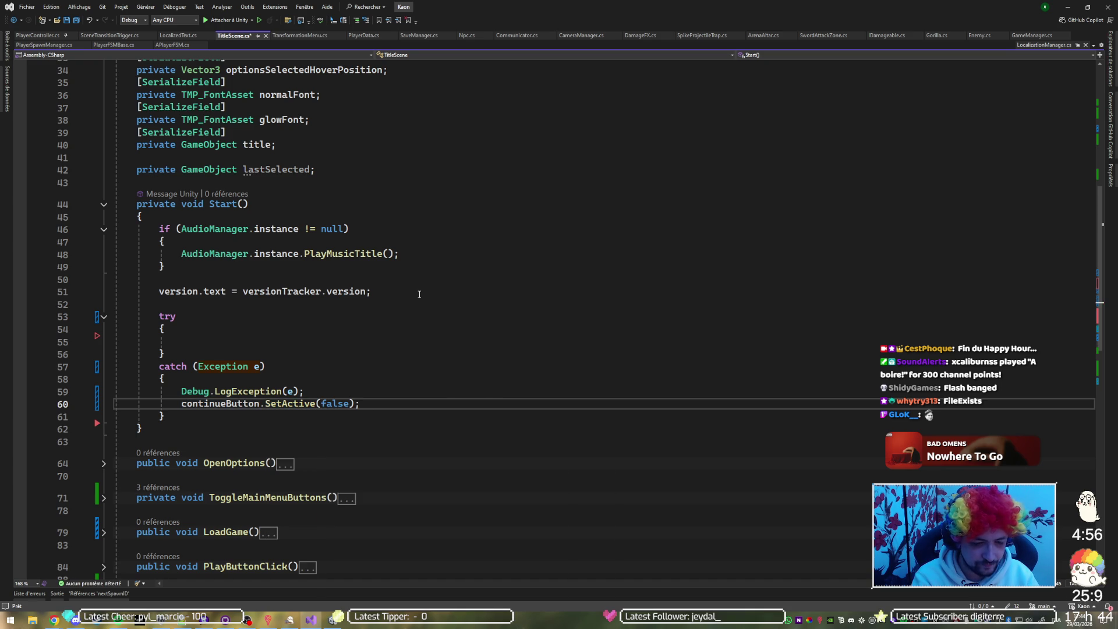
key(Return)
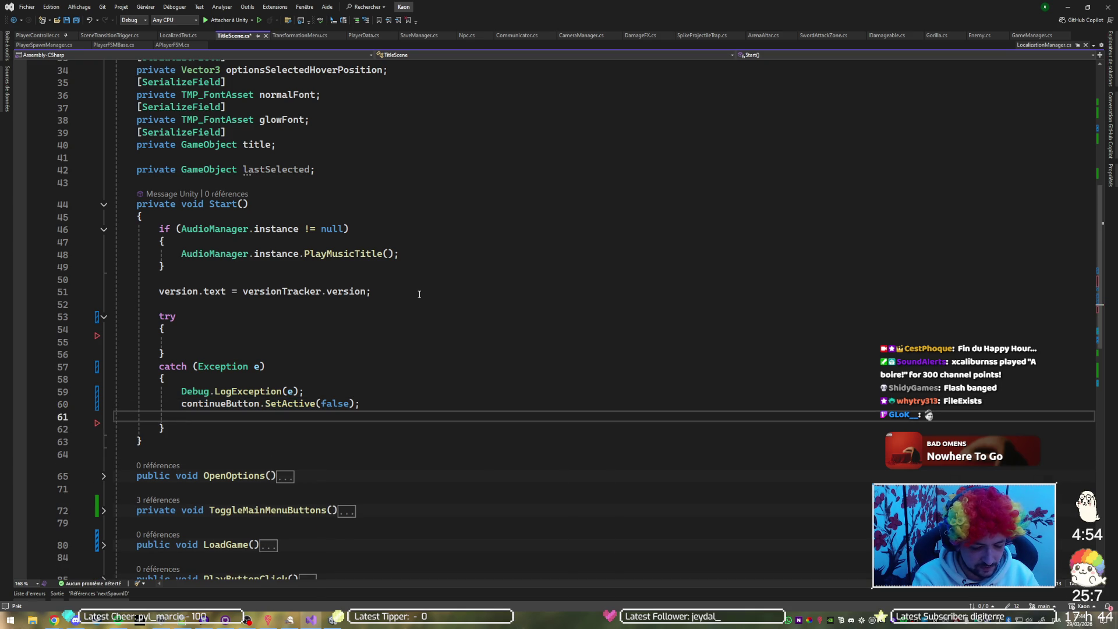
Add an EventSystem.current.SetSelectedGameObject call, first with a newGameButton argument.
text(even)
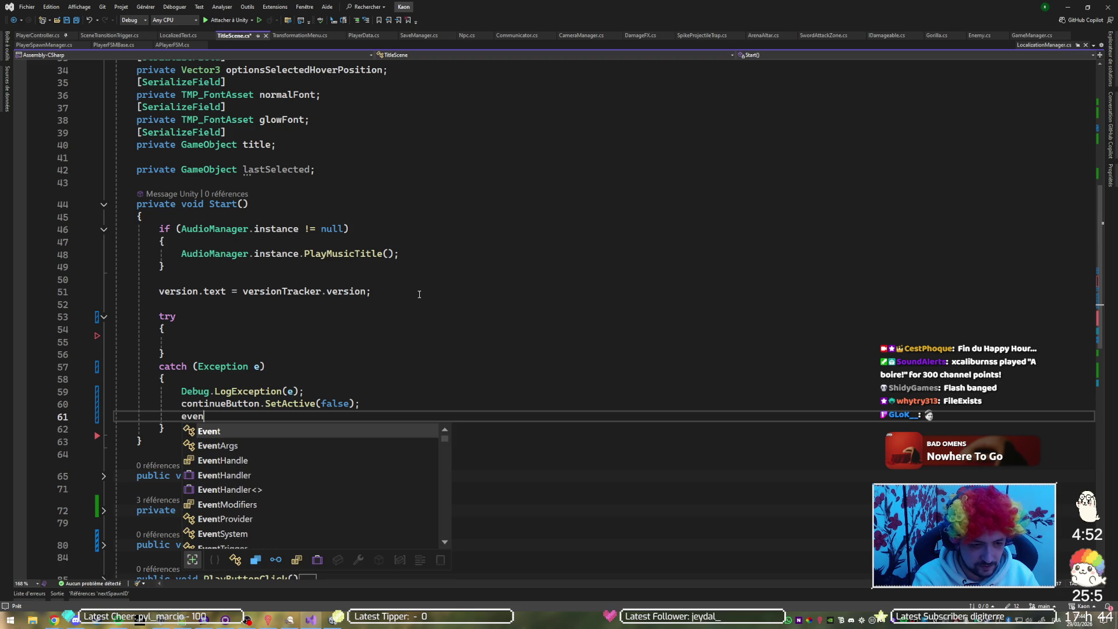
text(tS)
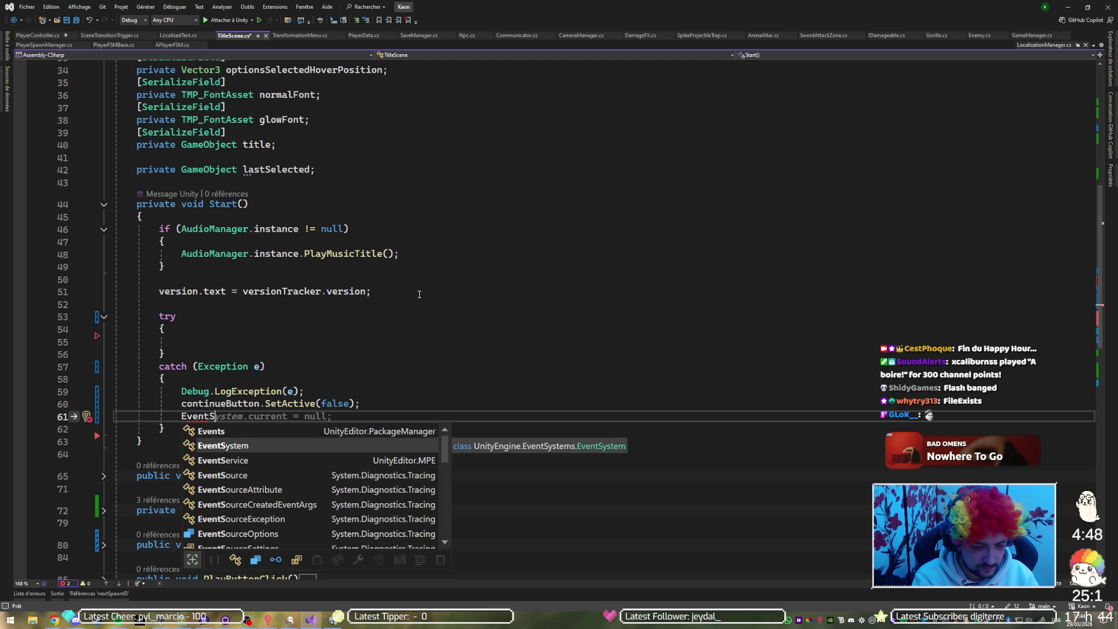
key(Tab)
text(.)
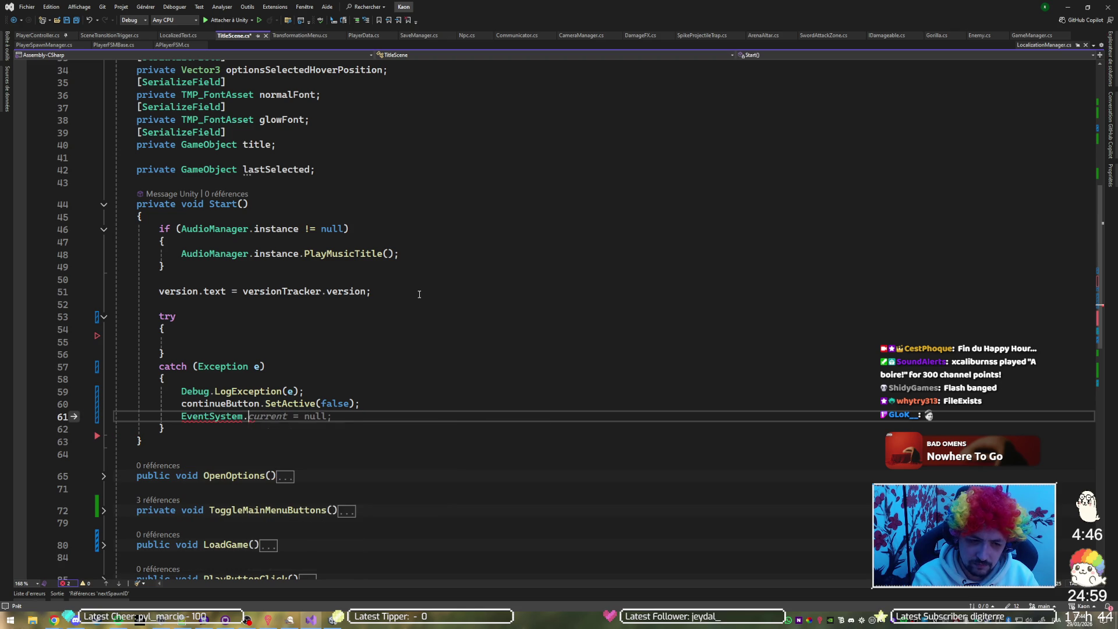
key(Tab)
text(.se)
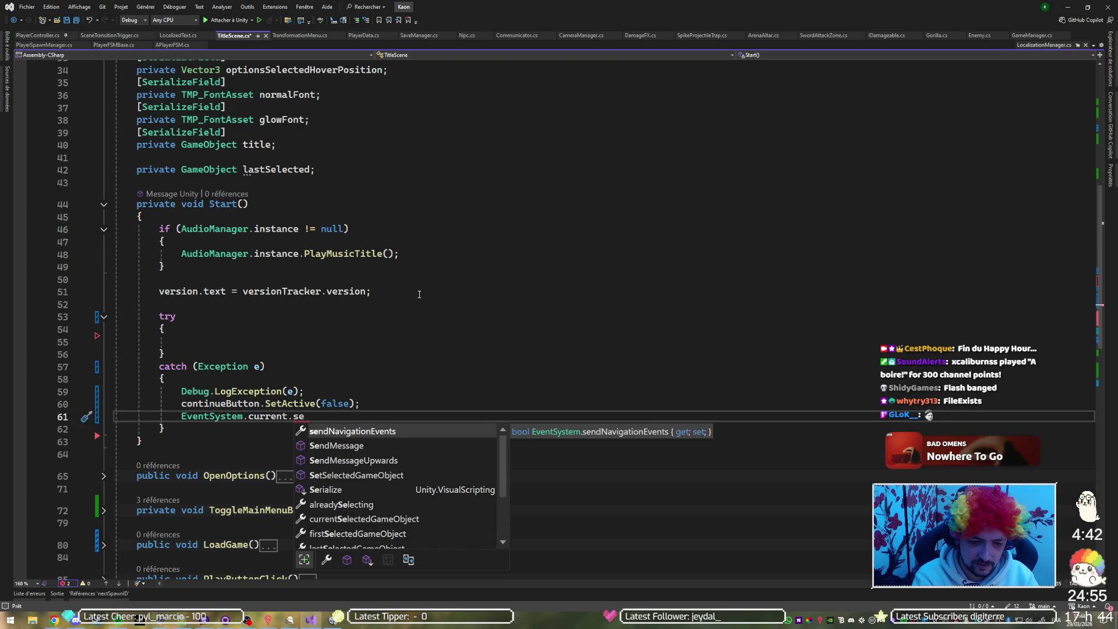
text(le)
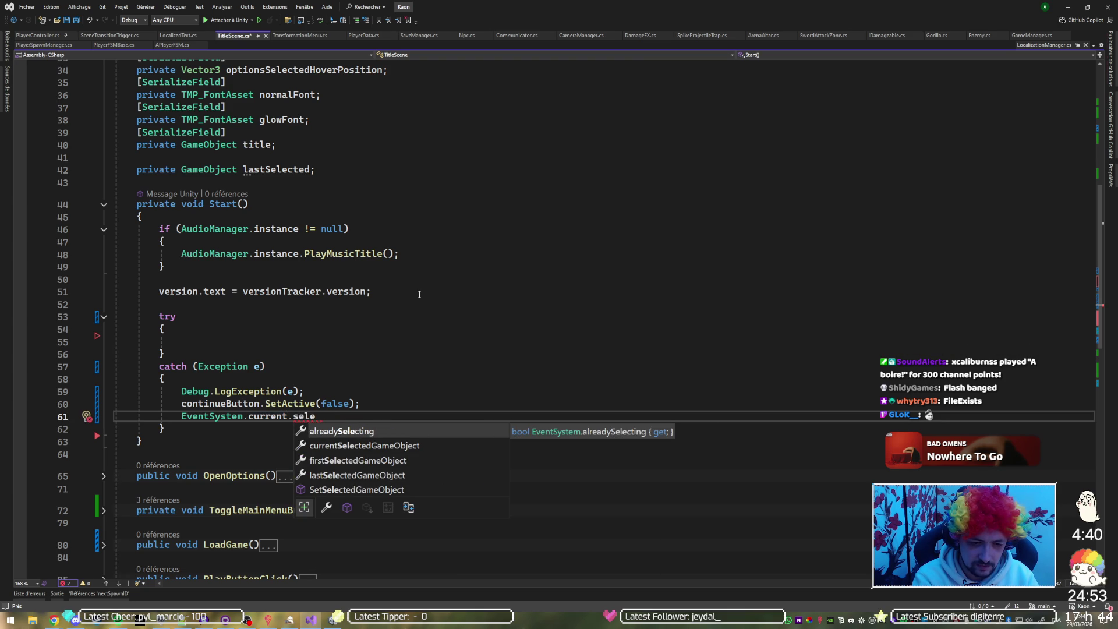
key(Down)
key(Down)
key(Down)
key(Down)
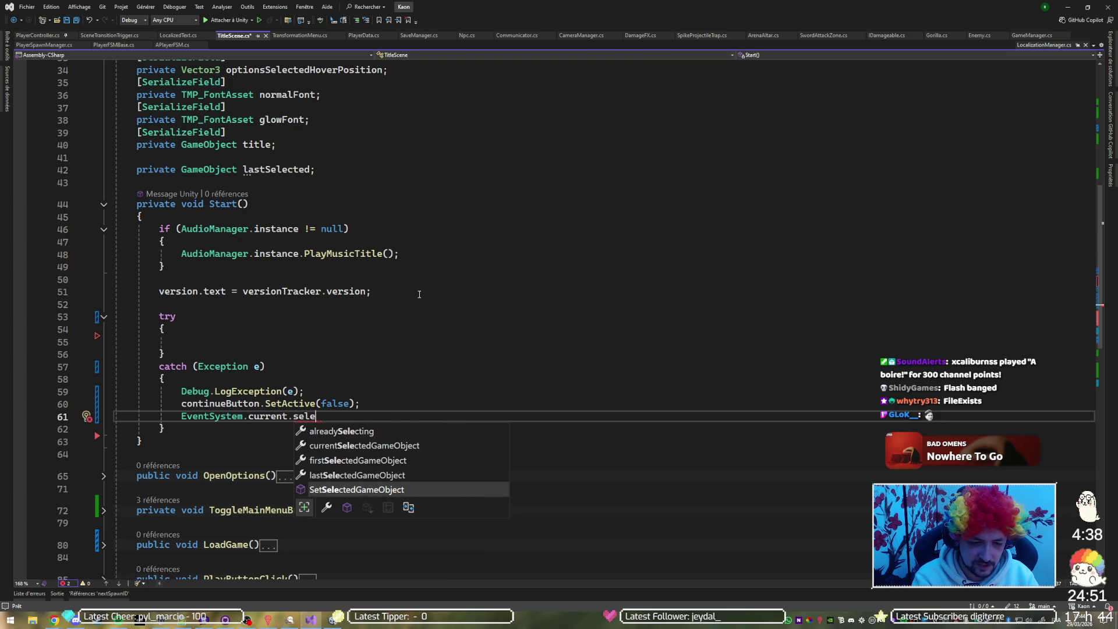
key(Tab)
text(()
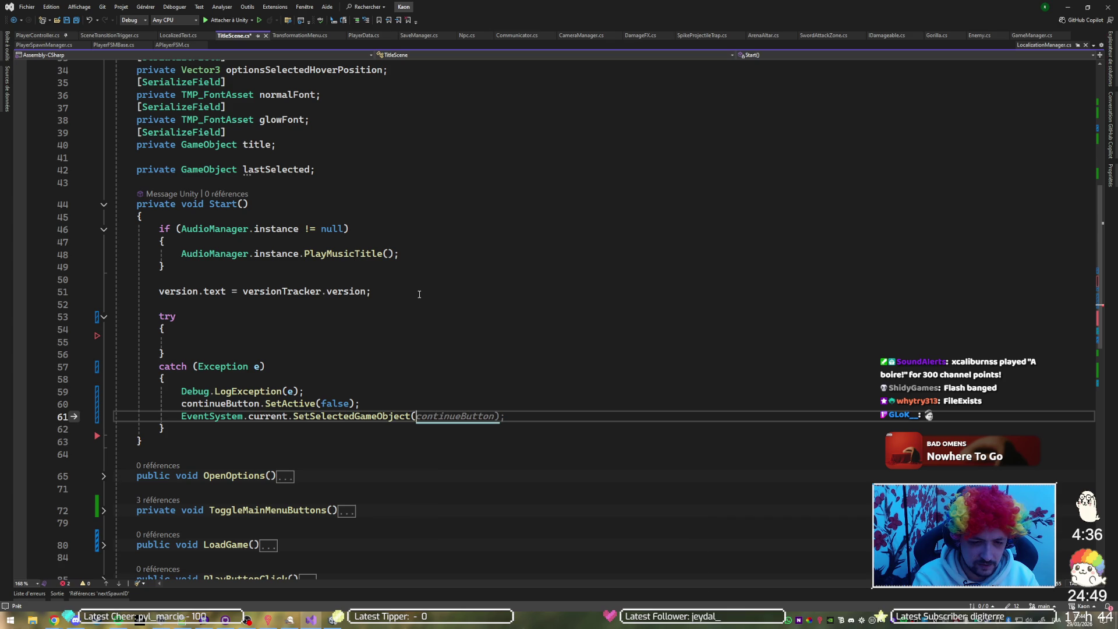
text(new)
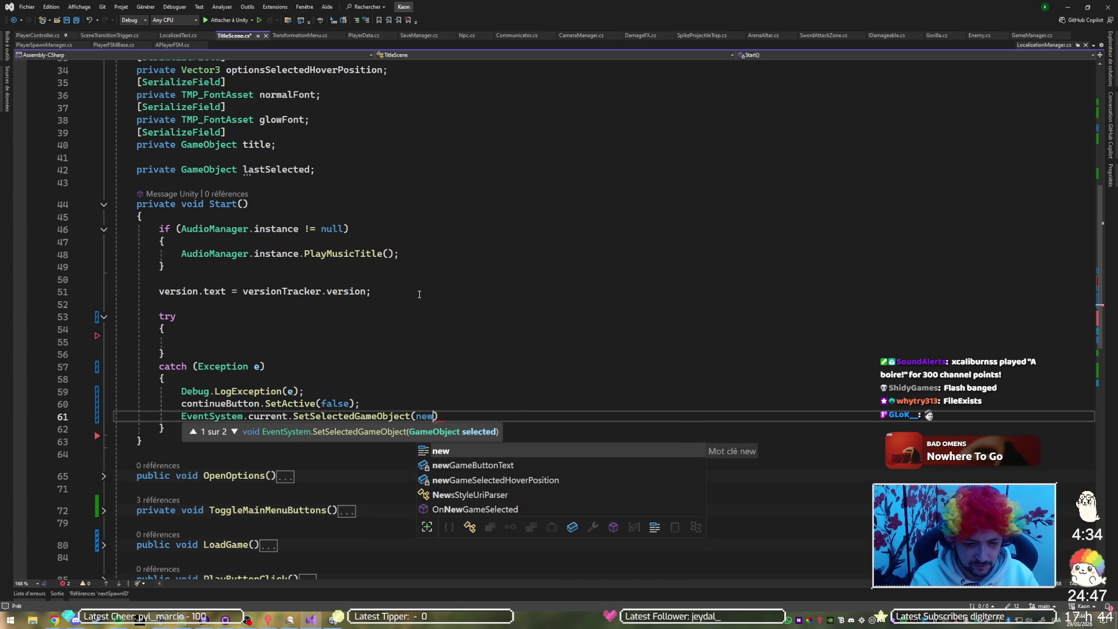
key(Down)
key(Tab)
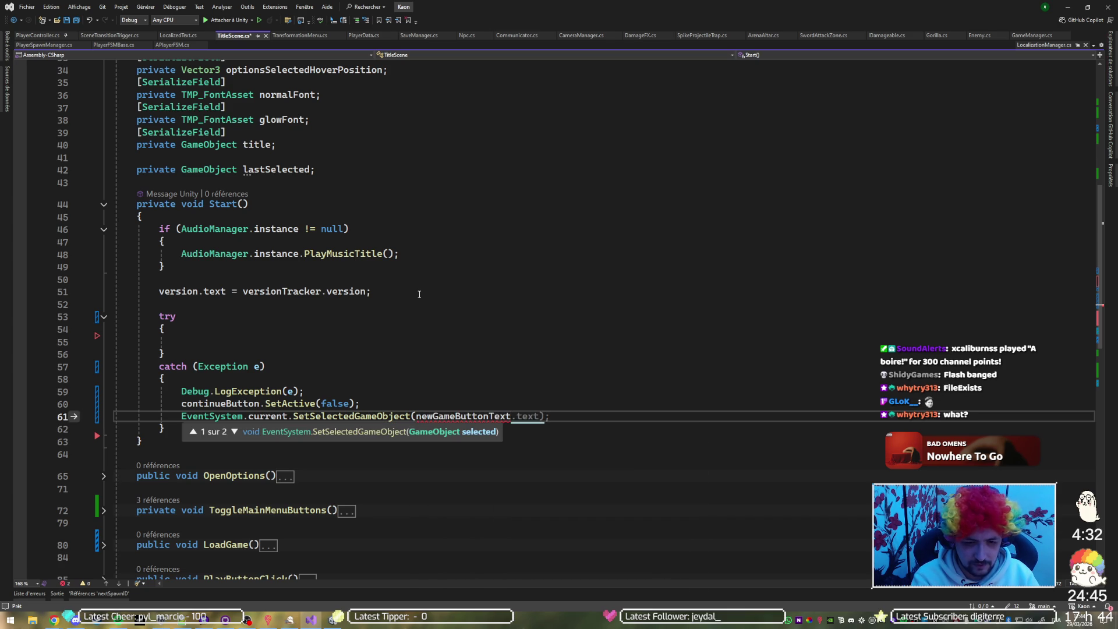
key(BackSpace)
key(BackSpace)
key(BackSpace)
key(Down)
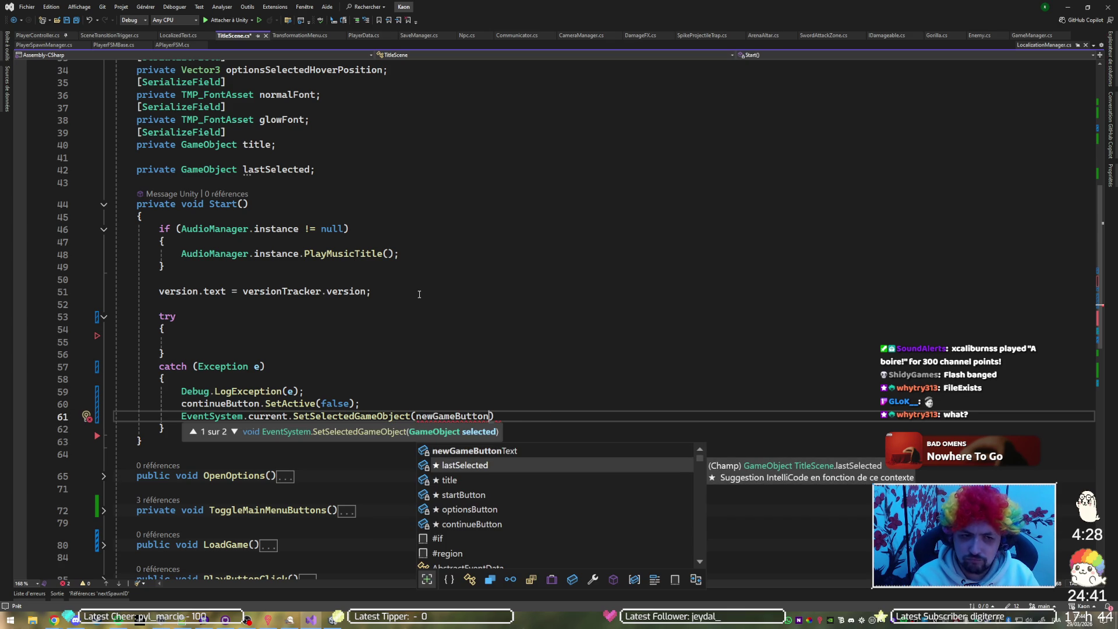
Replace the invalid argument with startButton and save TitleScene.cs.
scroll(266, 178, up, 8)
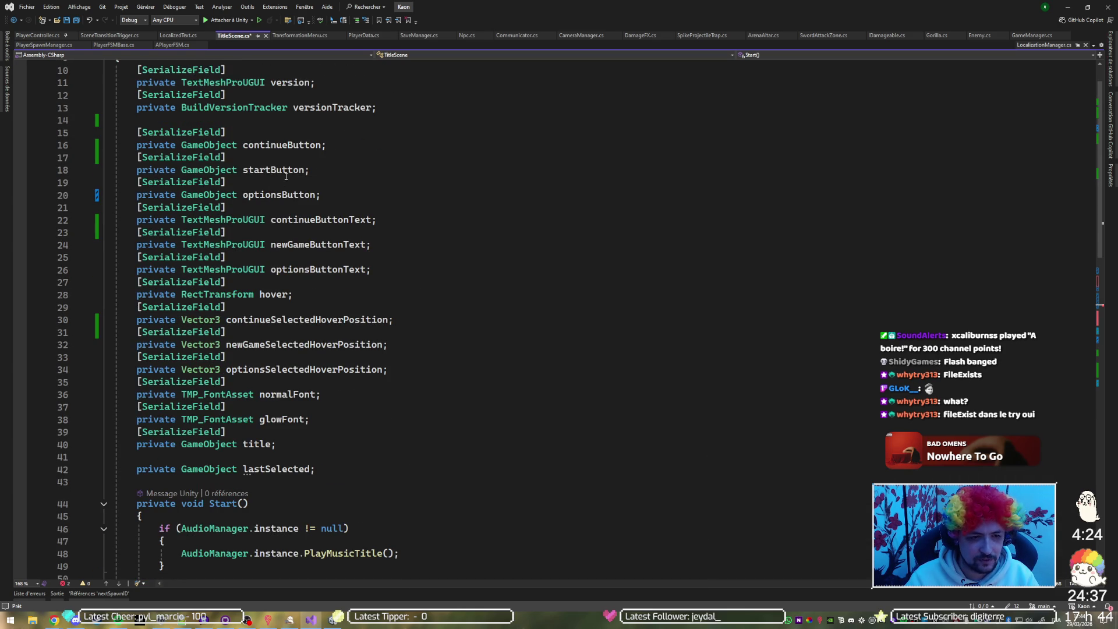
scroll(251, 175, down, 8)
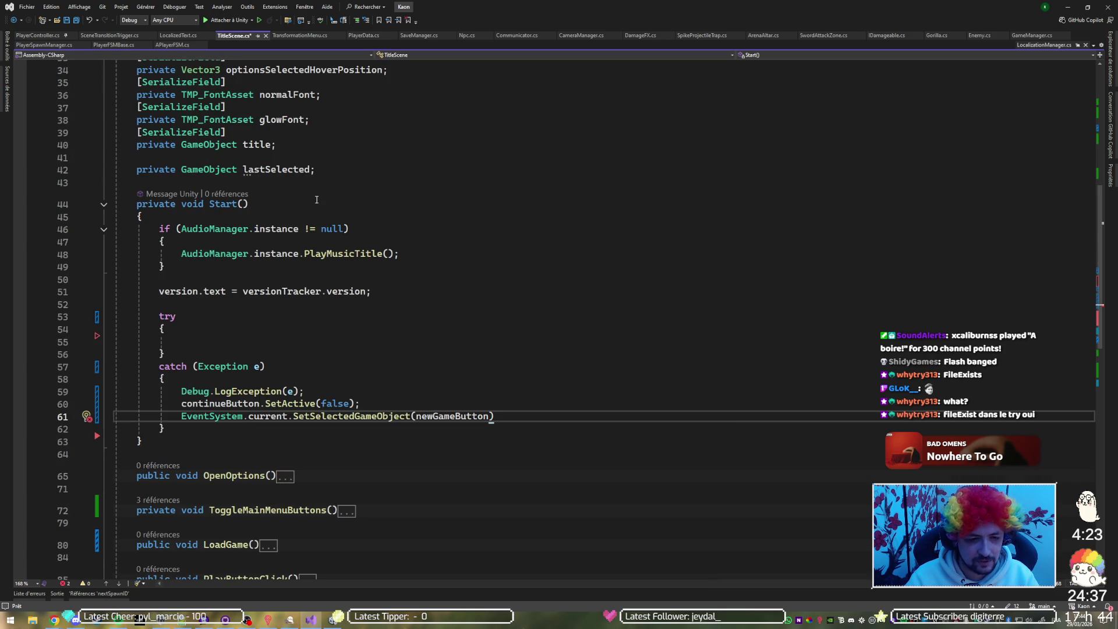
double_click(446, 417)
text(start)
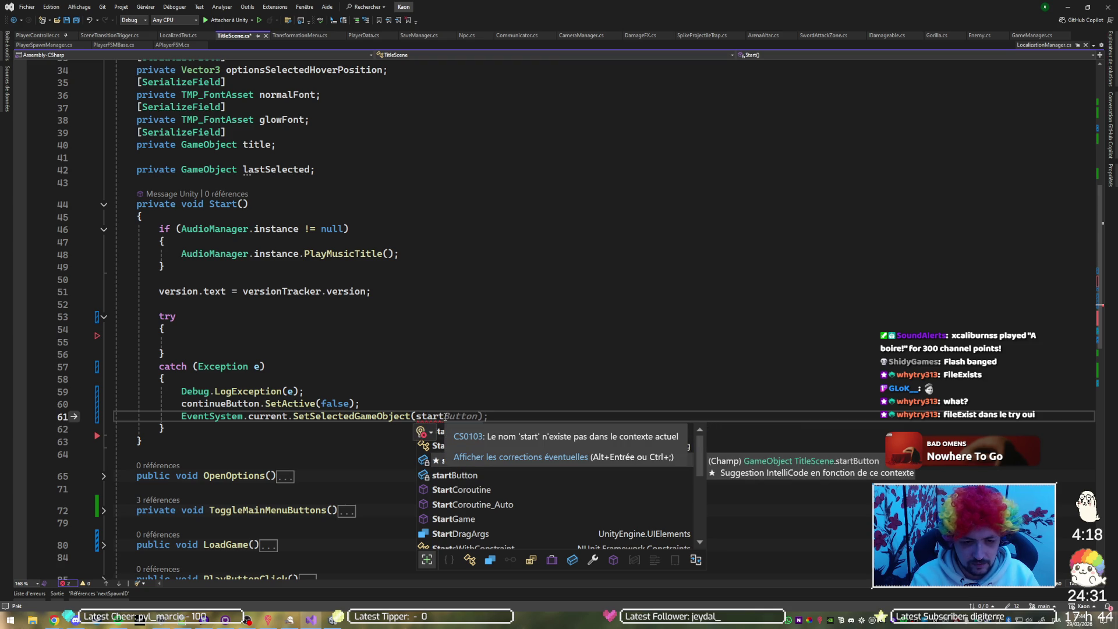
key(Tab)
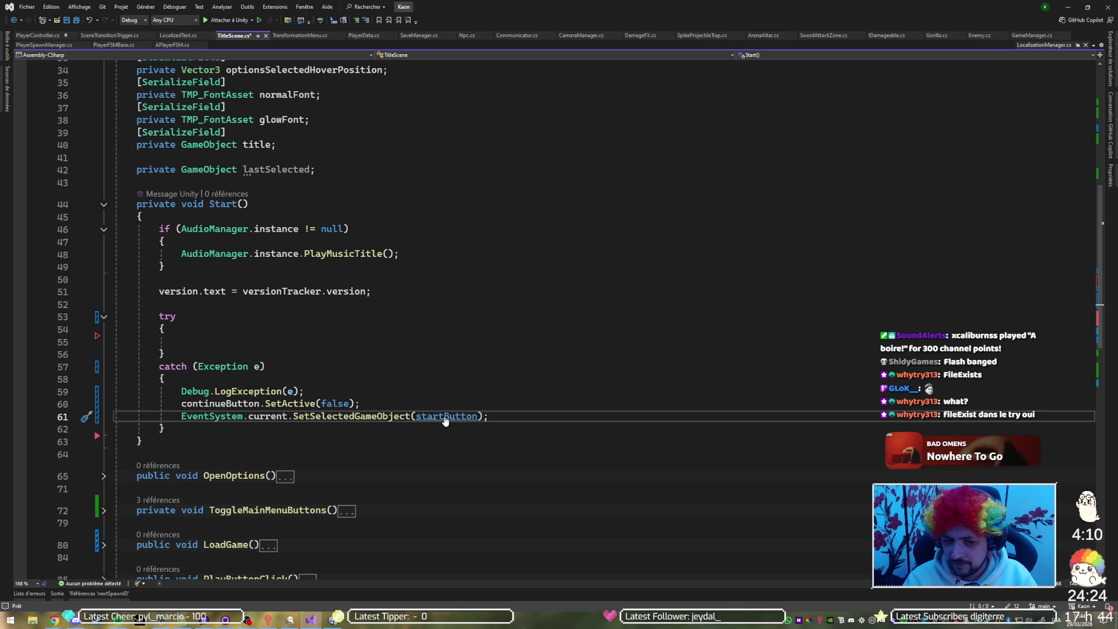
key(ctrl+s)
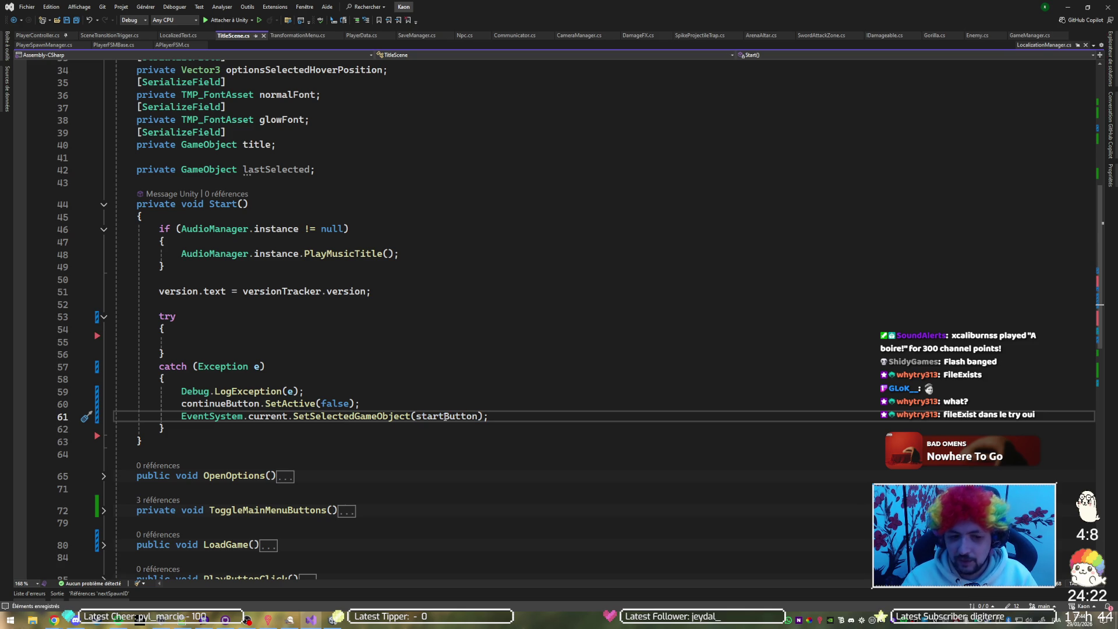